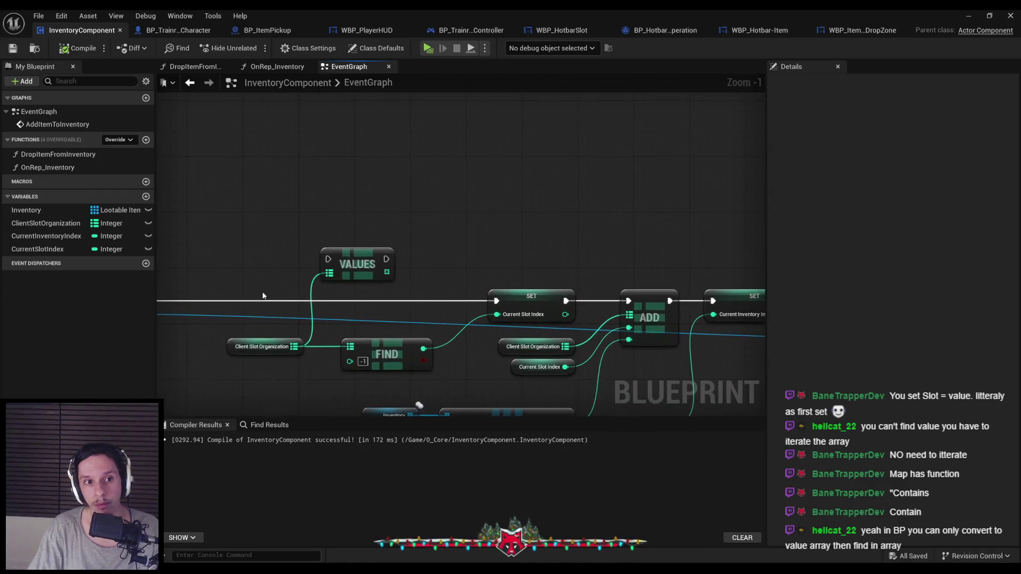
- Straighten the Current Slot Index, conversion and Append debug nodes into one line
scroll(308, 269, "up", 2)
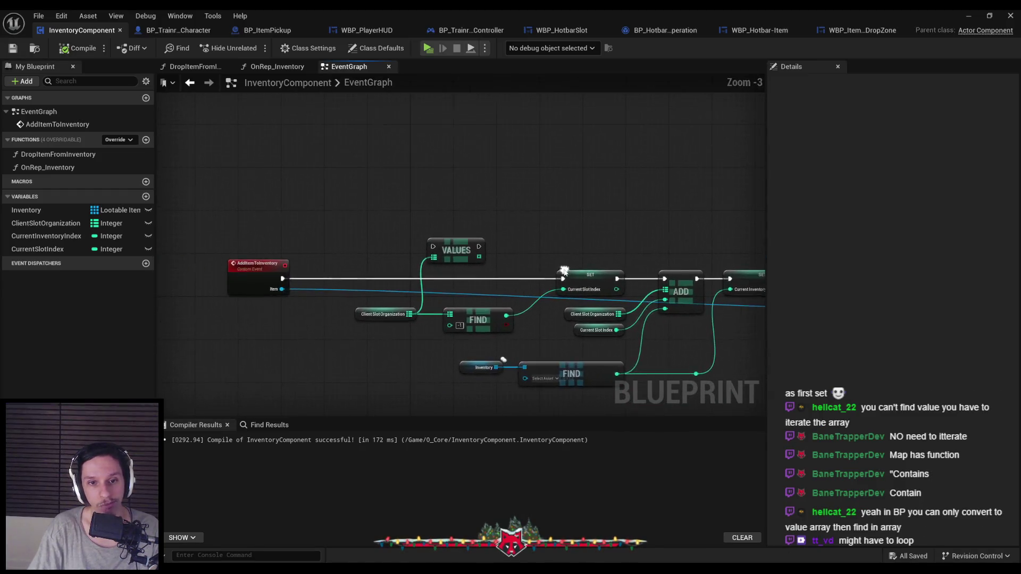
scroll(500, 268, "down", 2)
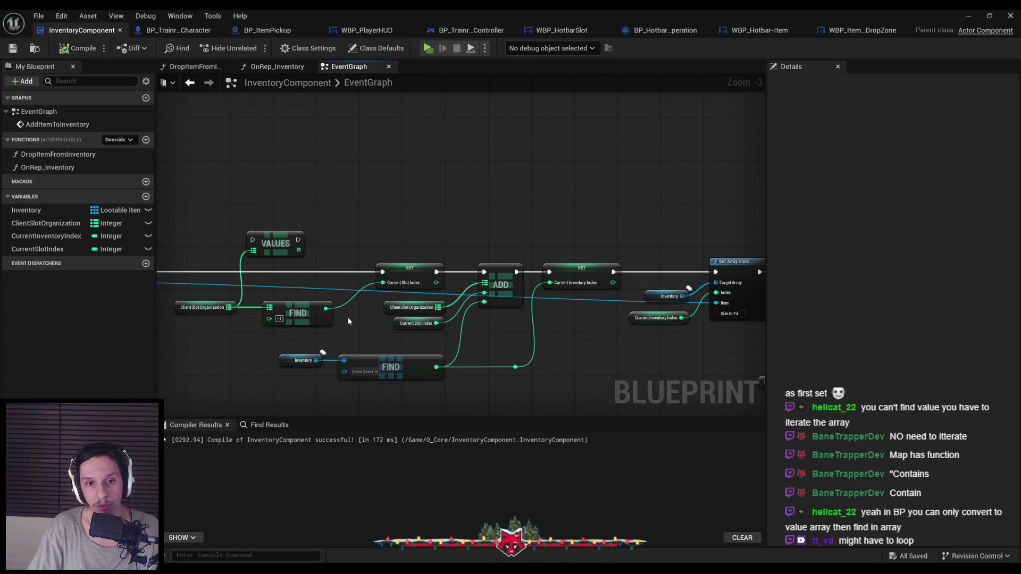
scroll(381, 330, "down", 2)
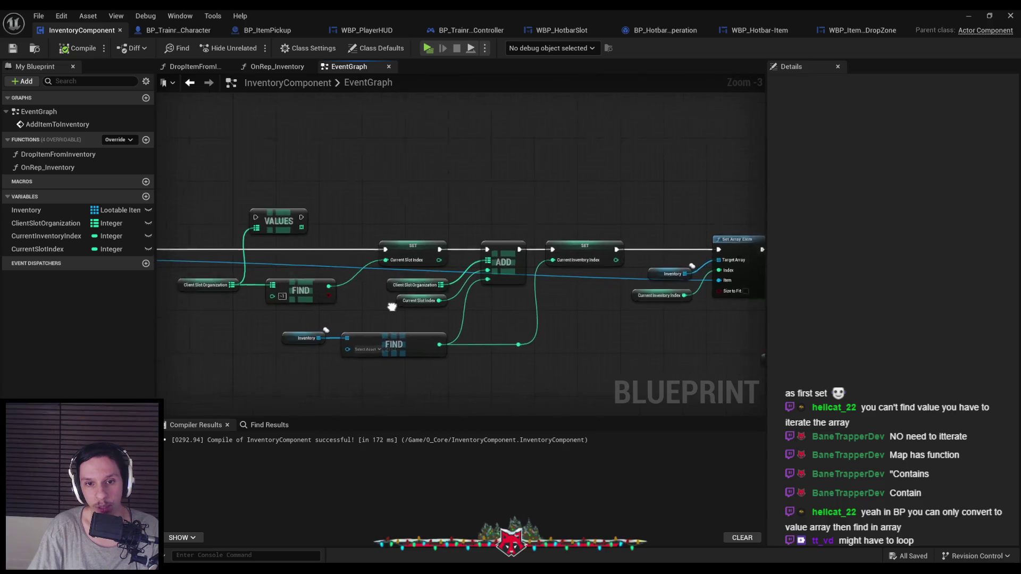
left_click_drag(308, 223, 549, 346)
scroll(549, 346, "up", 2)
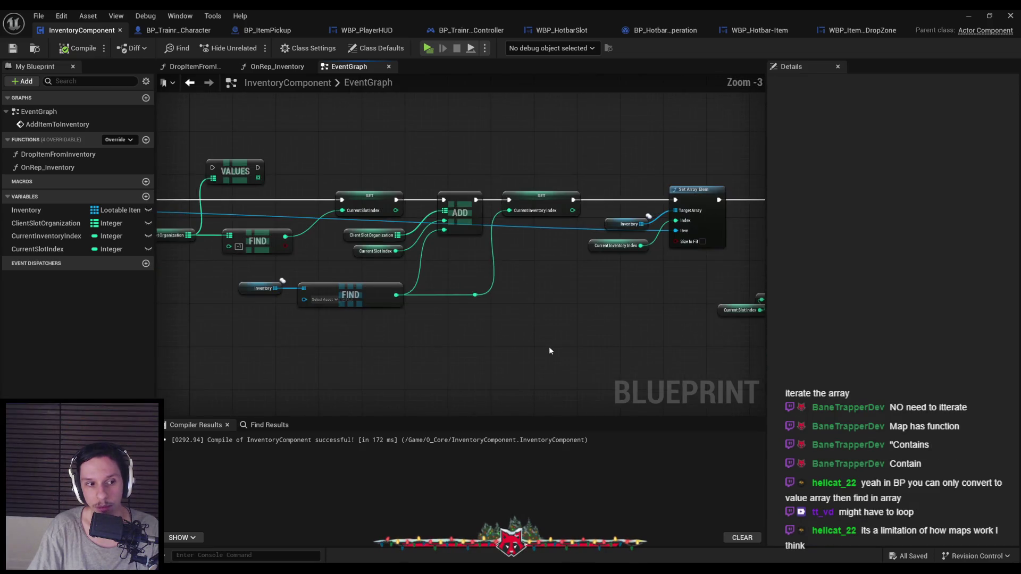
scroll(548, 350, "down", 1)
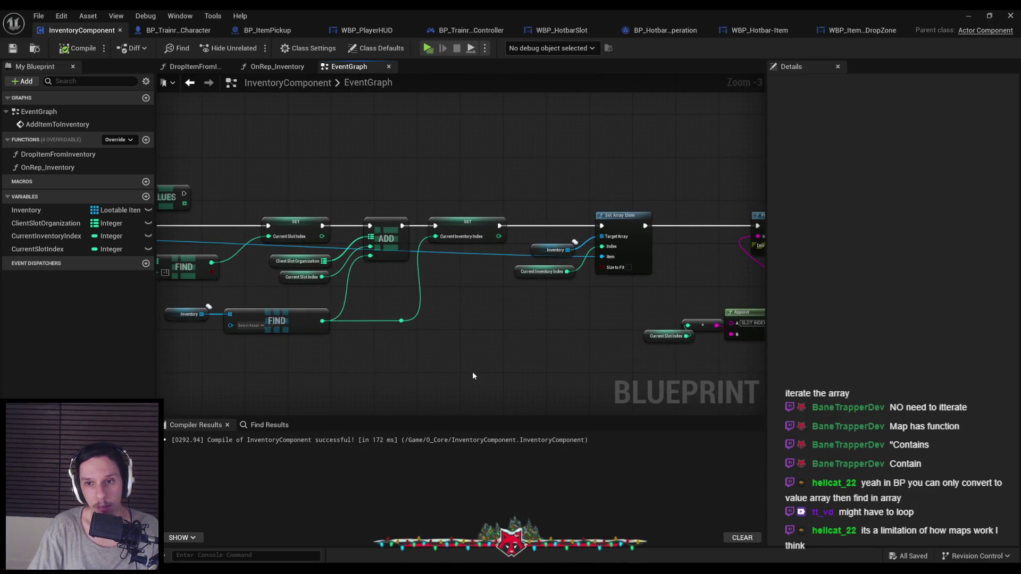
left_click_drag(472, 372, 326, 348)
scroll(327, 349, "up", 1)
left_click_drag(414, 325, 330, 334)
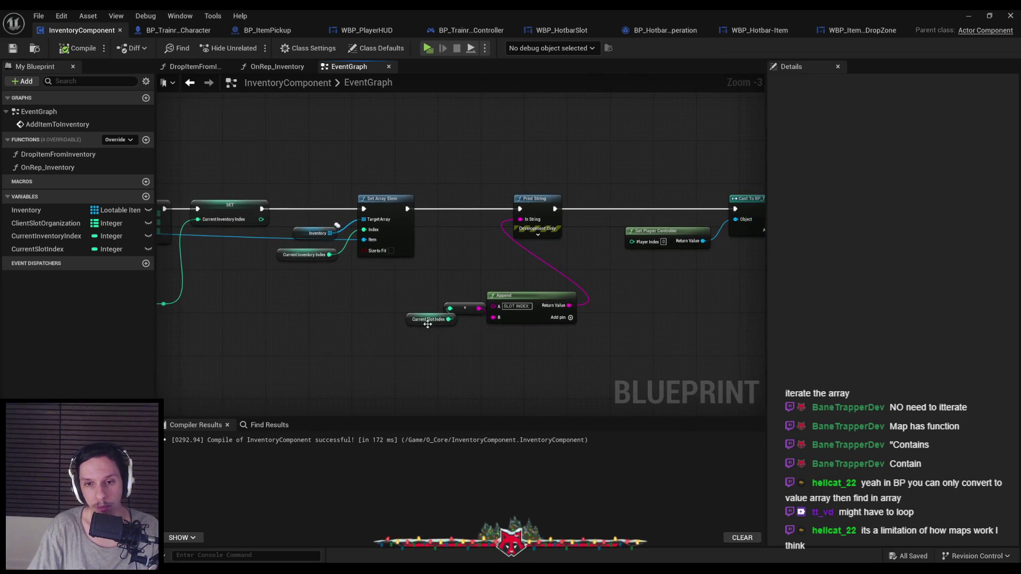
left_click_drag(372, 295, 510, 325)
key("q")
key("q")
- Shift the Current Slot Index and conversion nodes left, then compile and save InventoryComponent
left_click(533, 334)
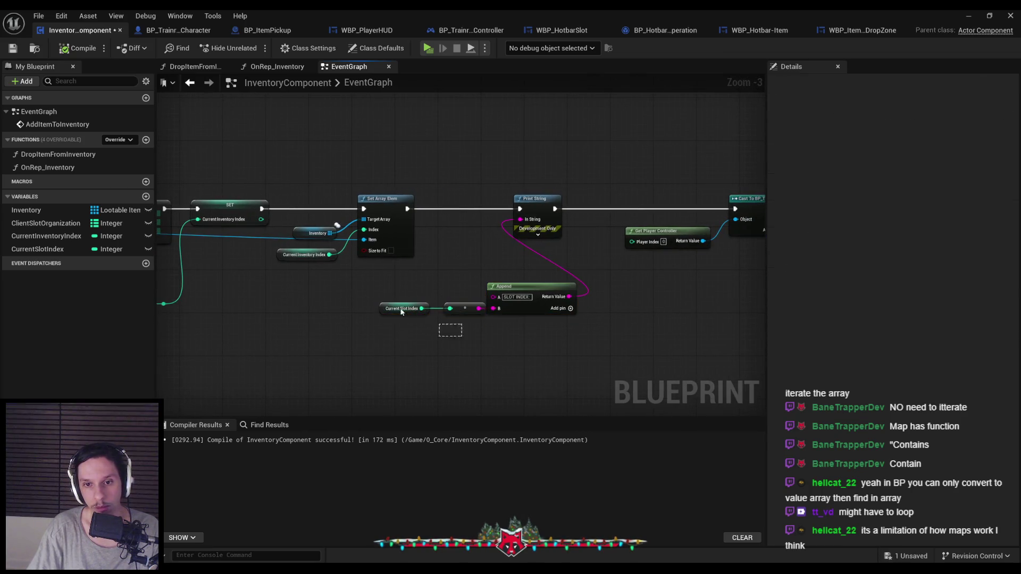
left_click_drag(396, 308, 380, 308)
left_click(465, 338)
key("ctrl+s")
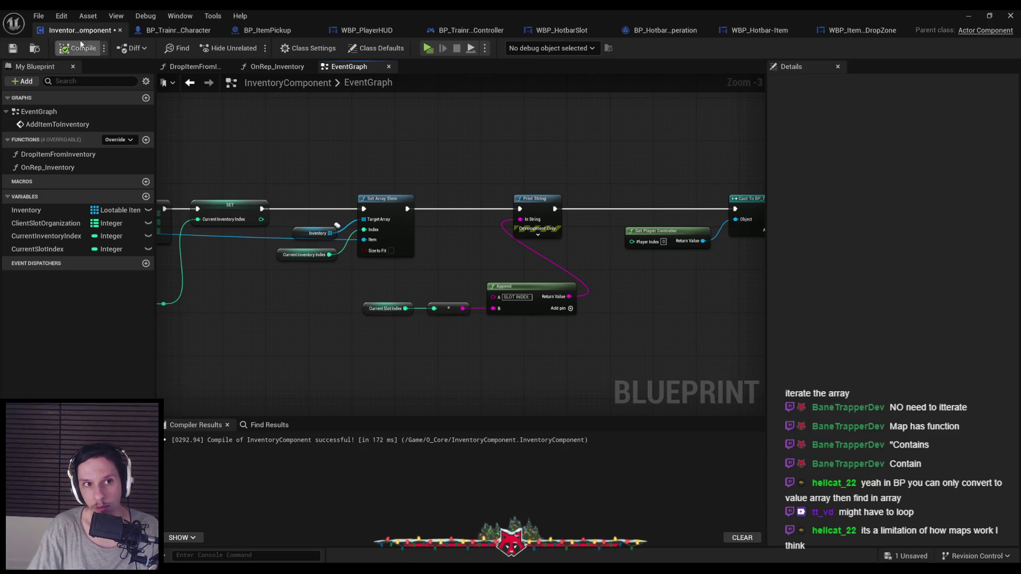
scroll(267, 322, "up", 1)
- Marquee-select the VALUES, FIND, SET and ADD nodes following the AddItemToInventory event
scroll(314, 316, "down", 1)
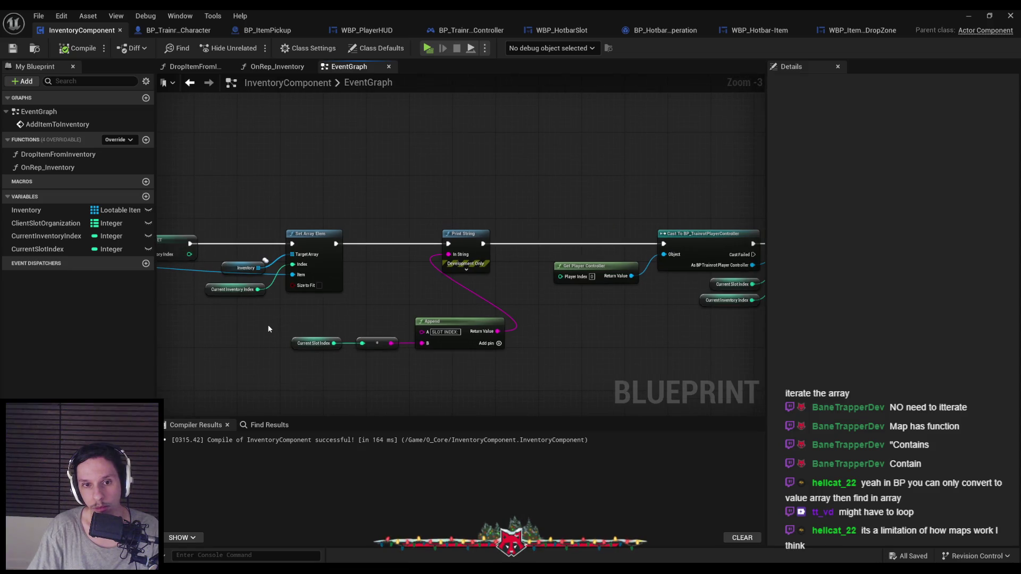
scroll(267, 328, "up", 2)
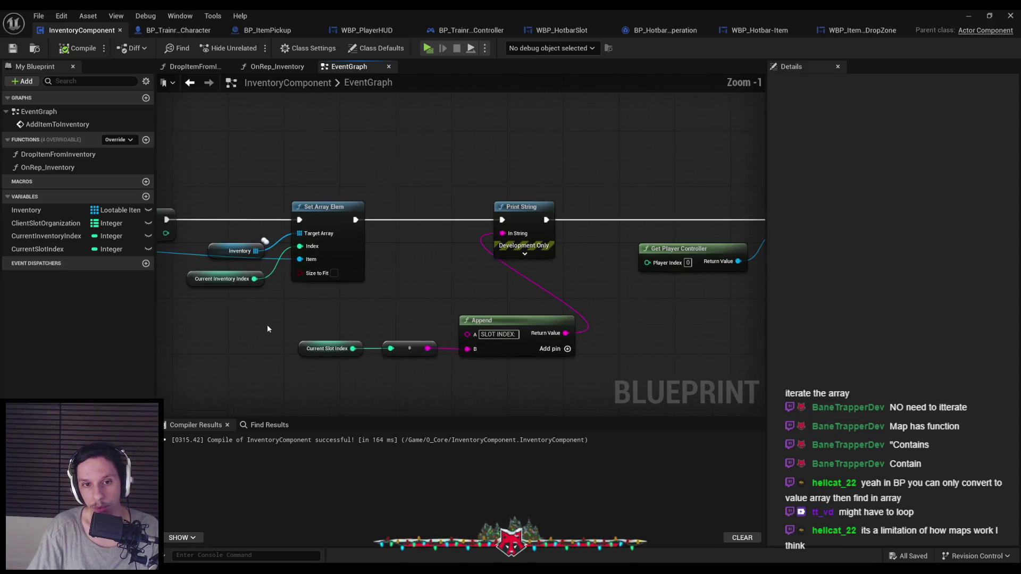
scroll(582, 315, "down", 2)
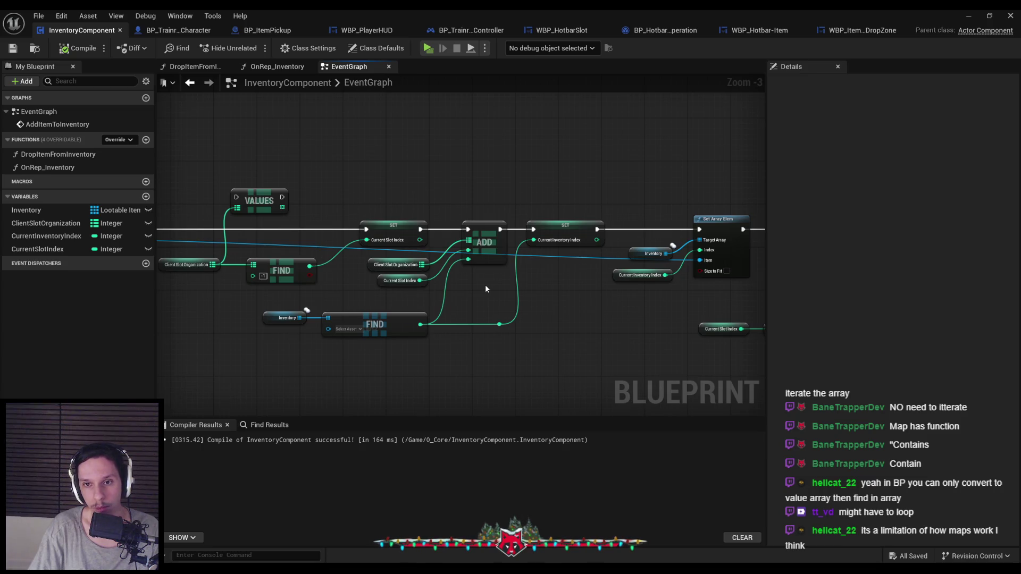
left_click_drag(485, 289, 473, 310)
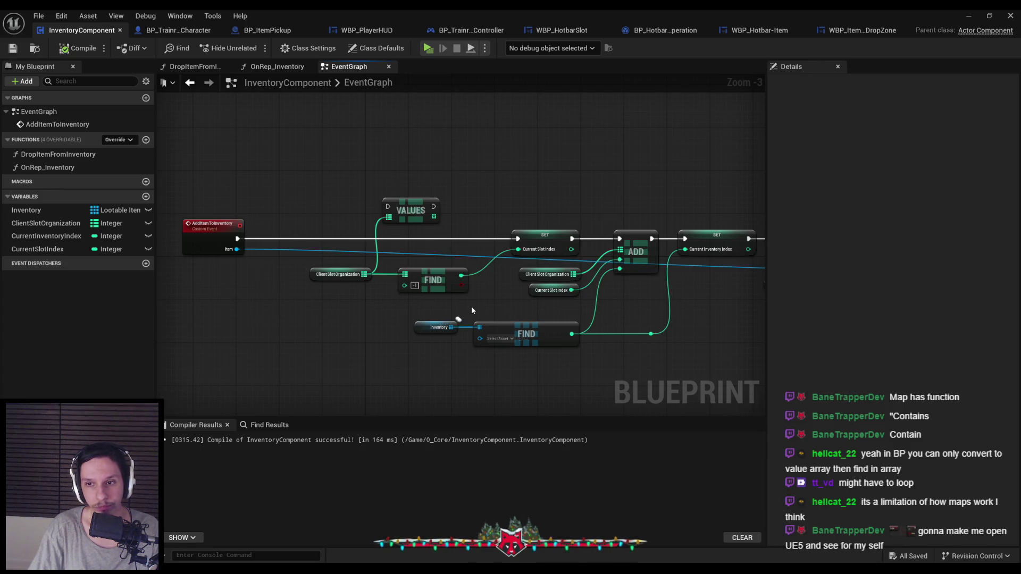
left_click_drag(470, 307, 407, 317)
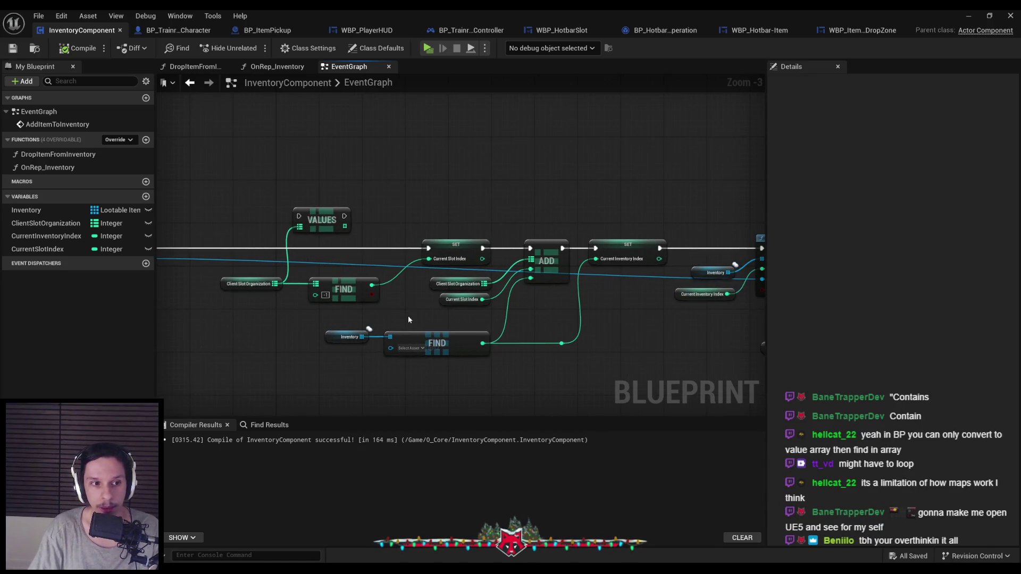
left_click_drag(222, 179, 547, 316)
scroll(546, 315, "down", 1)
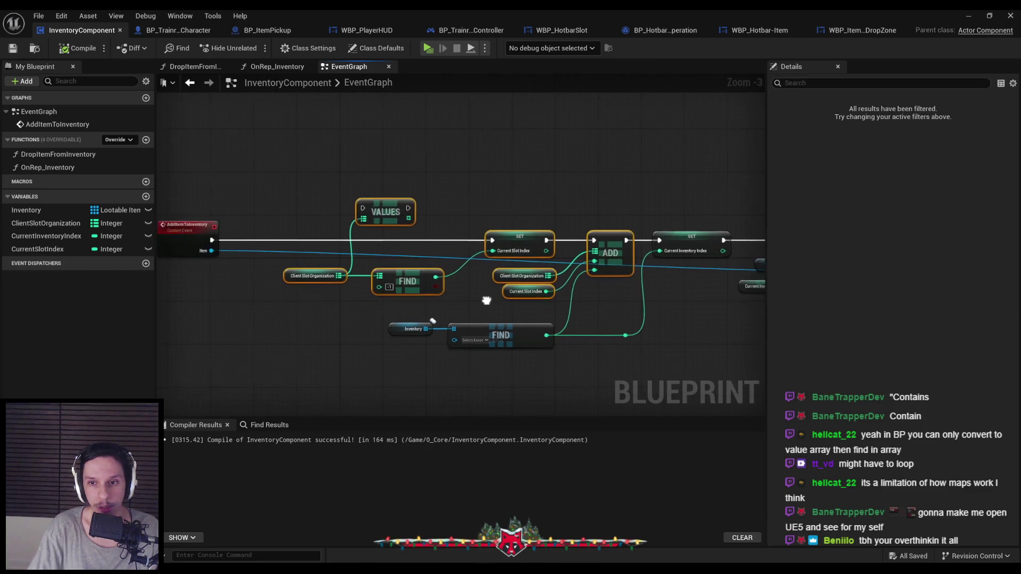
scroll(470, 301, "up", 1)
scroll(460, 302, "down", 1)
scroll(461, 302, "up", 1)
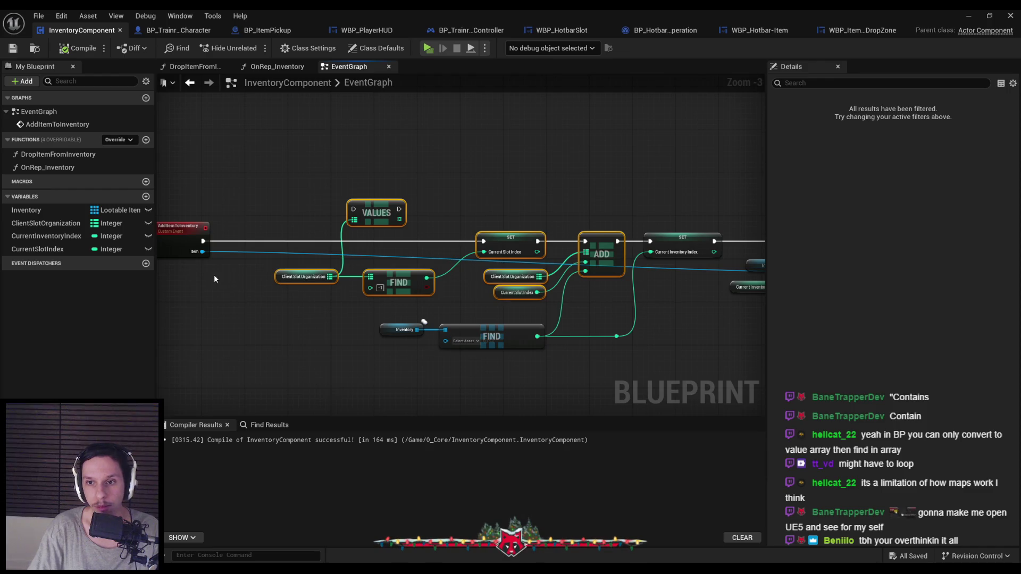
- Delete the slot-organization nodes and wire AddItemToInventory straight into the Current Inventory Index SET
key("Delete")
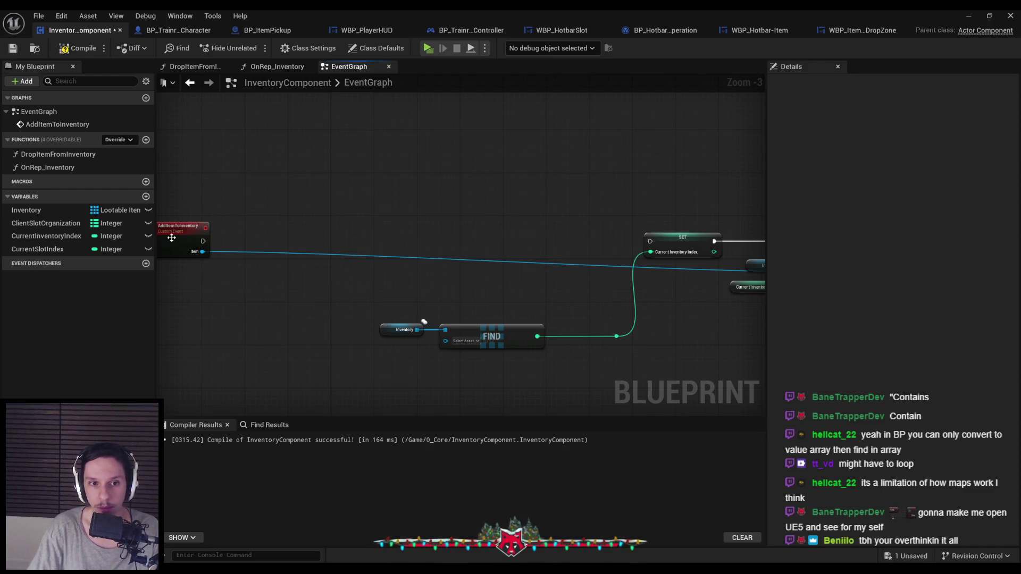
left_click_drag(192, 239, 560, 244)
scroll(365, 281, "up", 3)
left_click_drag(398, 249, 461, 252)
- Reposition and straighten the Inventory, FIND and reroute nodes beneath the SET node
left_click_drag(194, 290, 539, 351)
mouse_move(337, 327)
left_mouse_down()
mouse_move(302, 302)
mouse_move(328, 240)
mouse_move(413, 246)
left_mouse_up()
left_click_drag(532, 286, 319, 223)
left_click_drag(448, 257, 213, 223)
key("q")
left_click(394, 218)
- Delete the in-use CurrentSlotIndex variable and confirm the deletion
scroll(416, 317, "down", 1)
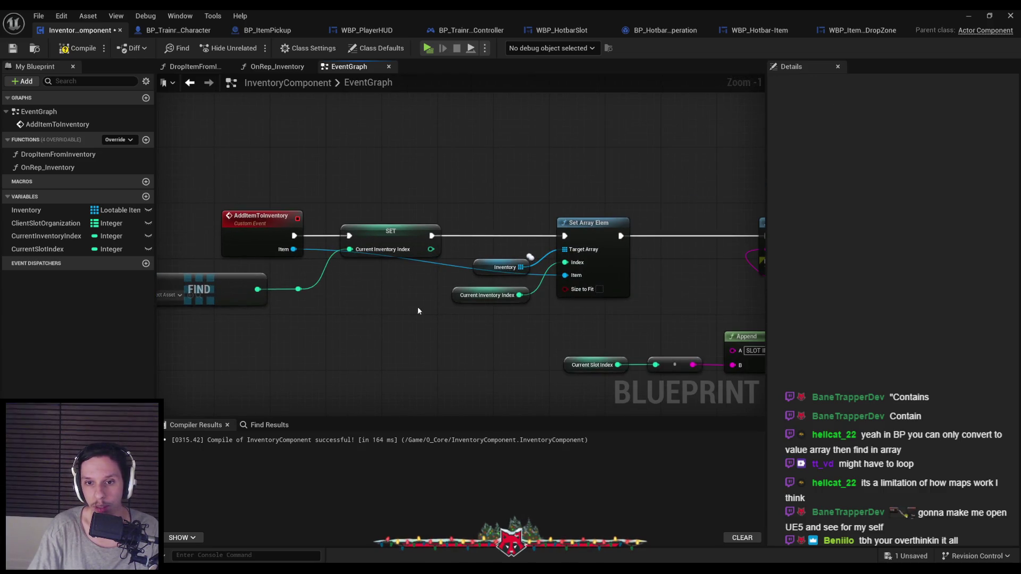
scroll(416, 307, "down", 2)
left_click(63, 249)
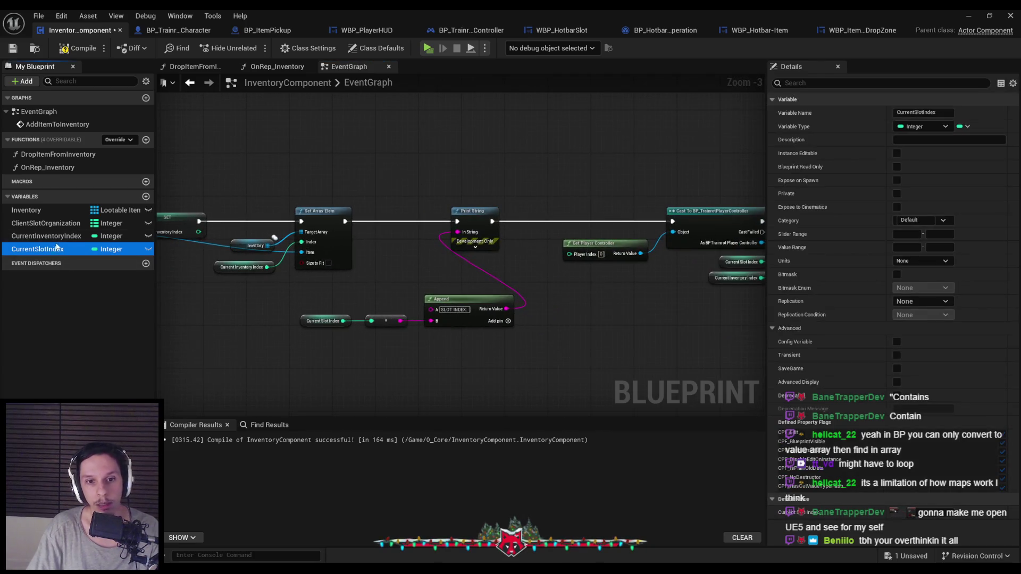
key("Delete")
left_click(582, 311)
- Delete CurrentInventoryIndex and ClientSlotOrganization, compile, then undo and re-delete ClientSlotOrganization
left_click(46, 236)
key("Delete")
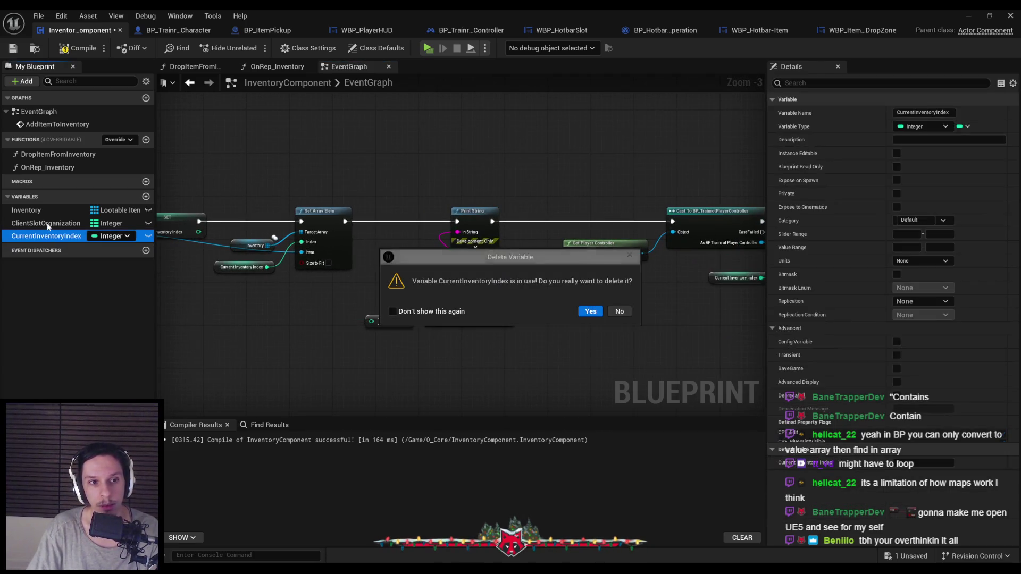
left_click(572, 315)
left_click(67, 223)
key("Delete")
left_click(67, 49)
left_click(13, 48)
key("ctrl+z")
key("ctrl+z")
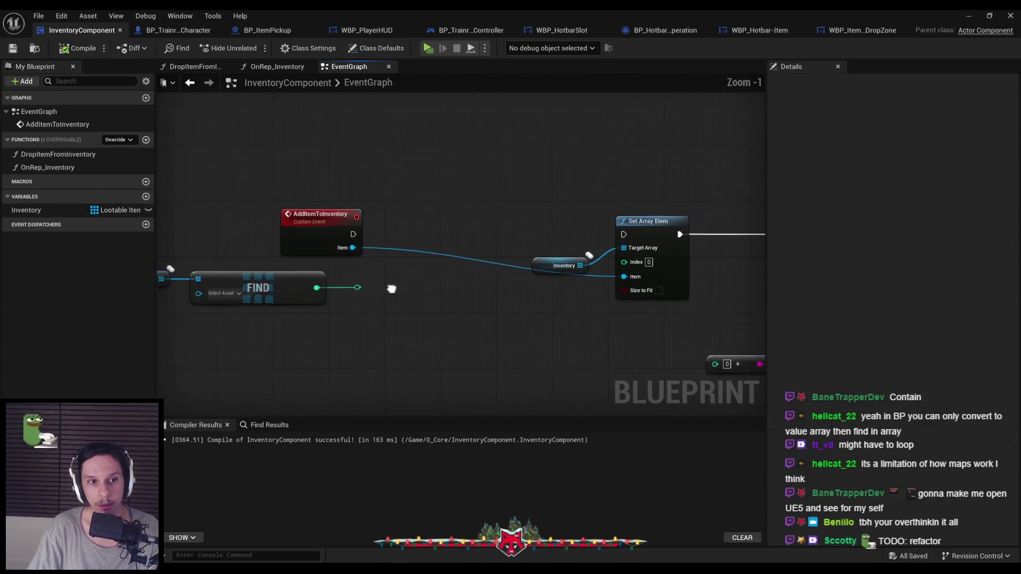
key("Delete")
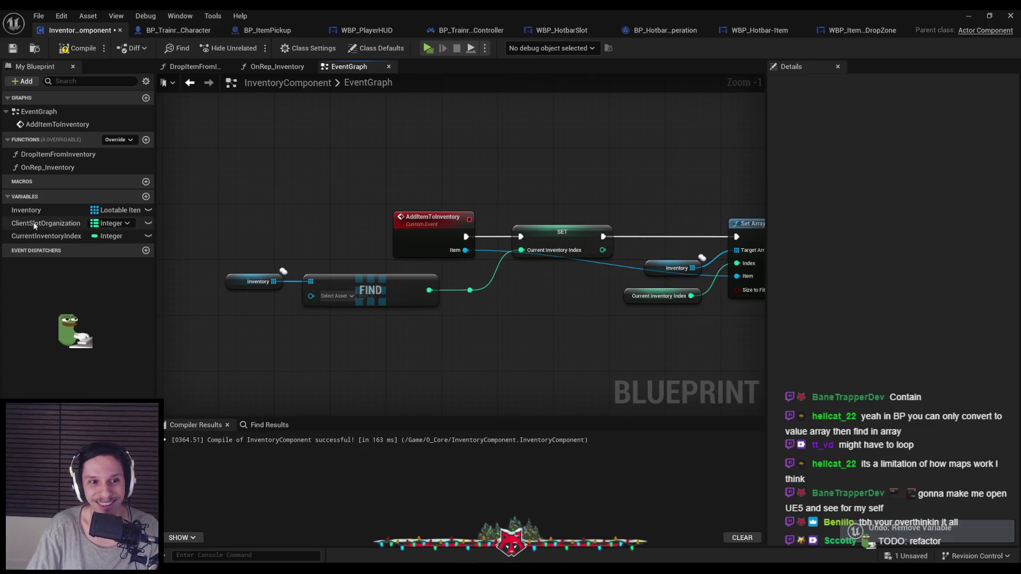
- Remove the reroute after FIND, move the Inventory getter right, and compile and save
scroll(480, 242, "down", 1)
left_click_drag(301, 308, 257, 290)
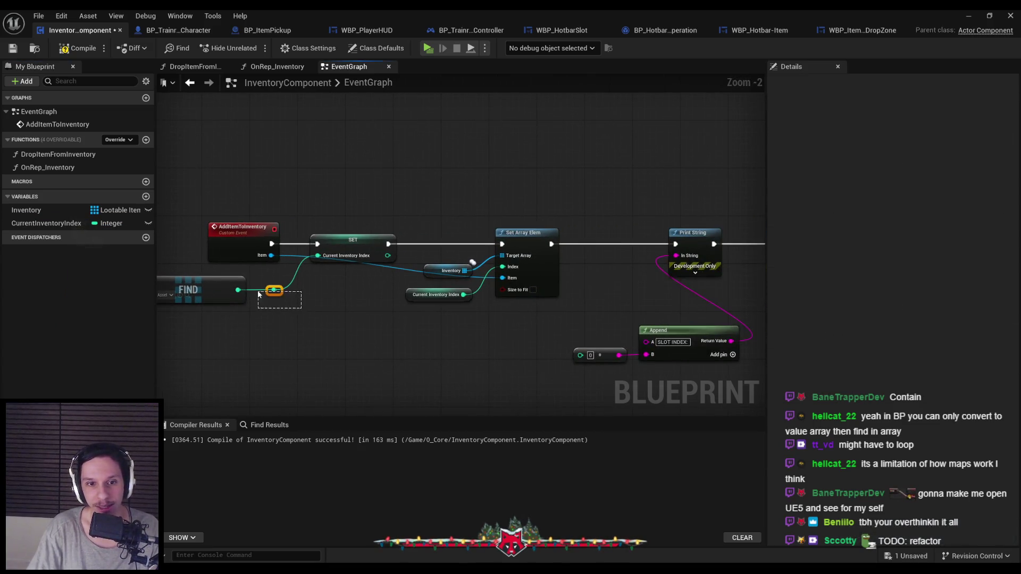
key("ctrl+z")
key("ctrl+z")
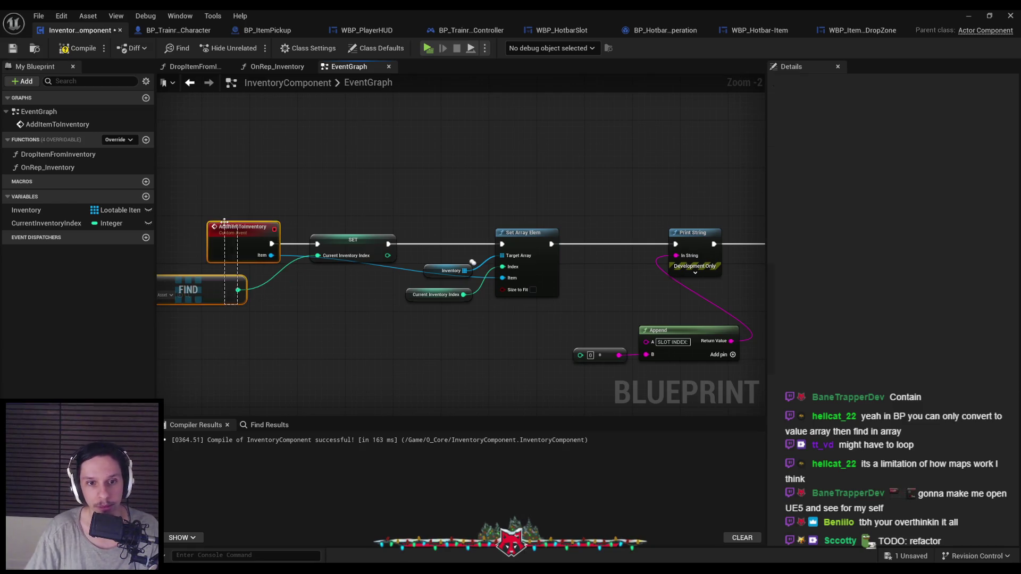
left_click_drag(193, 269, 230, 269)
left_click(165, 276)
key("ctrl+s")
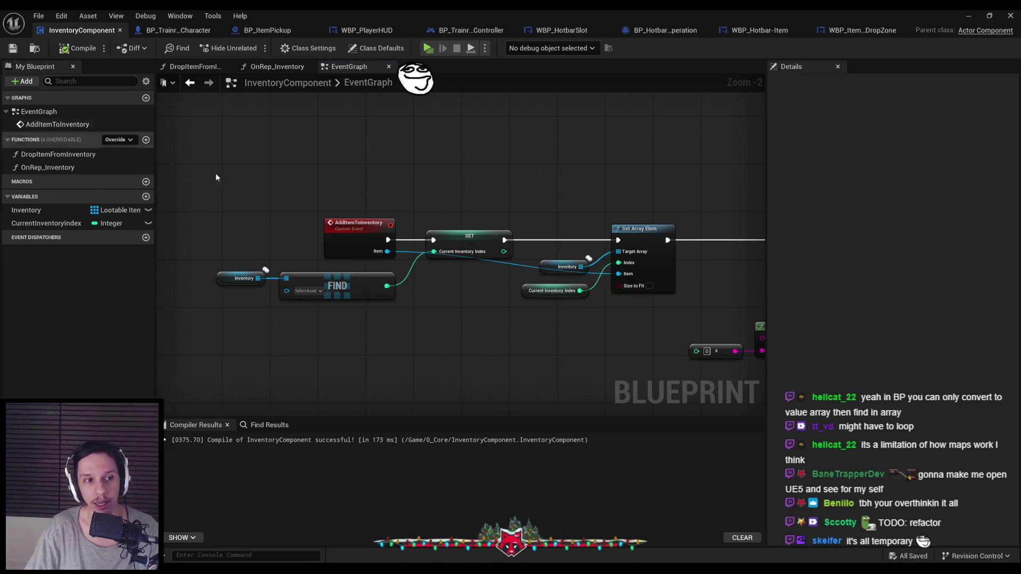
- Delete the Print String, Append and 0 debug nodes, then compile and save
left_click_drag(528, 307, 396, 353)
mouse_move(529, 340)
left_mouse_down()
mouse_move(389, 329)
mouse_move(533, 334)
left_mouse_up()
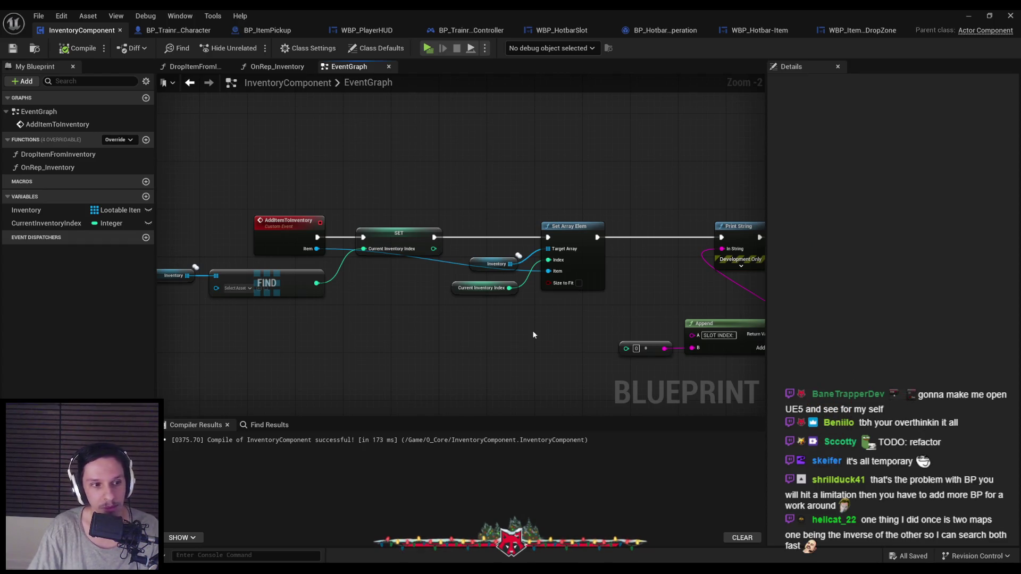
left_click_drag(550, 328, 349, 310)
left_click_drag(417, 297, 566, 369)
left_click_drag(548, 279, 510, 201)
key("Delete")
left_click_drag(535, 303, 385, 299)
left_click(498, 283)
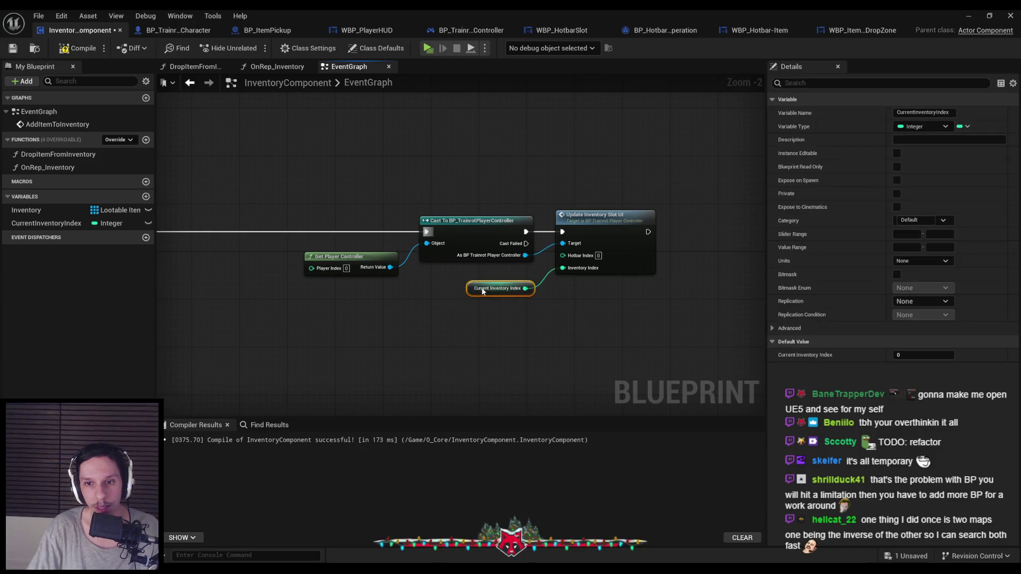
left_click(254, 189)
left_click(12, 48)
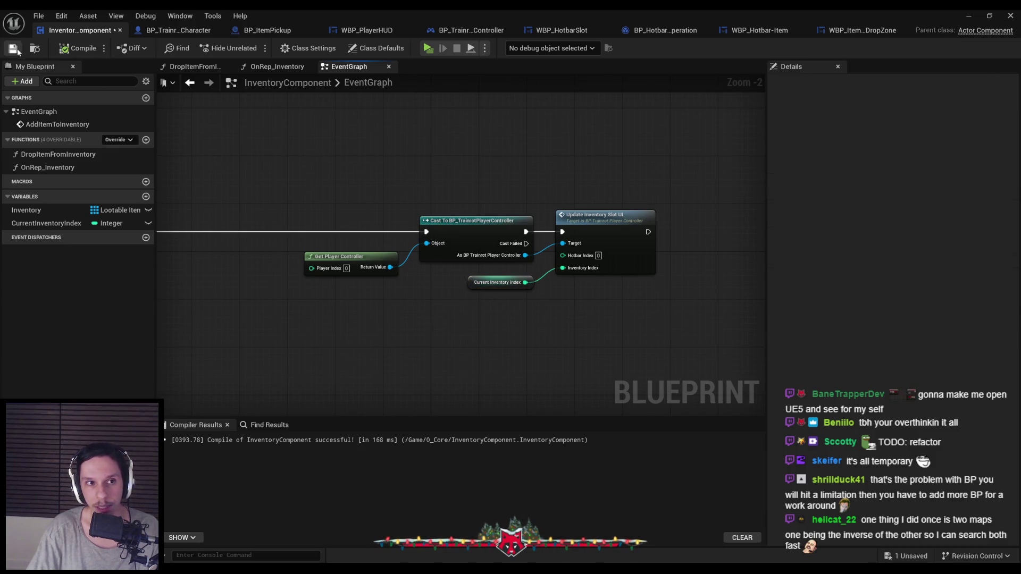
- Move the Cast and Update Inventory Slot UI nodes beside Set Array Elem and open that event
scroll(333, 201, "down", 2)
left_click_drag(333, 201, 558, 266)
scroll(714, 230, "up", 3)
left_click_drag(714, 230, 458, 228)
left_click(392, 315)
double_click(593, 234)
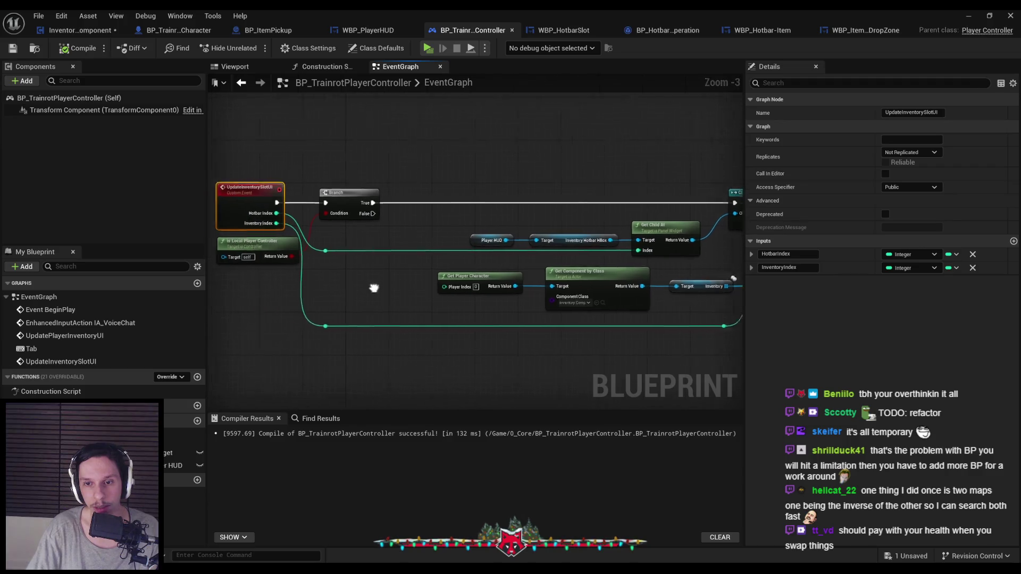
- Add a reroute point on the lower wire near the UpdateInventorySlotUI event, undoing a stray move
mouse_move(438, 292)
left_mouse_down()
mouse_move(602, 269)
mouse_move(513, 299)
left_mouse_up()
scroll(509, 303, "down", 1)
scroll(509, 302, "up", 1)
mouse_move(413, 329)
left_mouse_down()
mouse_move(435, 312)
mouse_move(641, 319)
mouse_move(381, 242)
left_mouse_up()
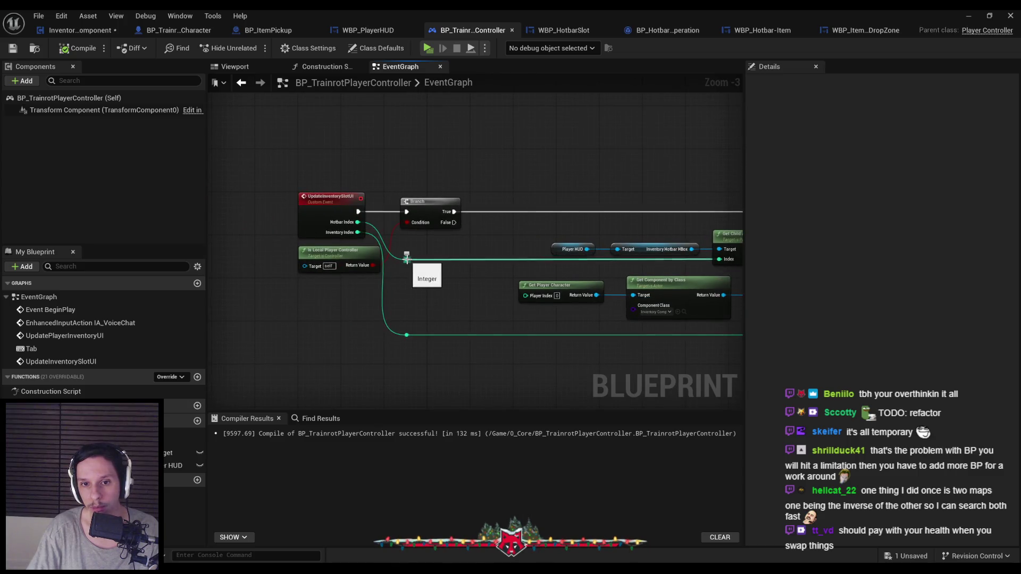
double_click(515, 335)
mouse_move(405, 264)
left_mouse_down()
mouse_move(444, 330)
mouse_move(415, 271)
mouse_move(524, 334)
mouse_move(514, 335)
left_mouse_up()
key("ctrl+z")
left_click(490, 332)
- Remove UpdateInventorySlotUI's Inventory Index input, compile the controller, and return to InventoryComponent
mouse_move(293, 216)
left_mouse_down()
mouse_move(228, 185)
mouse_move(383, 218)
left_mouse_up()
left_click(383, 214)
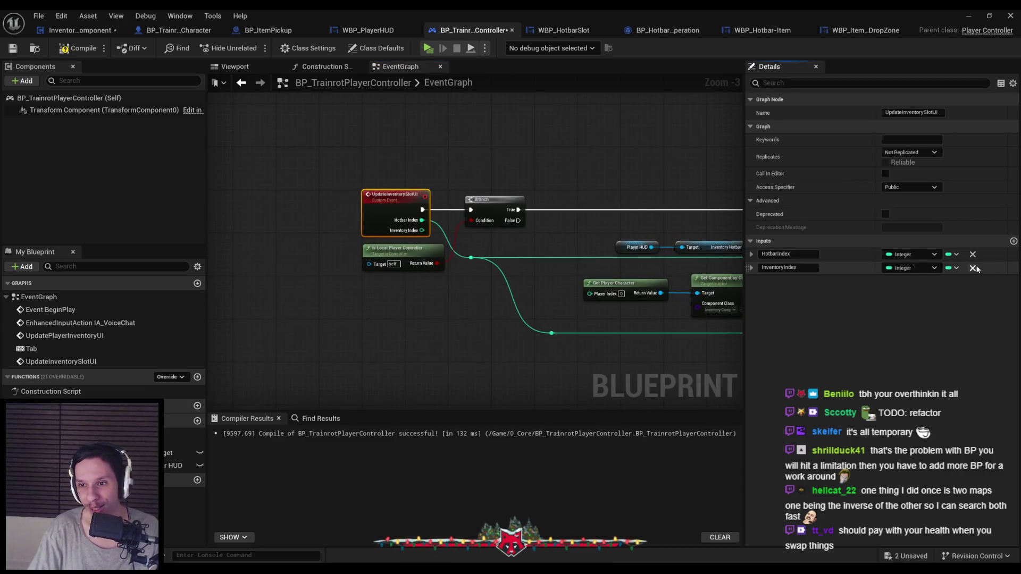
left_click(973, 267)
left_click(72, 48)
left_click(80, 30)
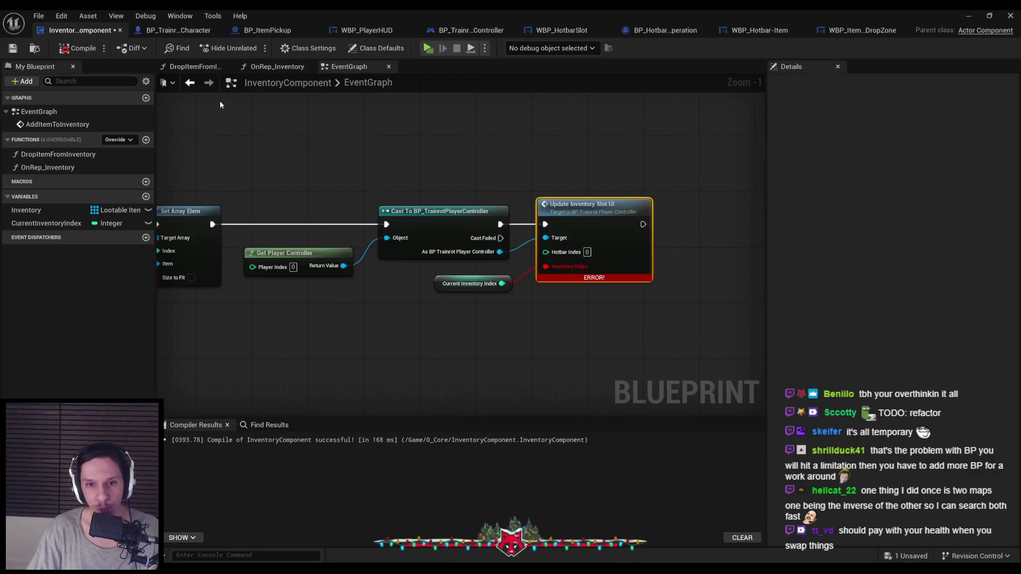
- Connect Current Inventory Index to the Hotbar Index pin and compile InventoryComponent
mouse_move(546, 266)
left_mouse_down()
mouse_move(536, 291)
mouse_move(545, 251)
left_mouse_up()
left_click(73, 50)
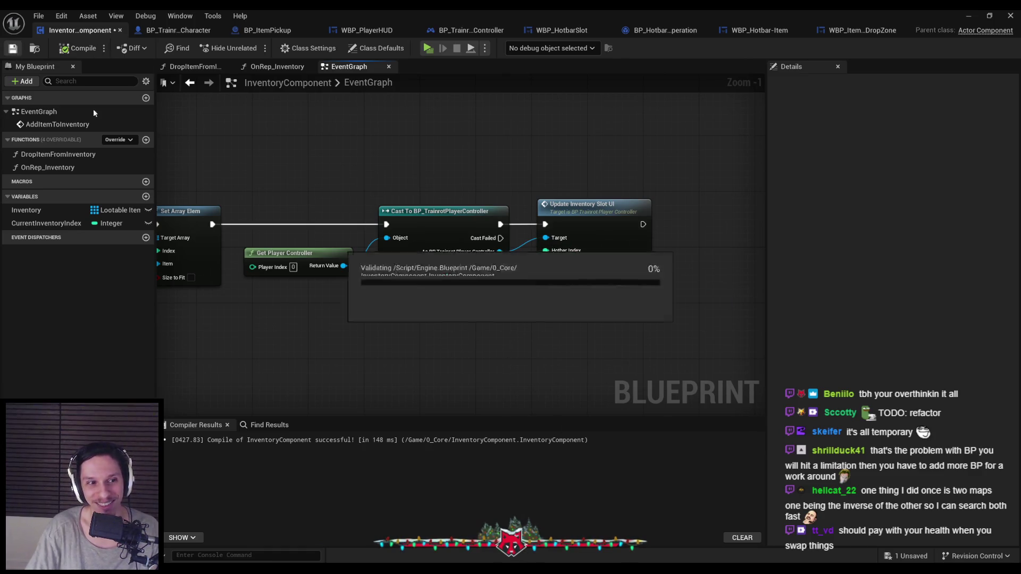
scroll(365, 353, "down", 1)
scroll(532, 374, "down", 1)
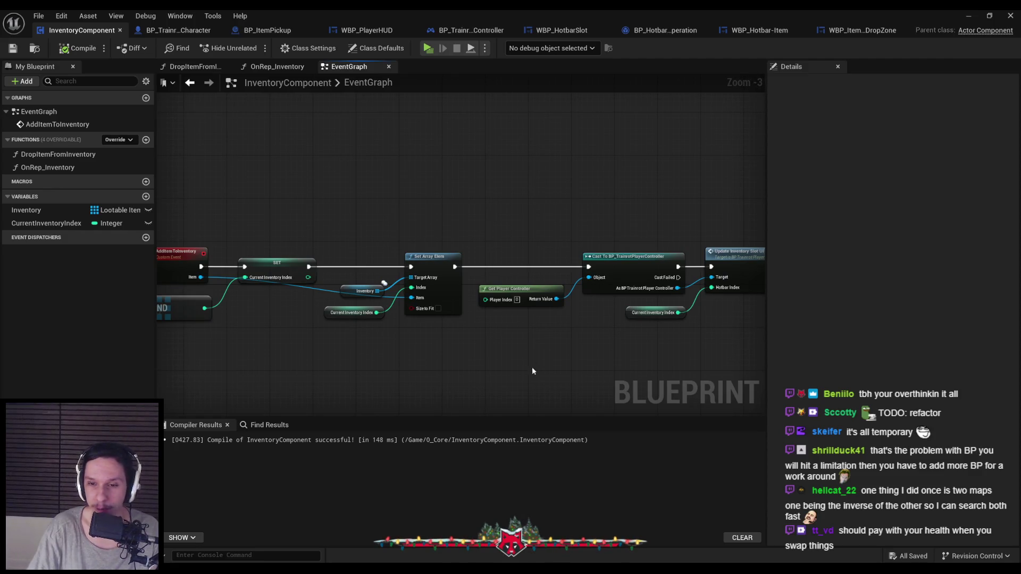
scroll(503, 342, "up", 3)
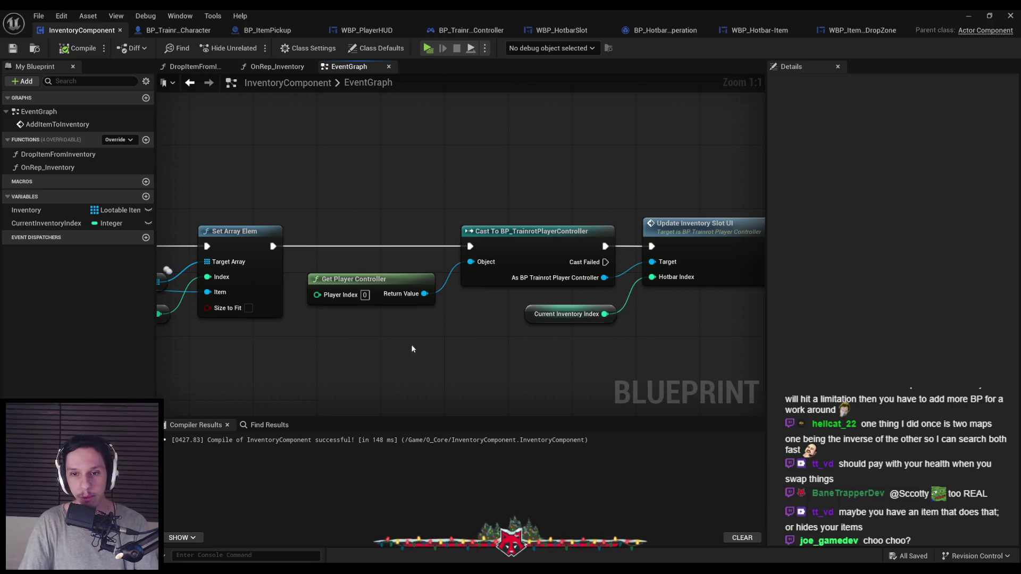
- Jump to the controller's UpdateInventorySlotUI event and view its Get Item Data section
left_click_drag(384, 223, 498, 336)
left_click(497, 336)
scroll(368, 322, "down", 3)
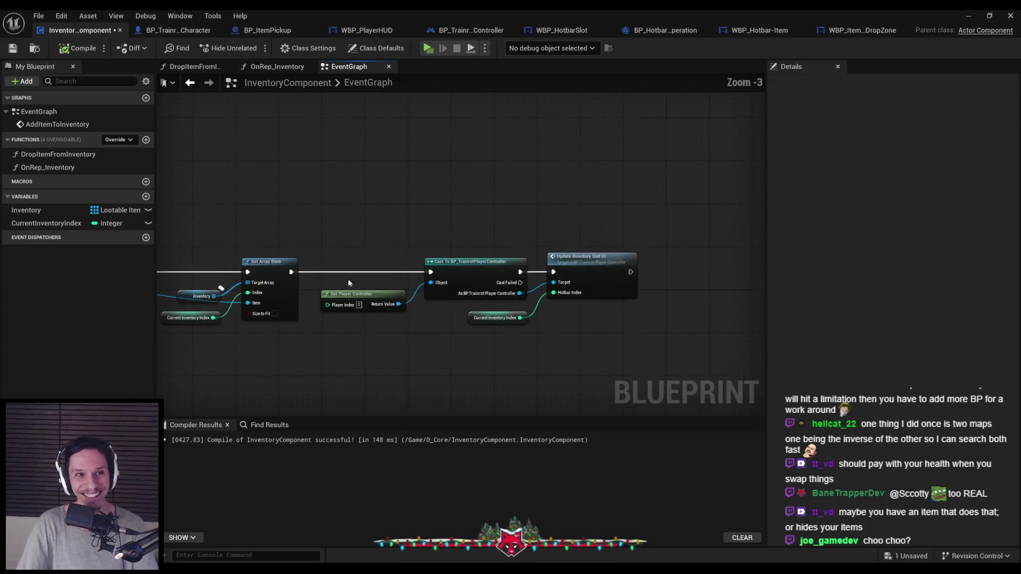
double_click(592, 270)
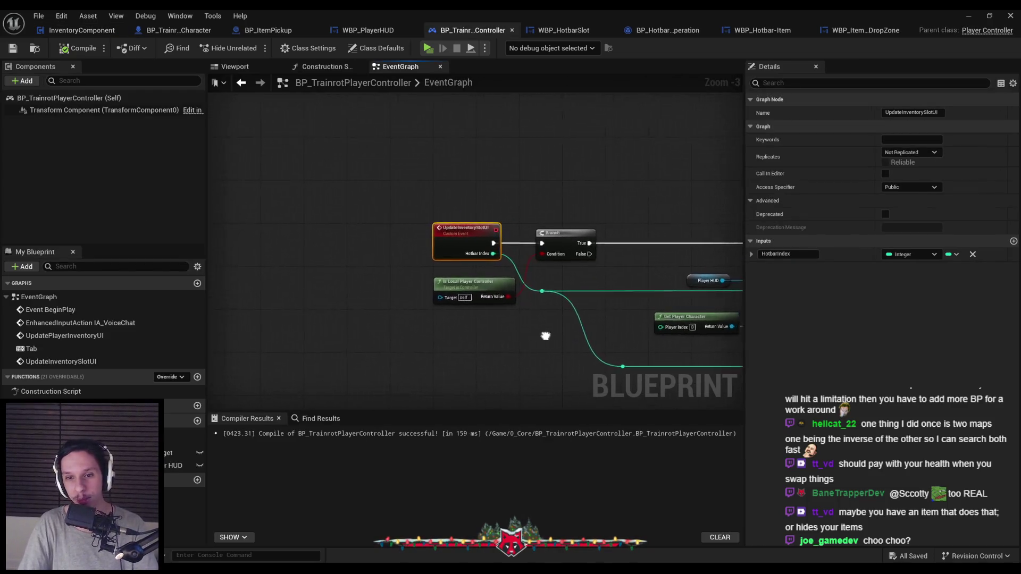
scroll(510, 335, "up", 3)
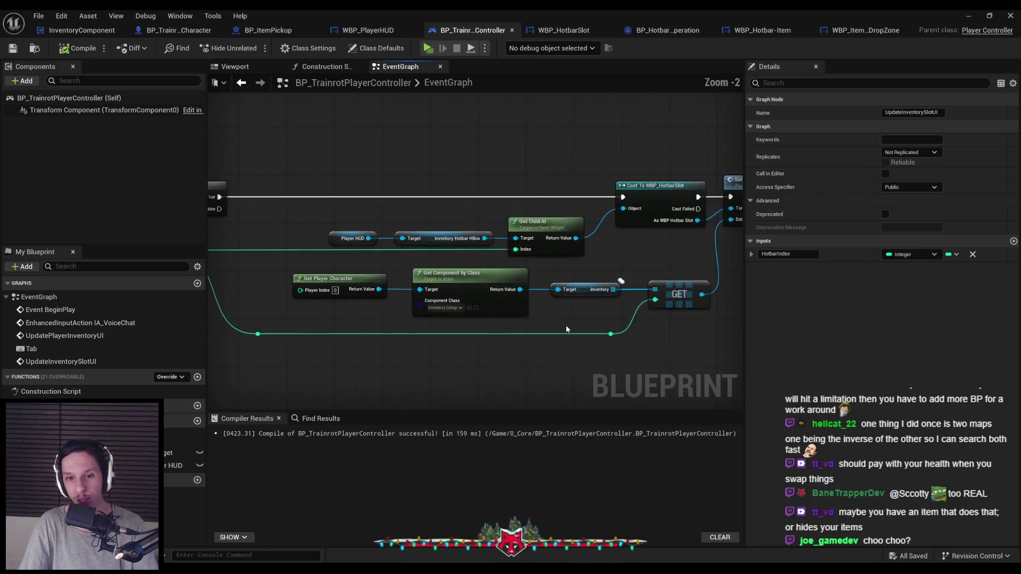
scroll(563, 314, "down", 1)
left_click_drag(563, 315, 480, 346)
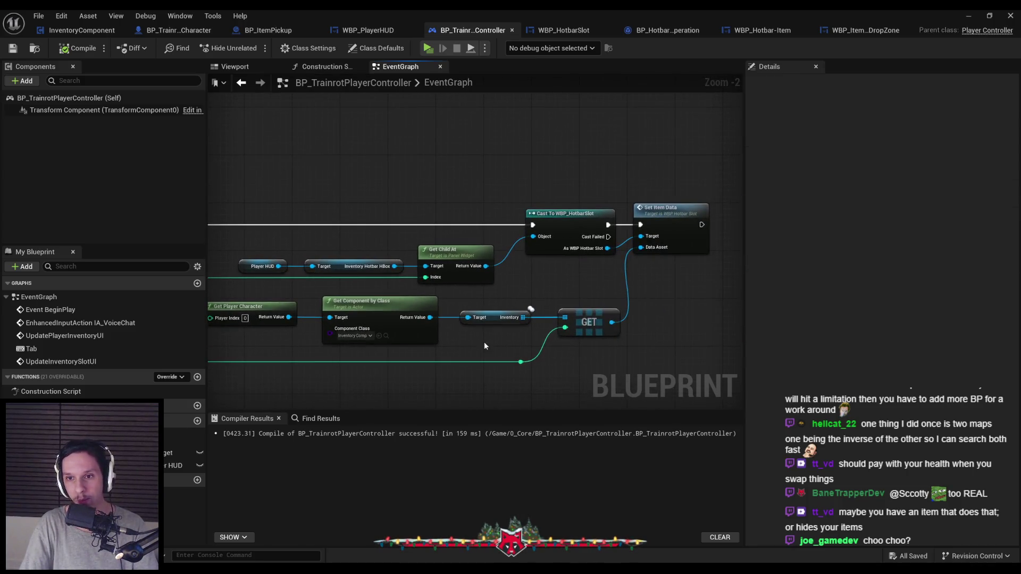
scroll(521, 292, "down", 1)
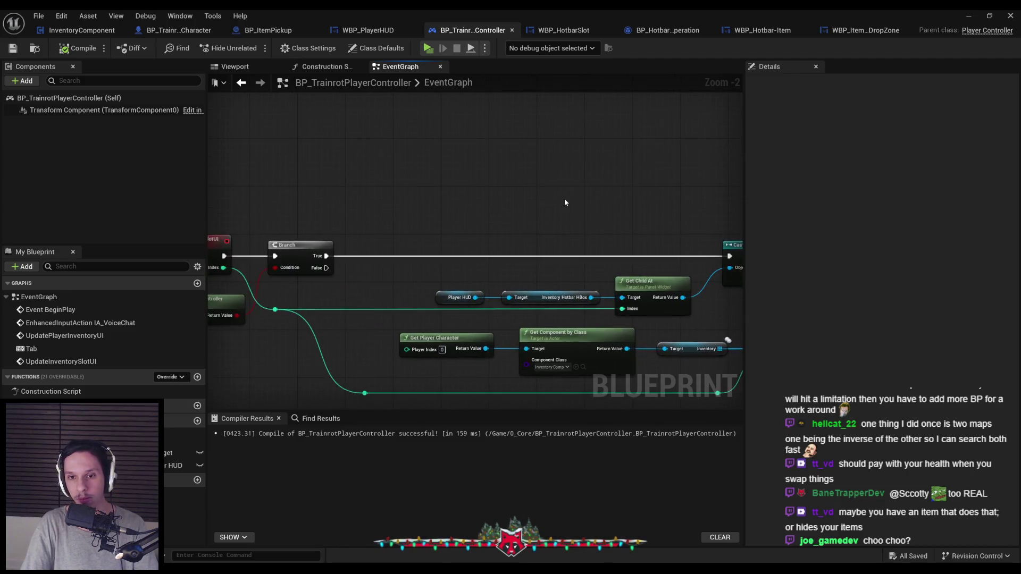
left_click(968, 15)
key("alt+p")
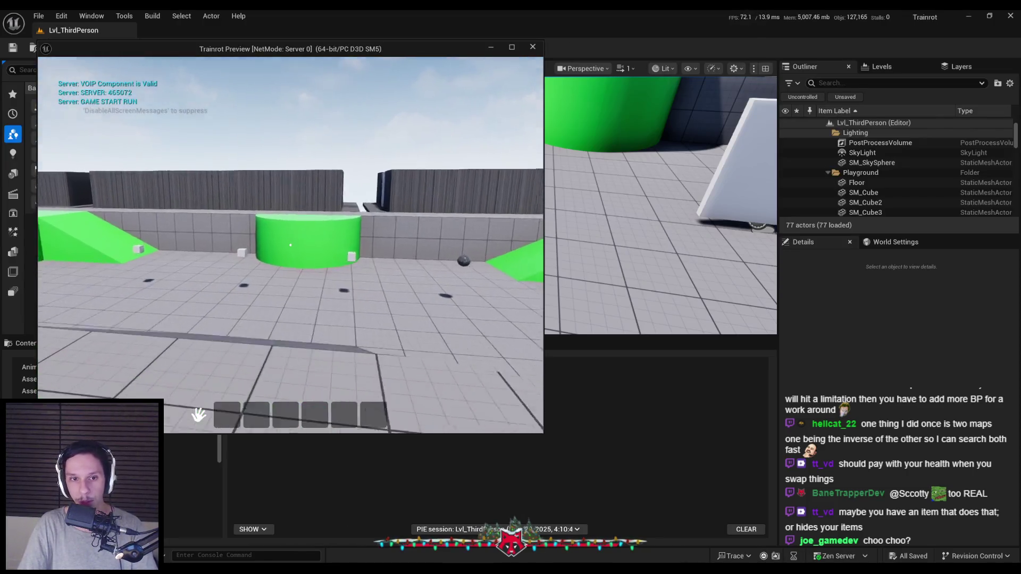
key("w")
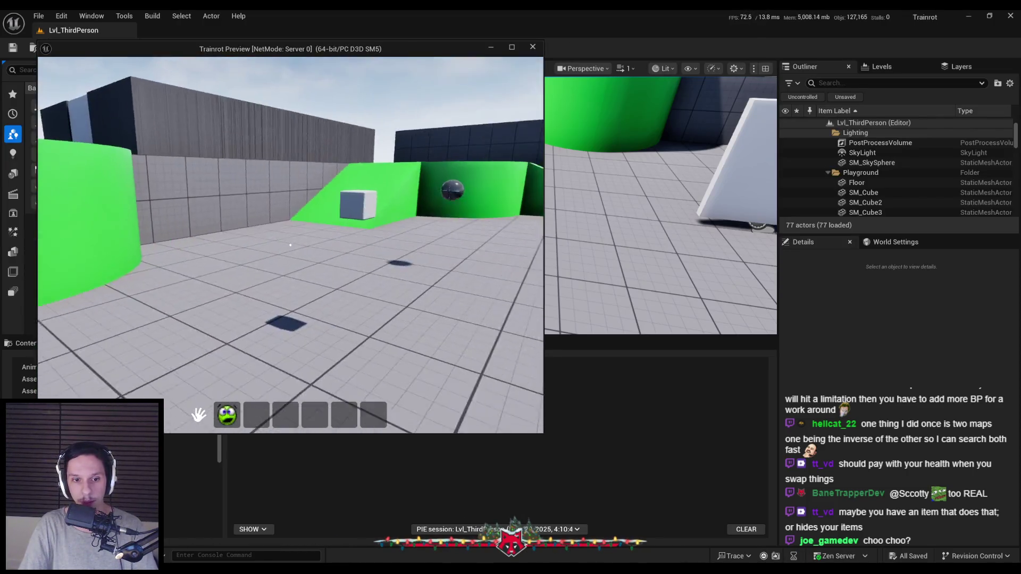
key("w")
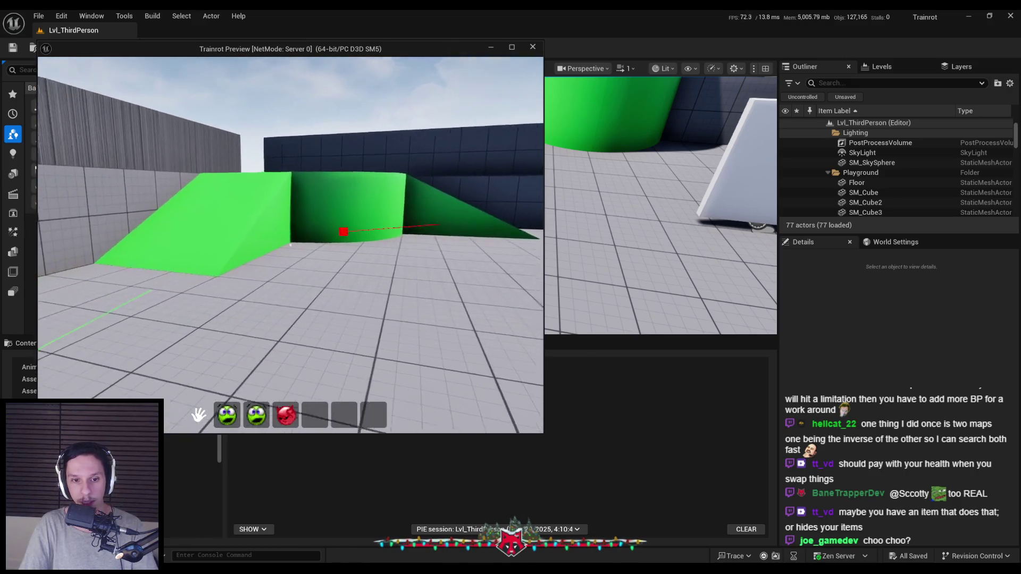
left_click(229, 422)
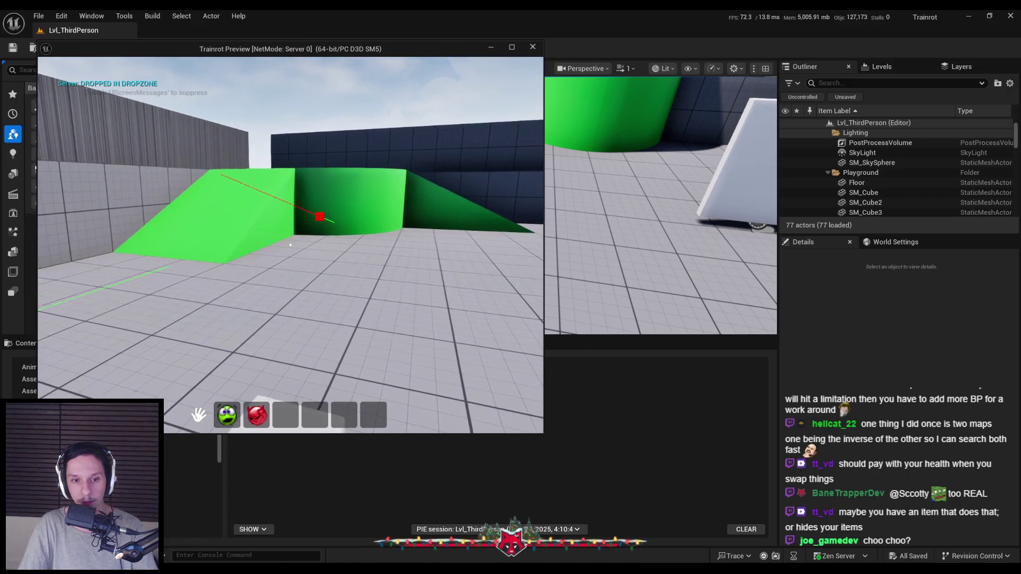
left_click(229, 417)
left_click(229, 418)
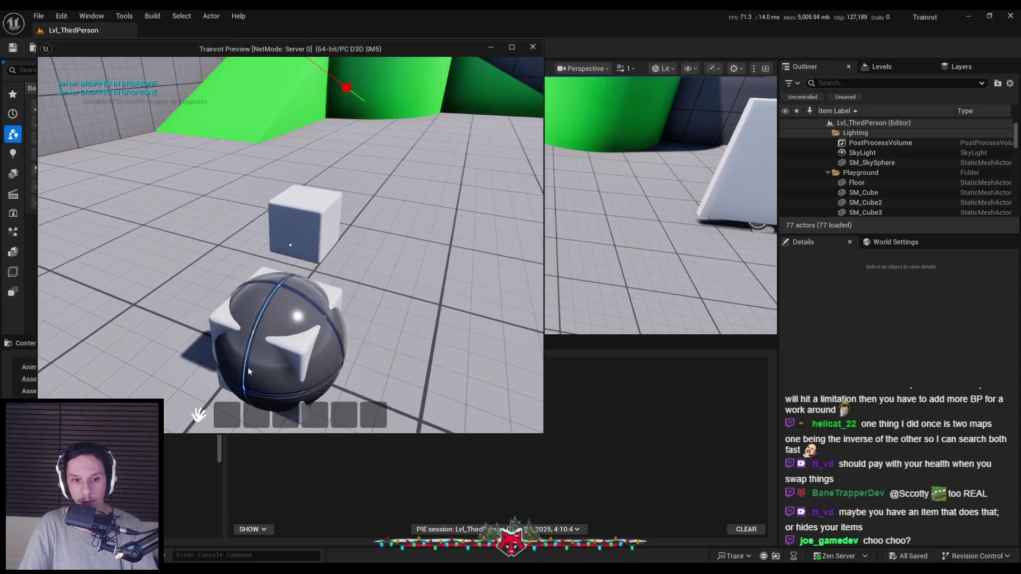
key("Escape")
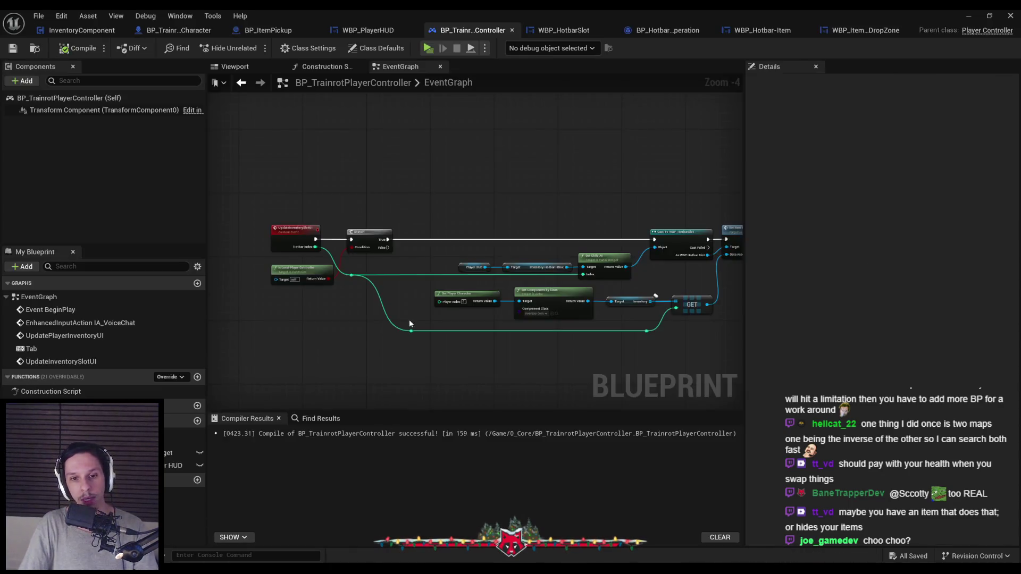
left_click_drag(356, 299, 277, 289)
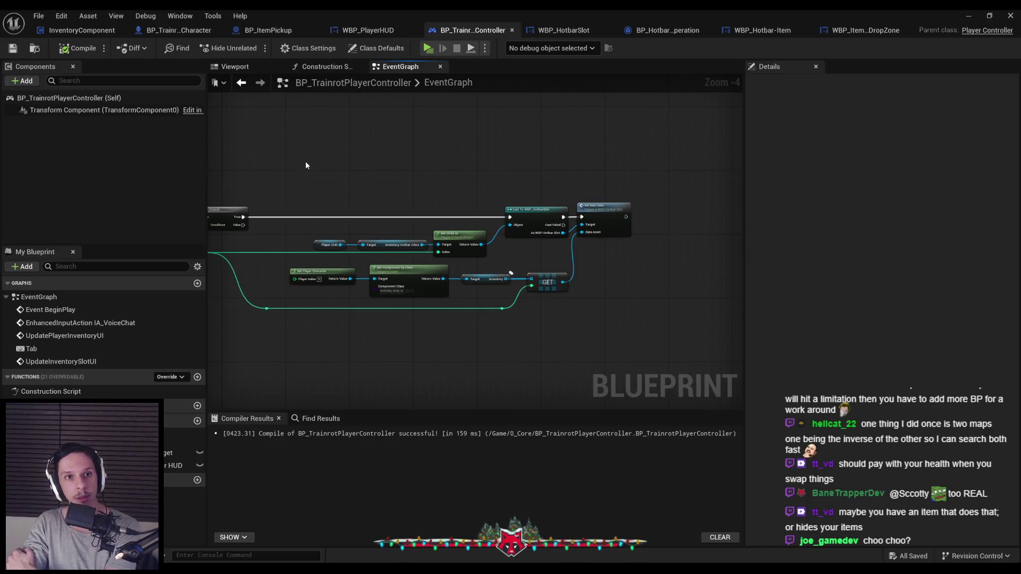
scroll(433, 213, "up", 1)
mouse_move(432, 213)
left_mouse_down()
mouse_move(507, 181)
mouse_move(272, 186)
left_mouse_up()
scroll(336, 191, "up", 1)
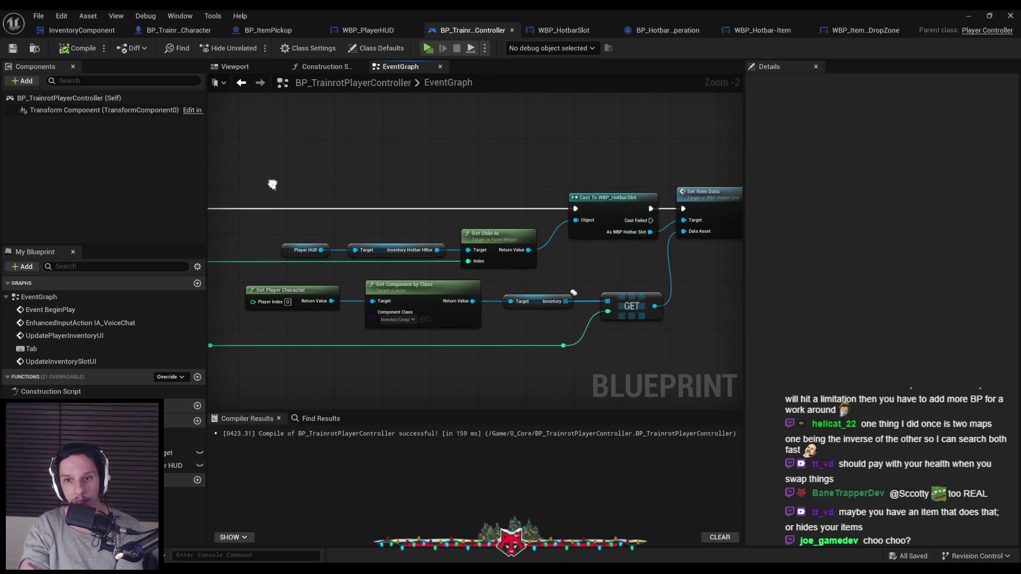
scroll(272, 186, "down", 1)
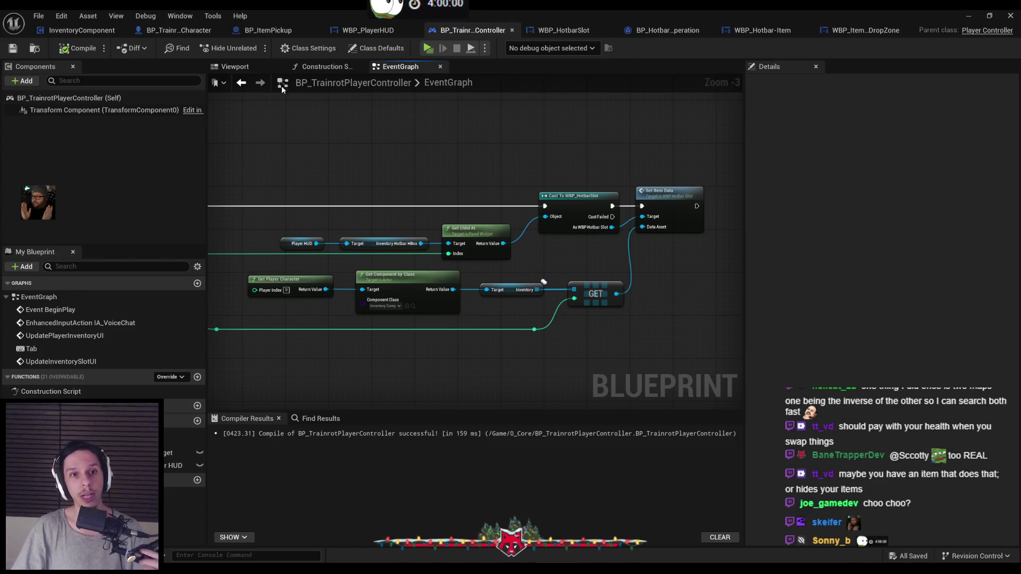
left_click_drag(259, 160, 424, 173)
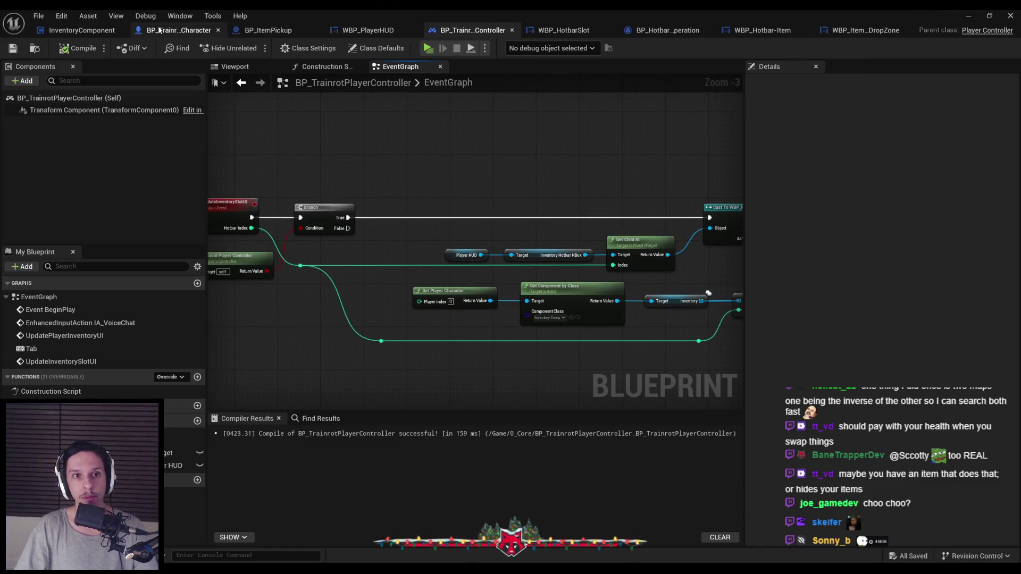
left_click(68, 31)
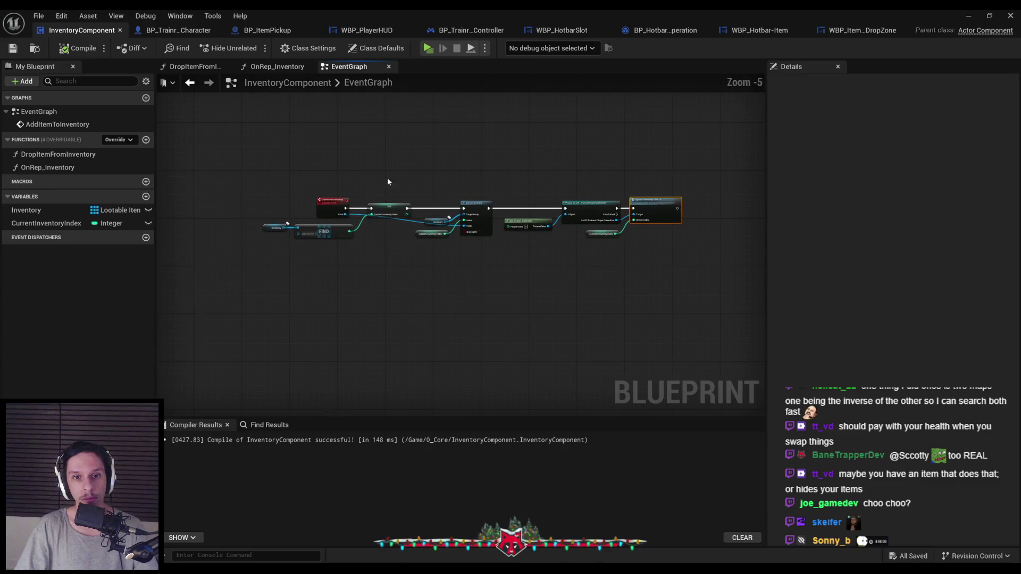
- Zoom around the InventoryComponent EventGraph, then switch to BP_TrainrotPlayerCharacter
scroll(410, 174, "up", 3)
scroll(401, 164, "down", 4)
scroll(313, 190, "up", 3)
scroll(312, 190, "down", 2)
scroll(313, 190, "up", 3)
scroll(312, 190, "down", 2)
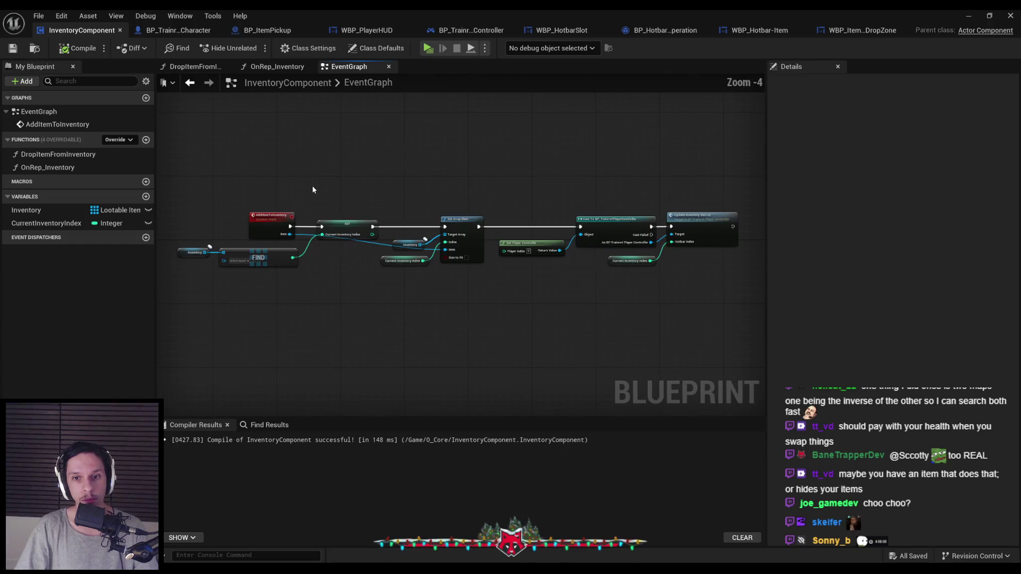
scroll(312, 190, "up", 1)
scroll(337, 193, "down", 1)
scroll(327, 199, "up", 1)
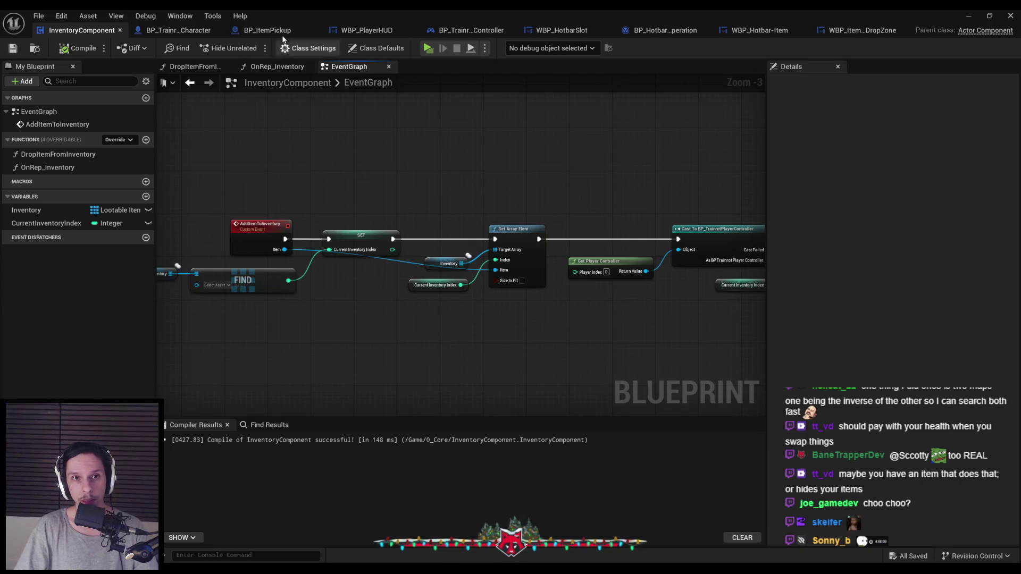
scroll(444, 305, "down", 2)
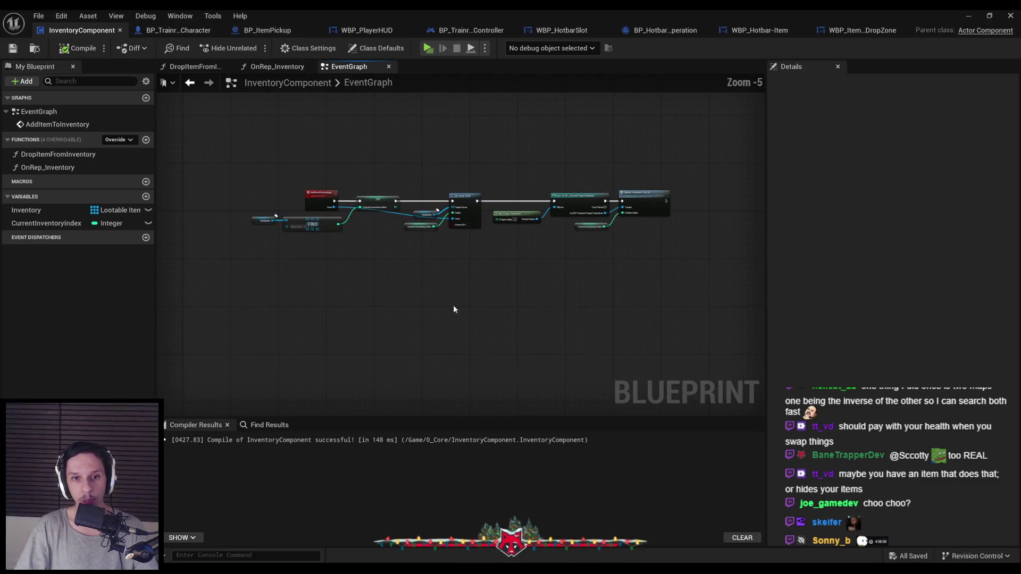
left_click(176, 31)
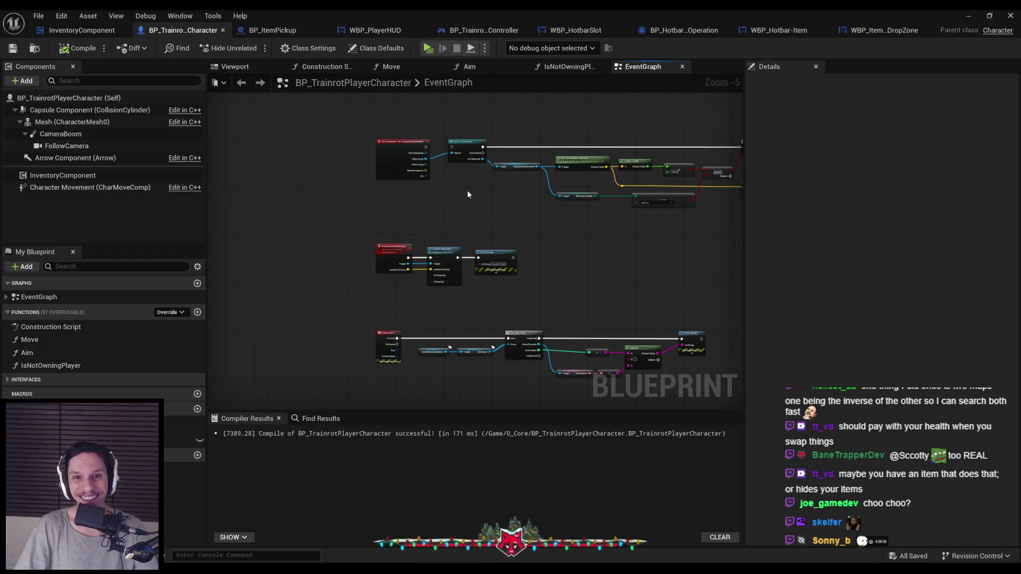
- Follow the ServerPlayerDropItem event through to InventoryComponent's DropItemFromInventory function
scroll(471, 295, "up", 4)
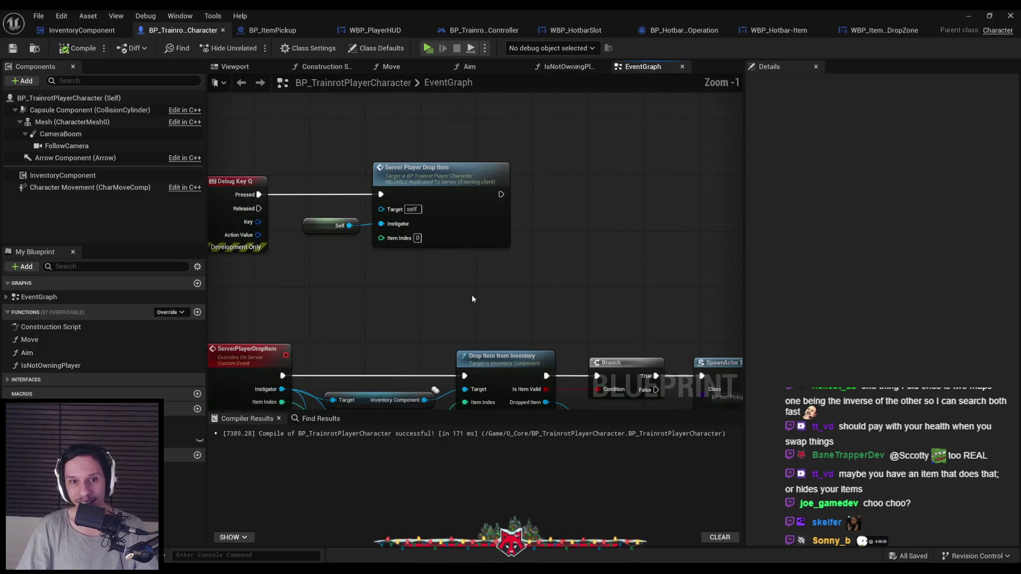
double_click(448, 203)
scroll(449, 203, "up", 1)
scroll(468, 224, "down", 1)
left_click(479, 239)
left_click_drag(442, 255, 540, 270)
double_click(553, 209)
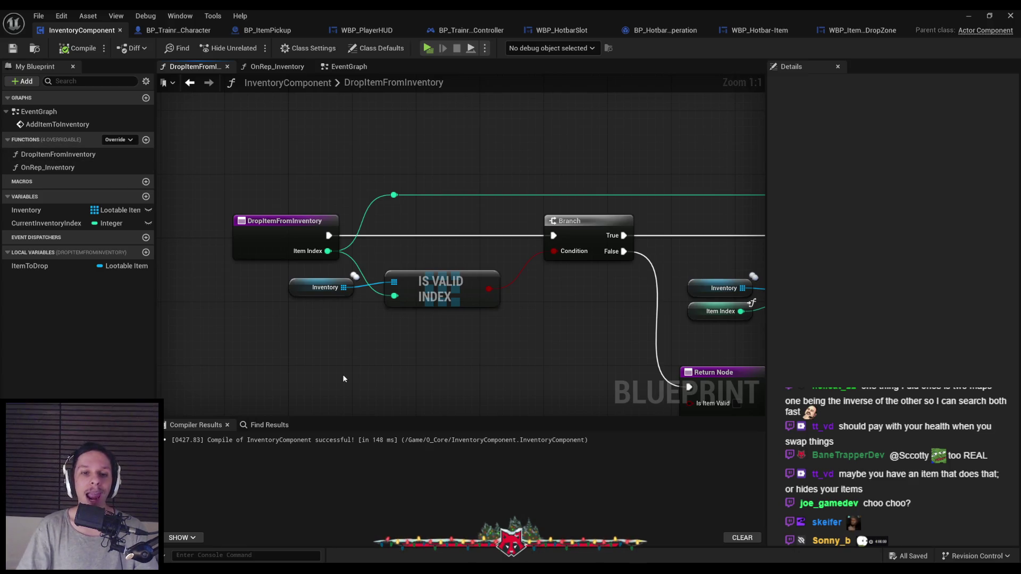
- Pan through DropItemFromInventory to inspect its entry, SET Item To Drop and Remove Index nodes
scroll(384, 288, "down", 1)
scroll(424, 342, "down", 1)
left_click_drag(423, 342, 251, 313)
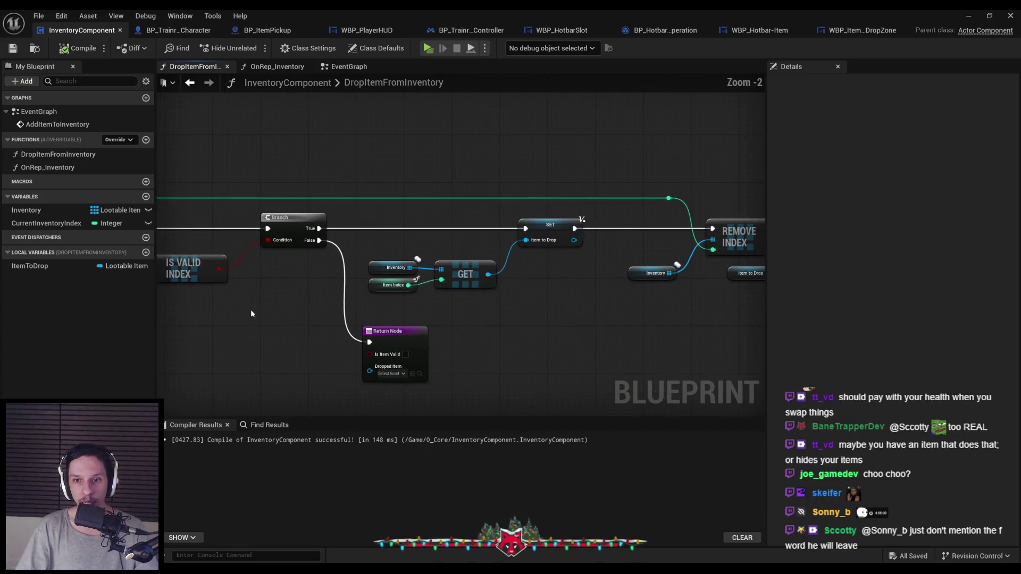
left_click_drag(435, 321, 464, 311)
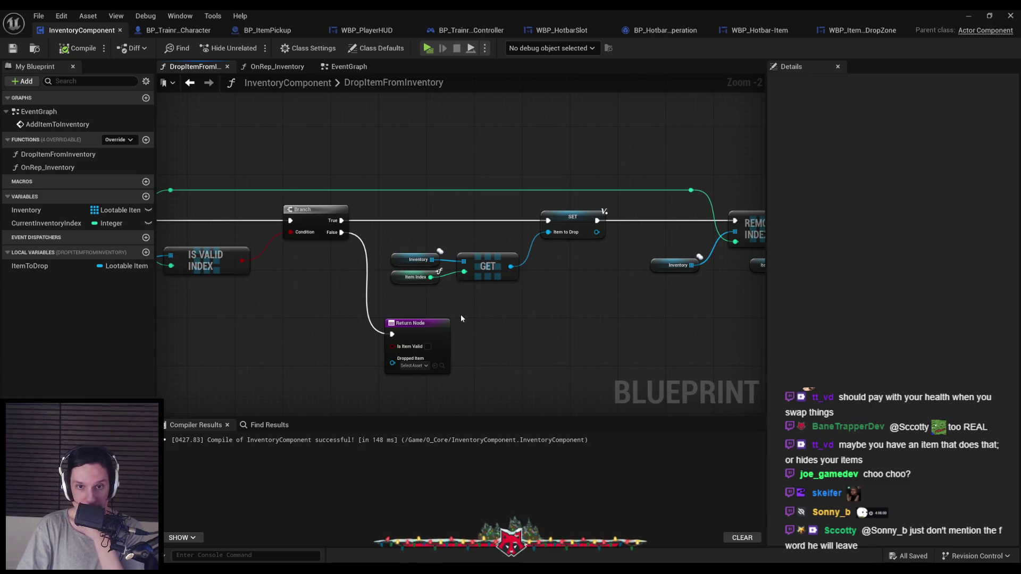
left_click_drag(460, 314, 569, 314)
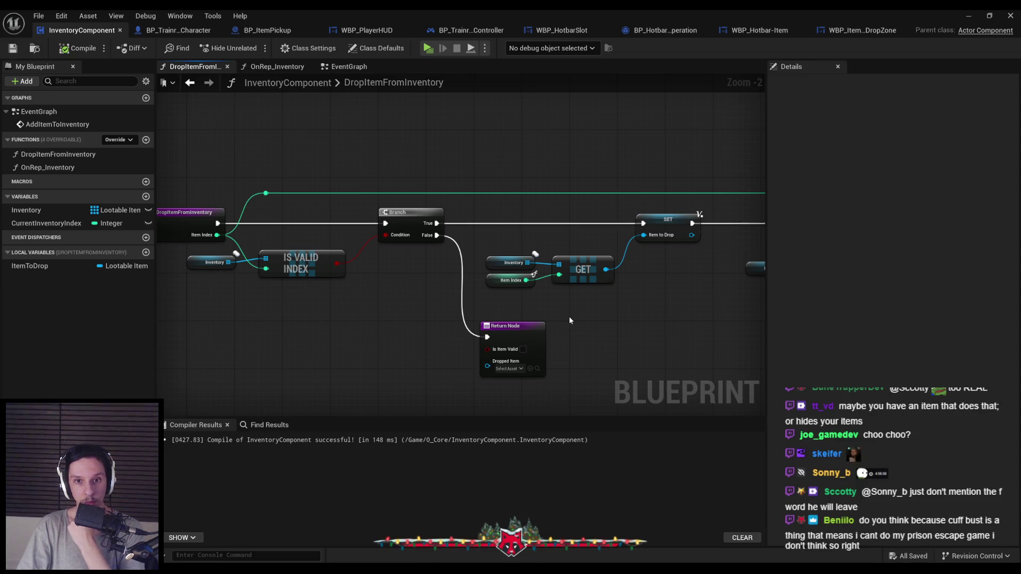
mouse_move(569, 317)
left_mouse_down()
mouse_move(431, 307)
mouse_move(385, 320)
left_mouse_up()
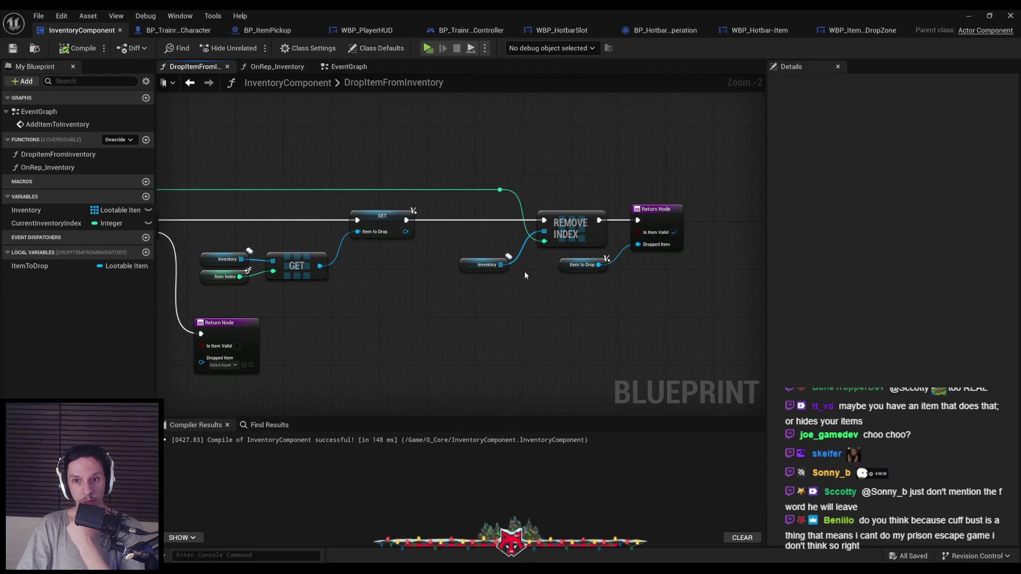
scroll(528, 282, "up", 1)
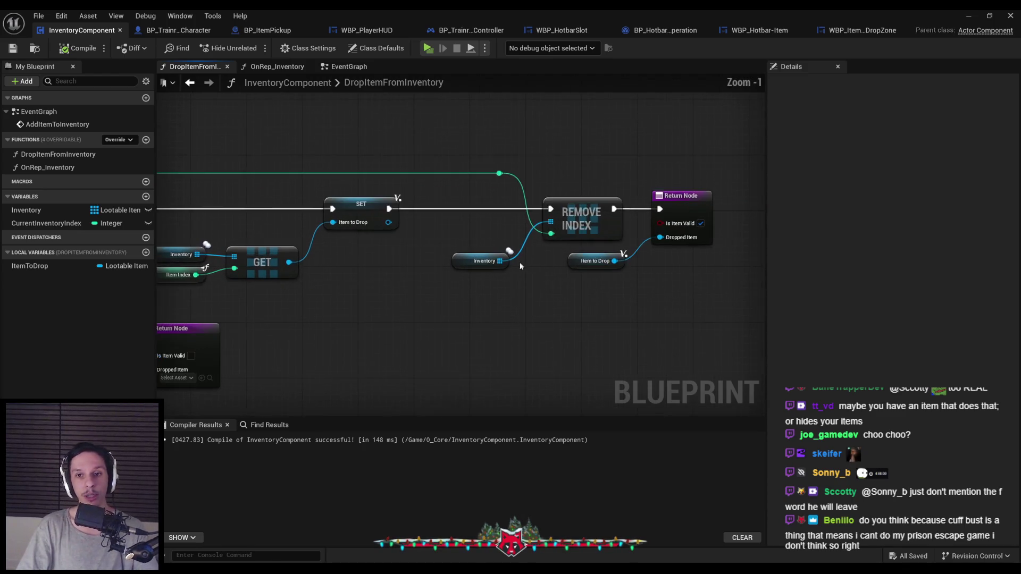
- Replace Remove Index with a Set Array Elem on Inventory, wired between SET and Return Node
key("Delete")
left_click_drag(520, 290, 551, 245)
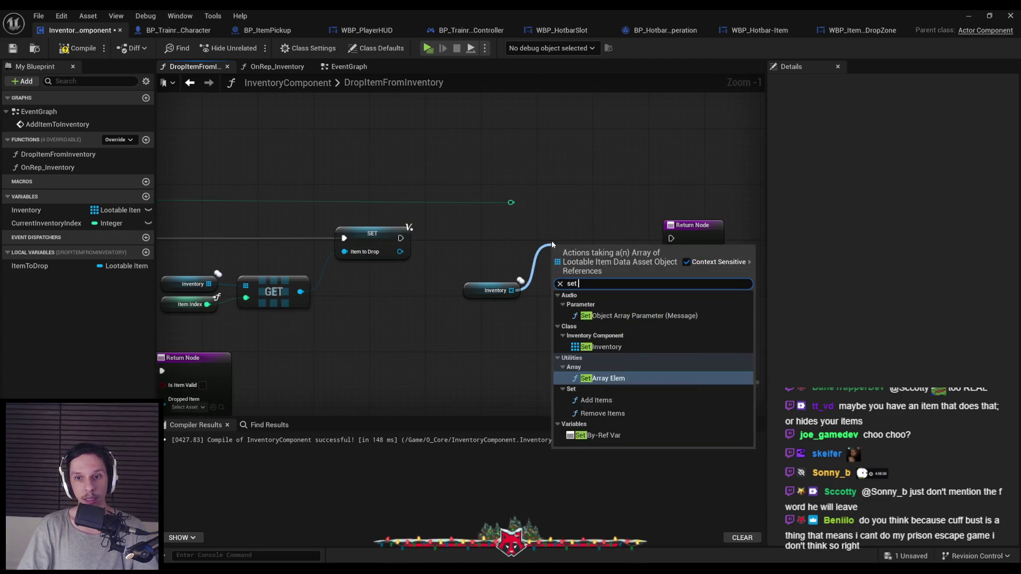
type("set array")
left_click(601, 347)
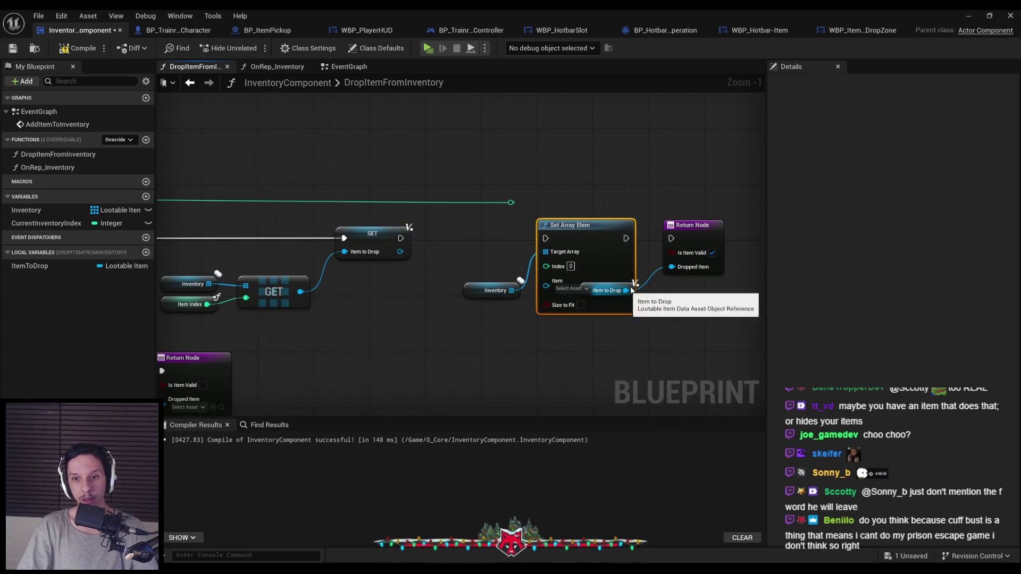
left_click_drag(623, 285, 639, 298)
left_click_drag(625, 239, 674, 241)
left_click_drag(546, 266, 511, 202)
left_click_drag(544, 239, 400, 238)
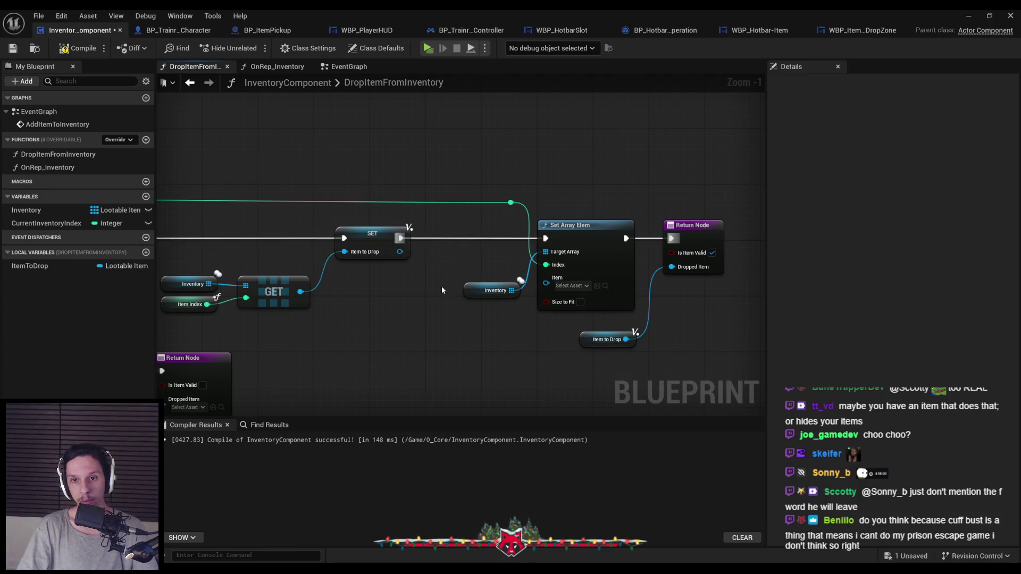
- Compile InventoryComponent and start a play-in-editor session from the level editor
scroll(625, 289, "down", 3)
scroll(626, 289, "up", 3)
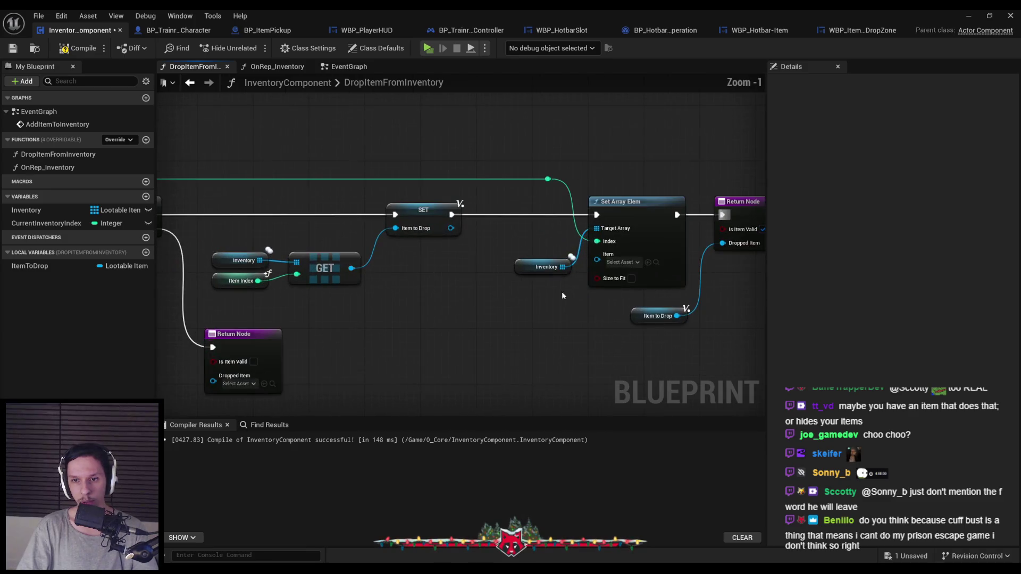
left_click(74, 50)
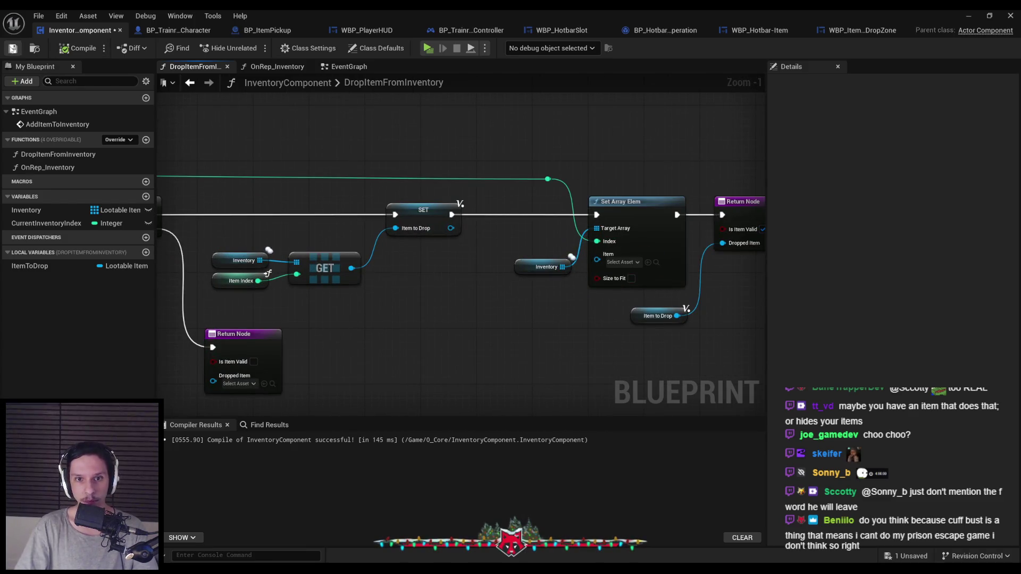
scroll(472, 296, "down", 1)
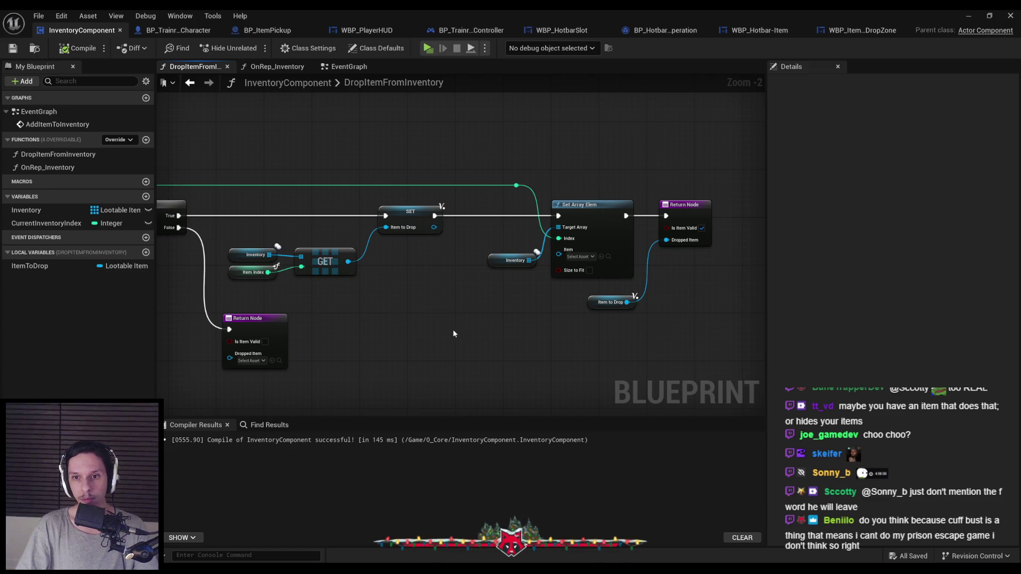
left_click(968, 15)
left_click(253, 50)
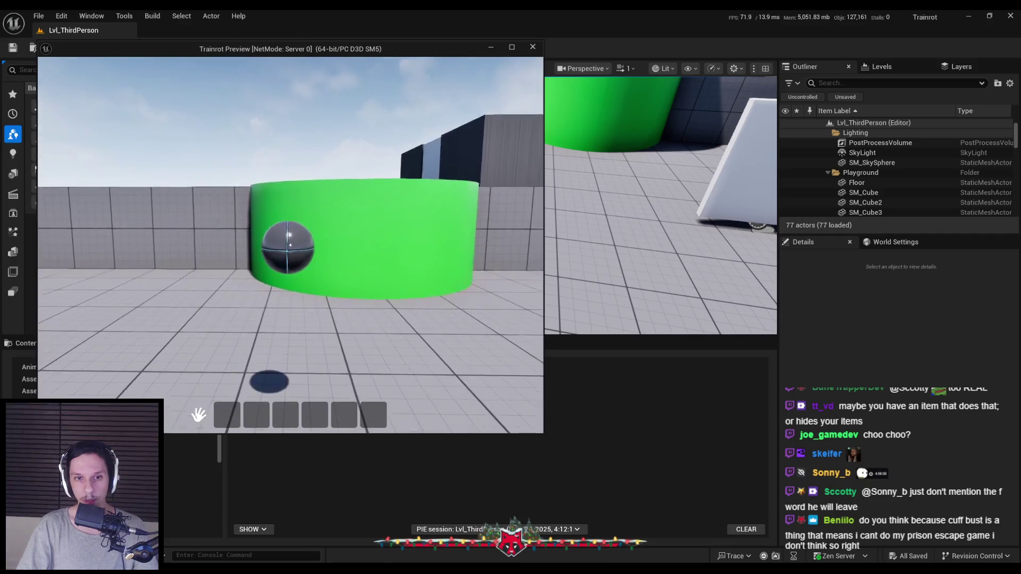
- Collect items in the single-player preview, drop one into the dropzone, and end the session
key("e")
key("e")
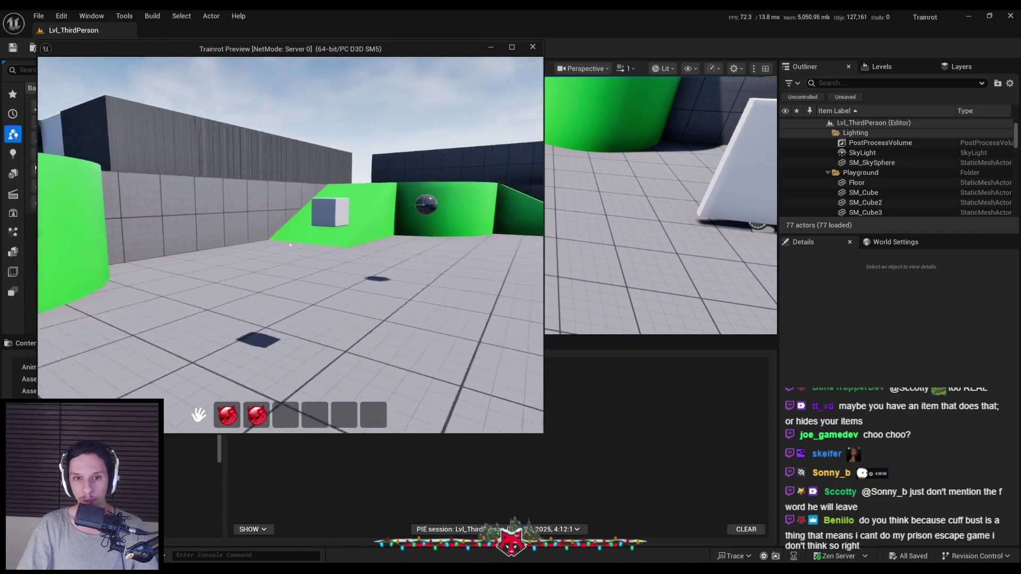
key("e")
key("Tab")
left_click(250, 364)
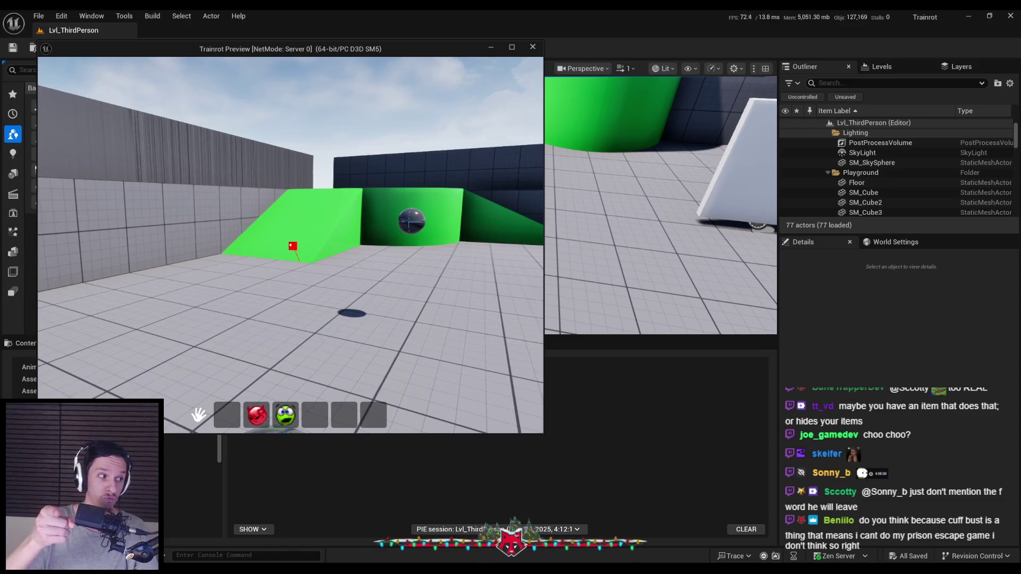
key("e")
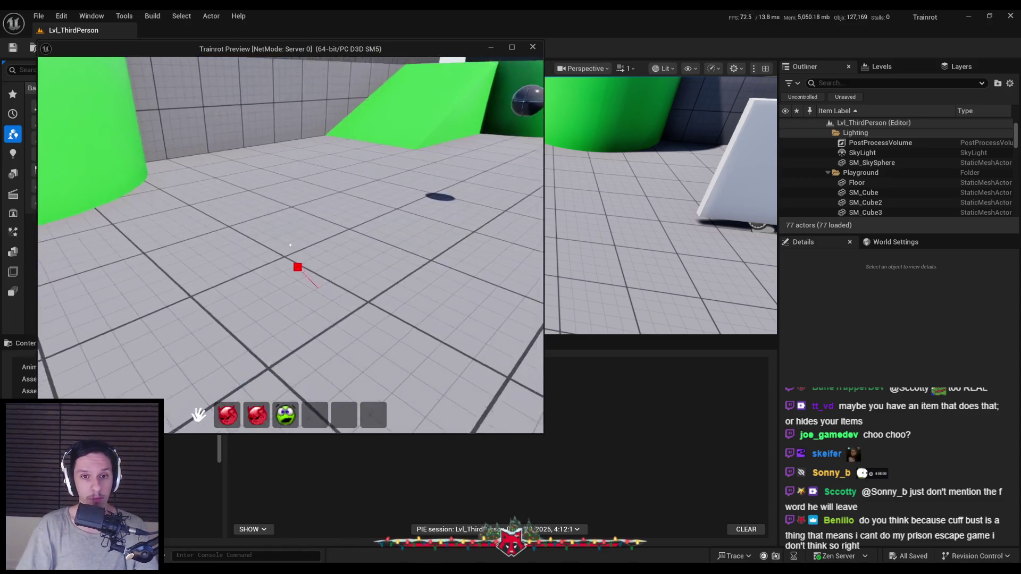
key("Escape")
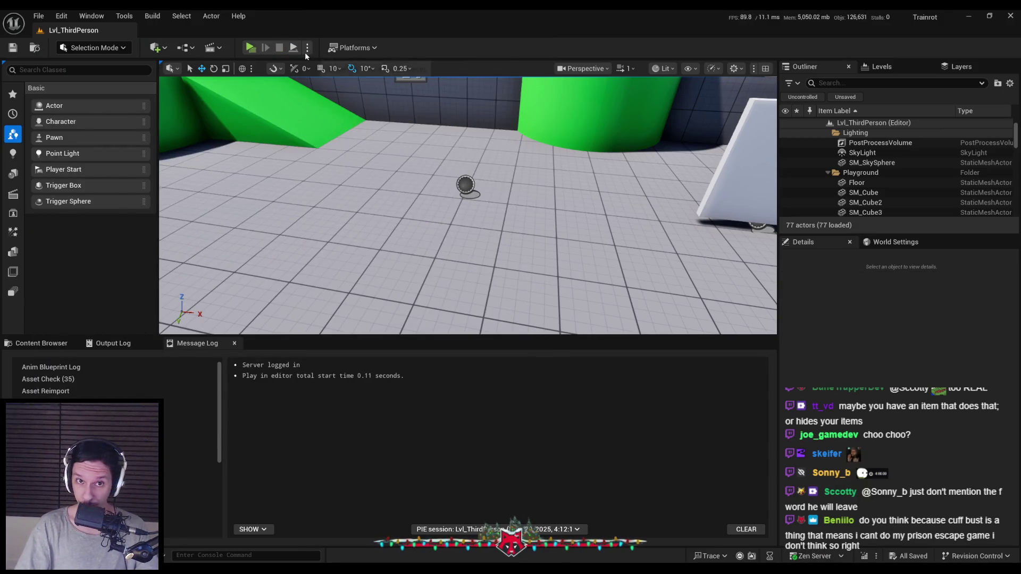
- Launch a new play session with a server and two clients from the Play options
left_click(308, 48)
left_click(277, 49)
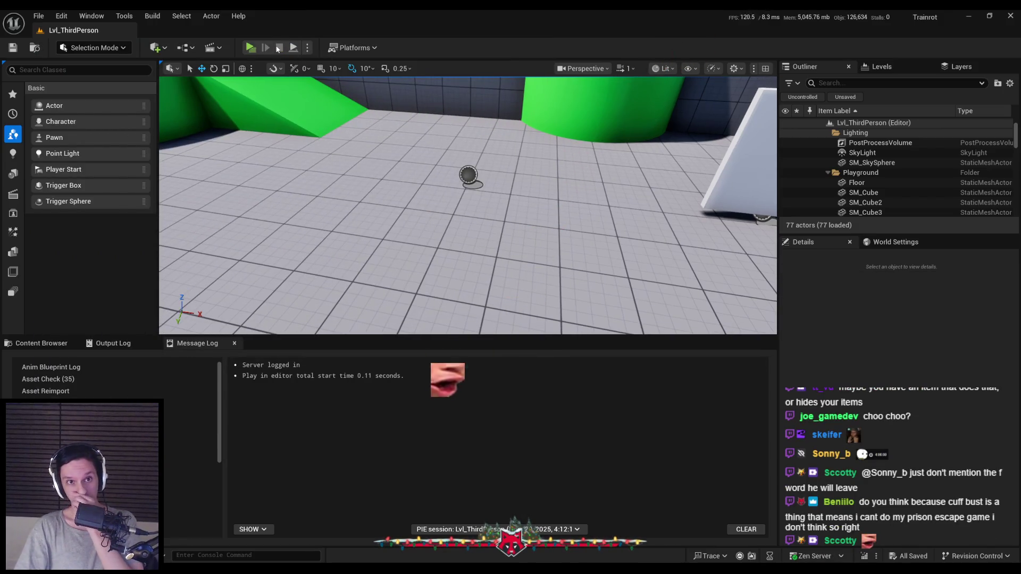
left_click(256, 49)
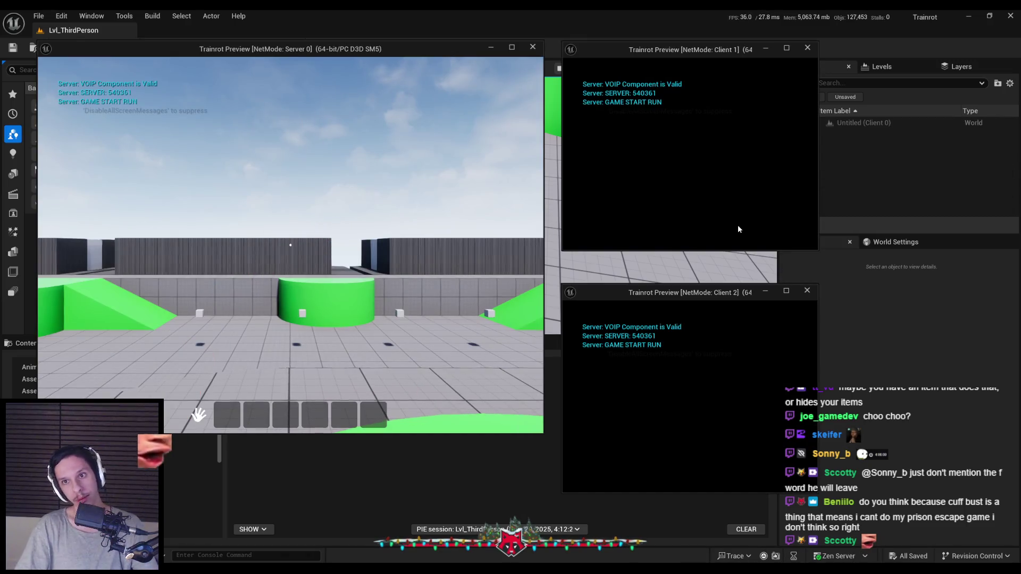
- Collect three items with Client 1, explore the ramps and server view, then stop the session
key("w")
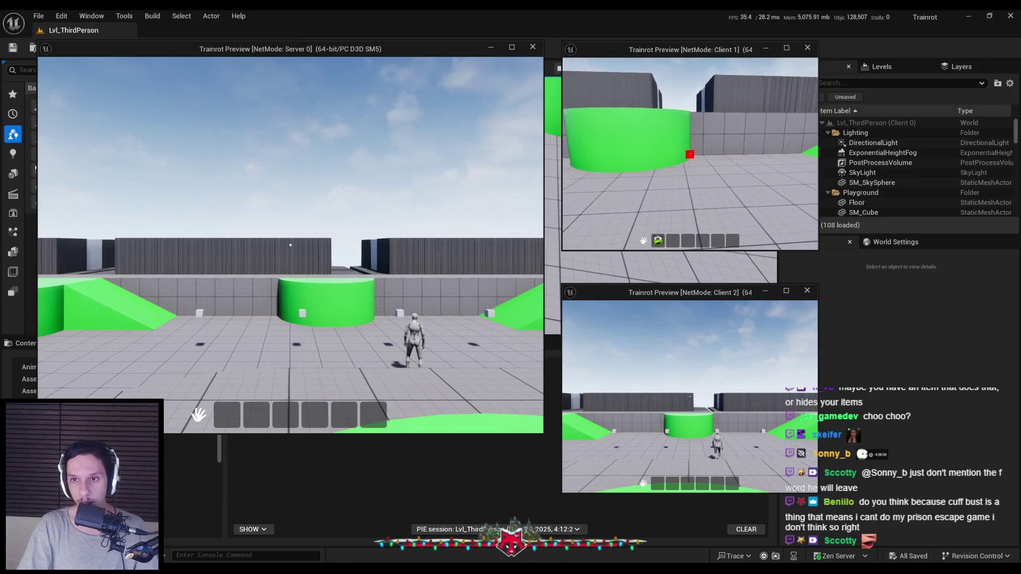
key("e")
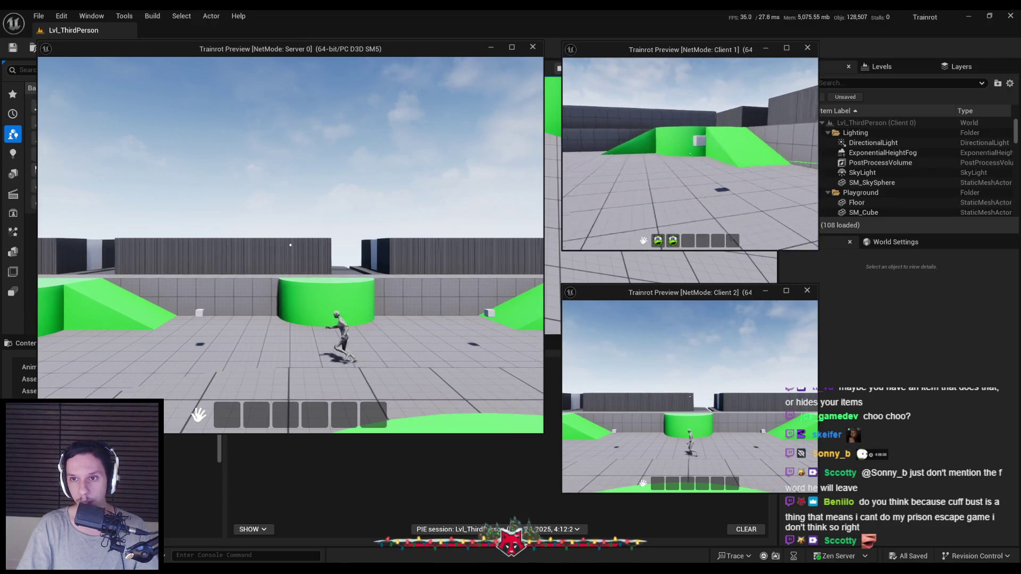
key("e")
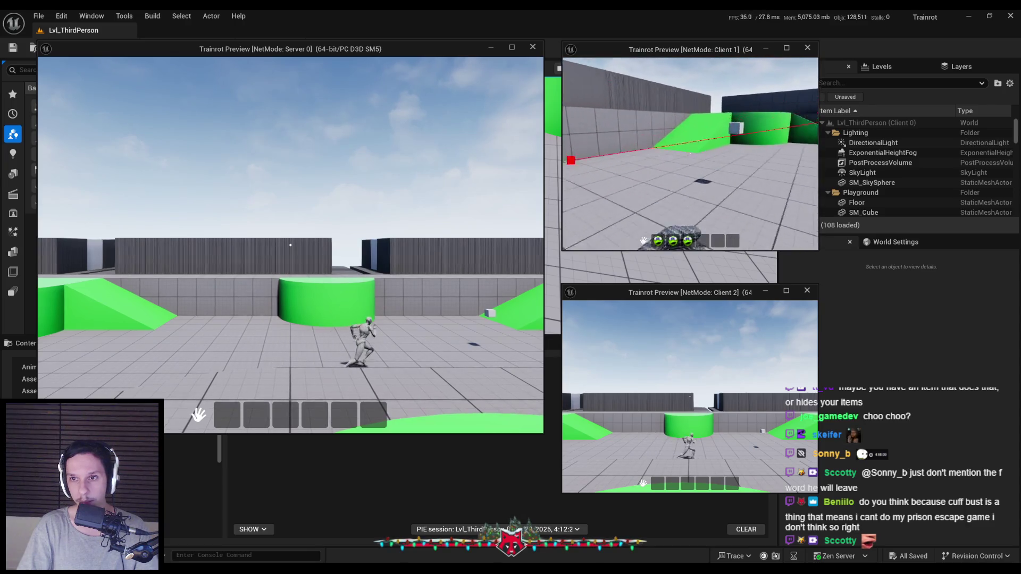
key("w")
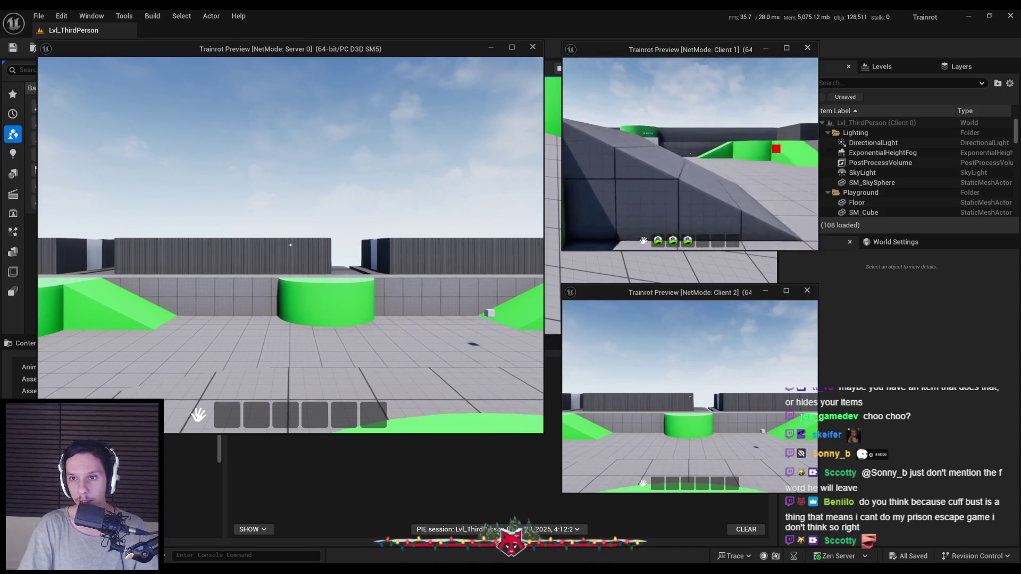
key("w")
key("w")
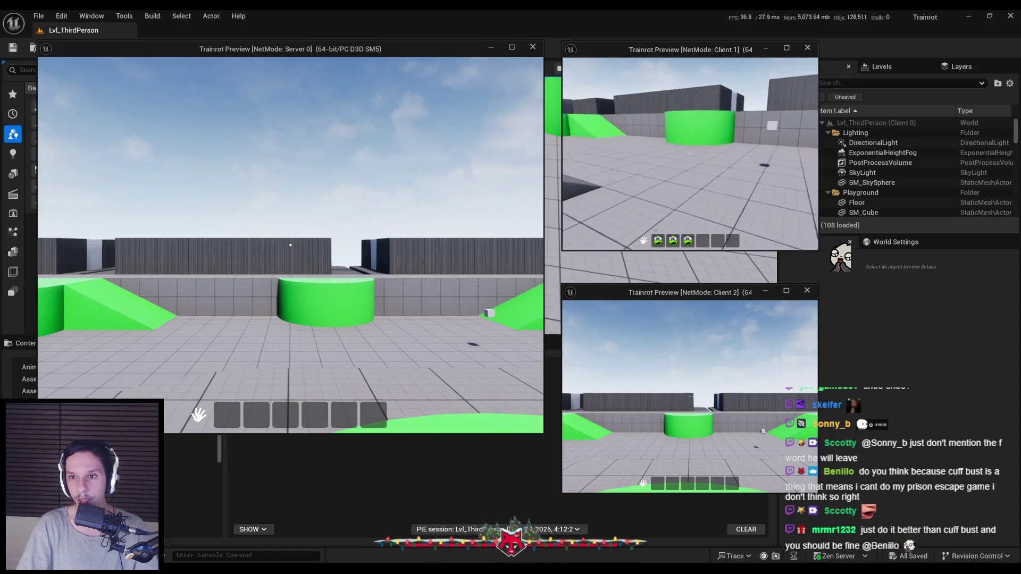
key("super")
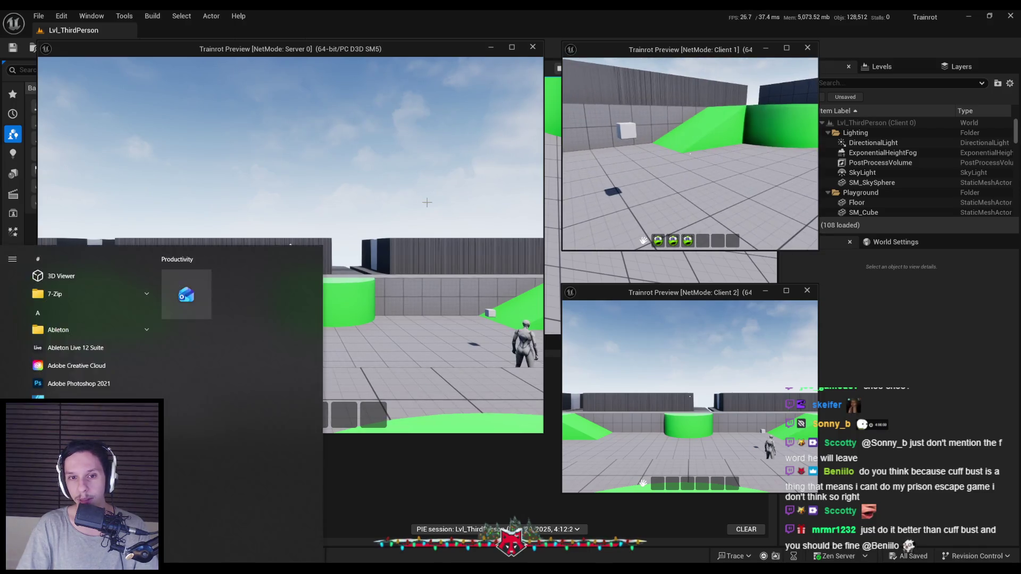
key("super")
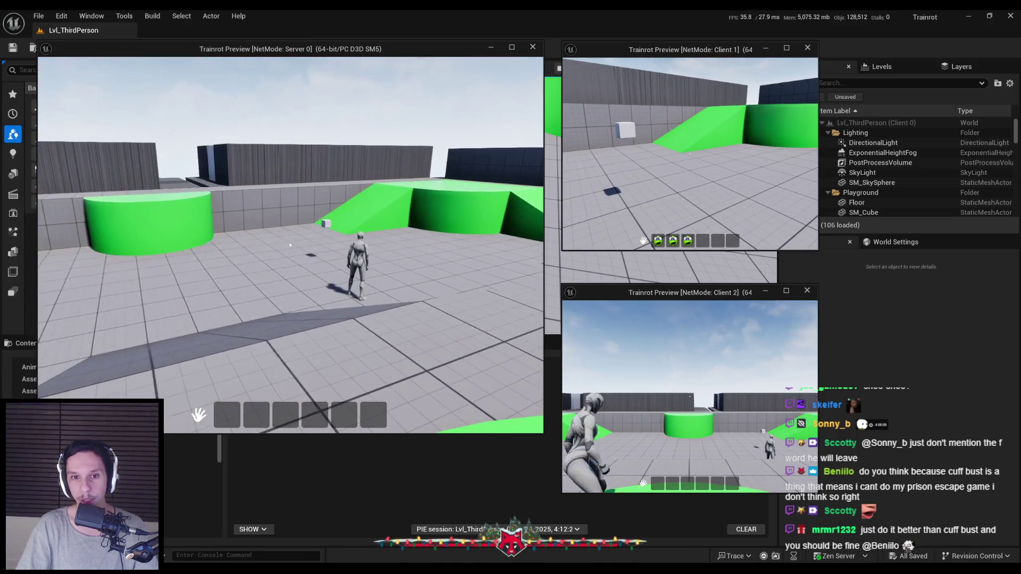
key("Escape")
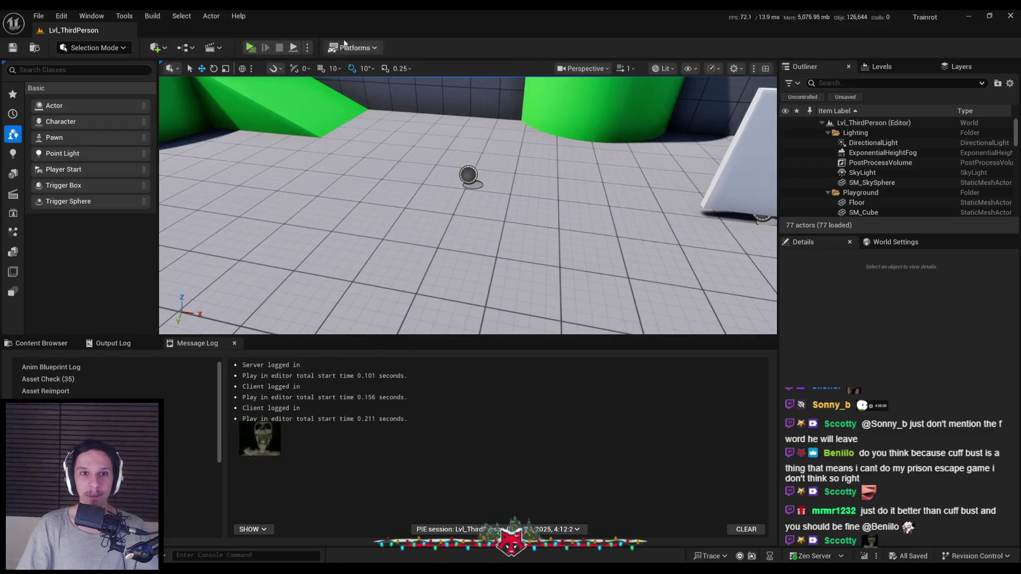
- Restart the multiplayer session, collect green items with Client 1, and drop one into the dropzone
left_click(250, 48)
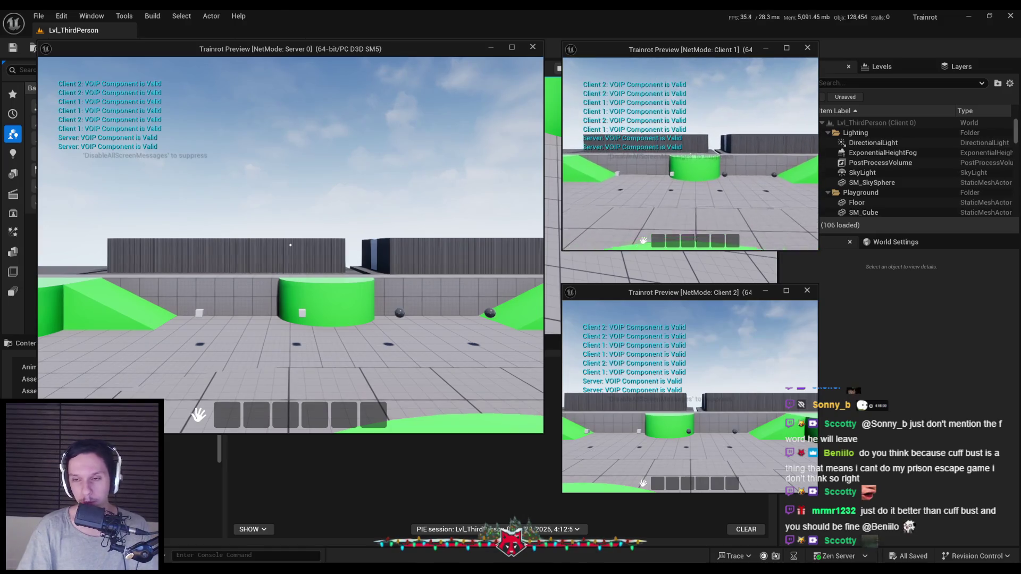
key("w")
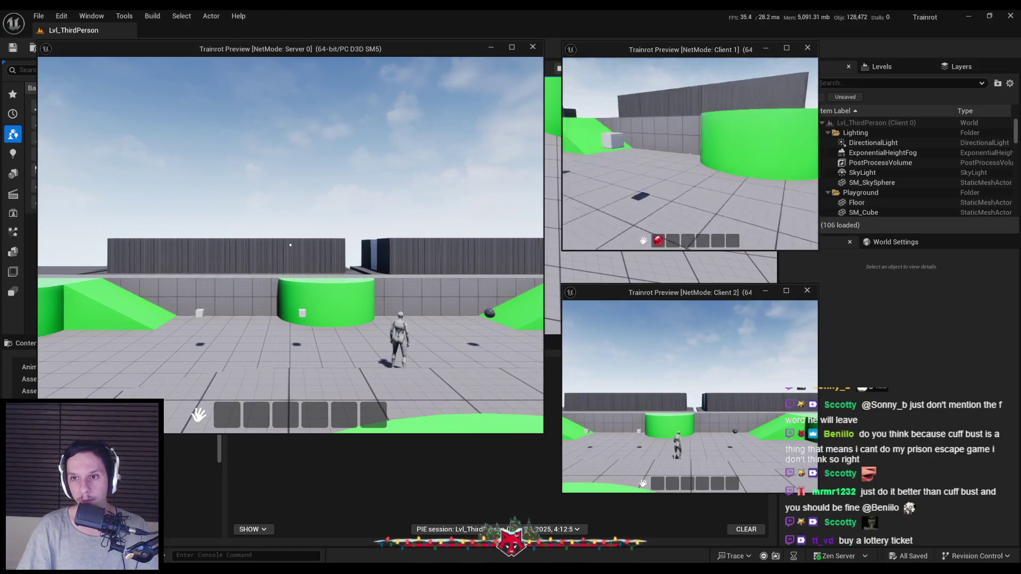
key("w")
key("w")
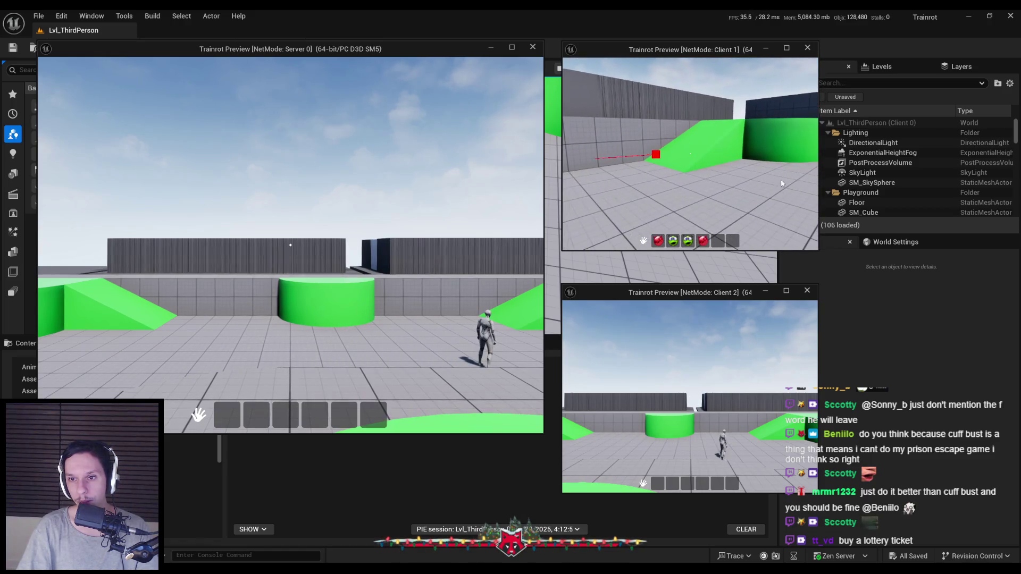
left_click_drag(674, 243, 673, 219)
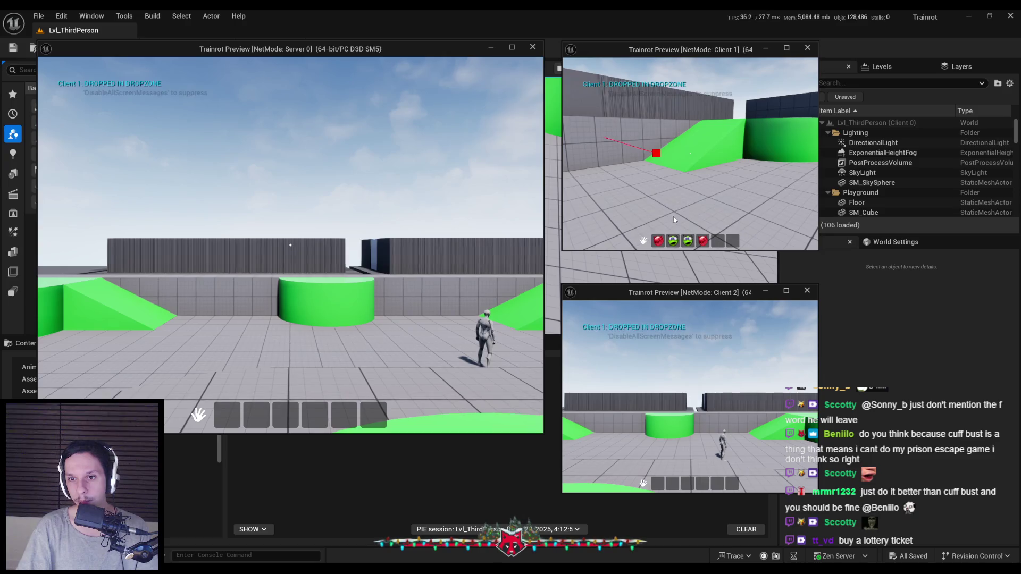
left_click(672, 220)
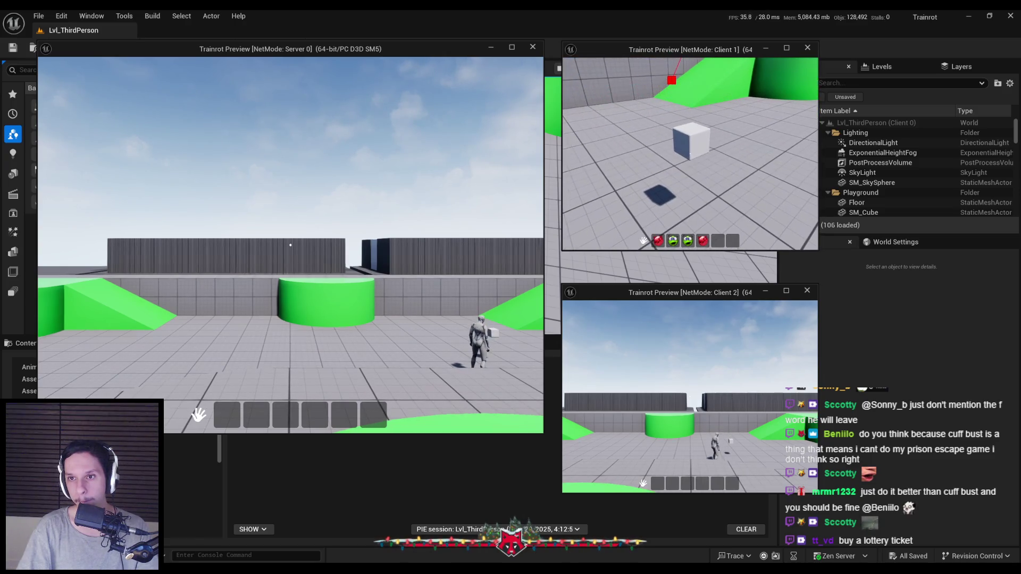
key("Escape")
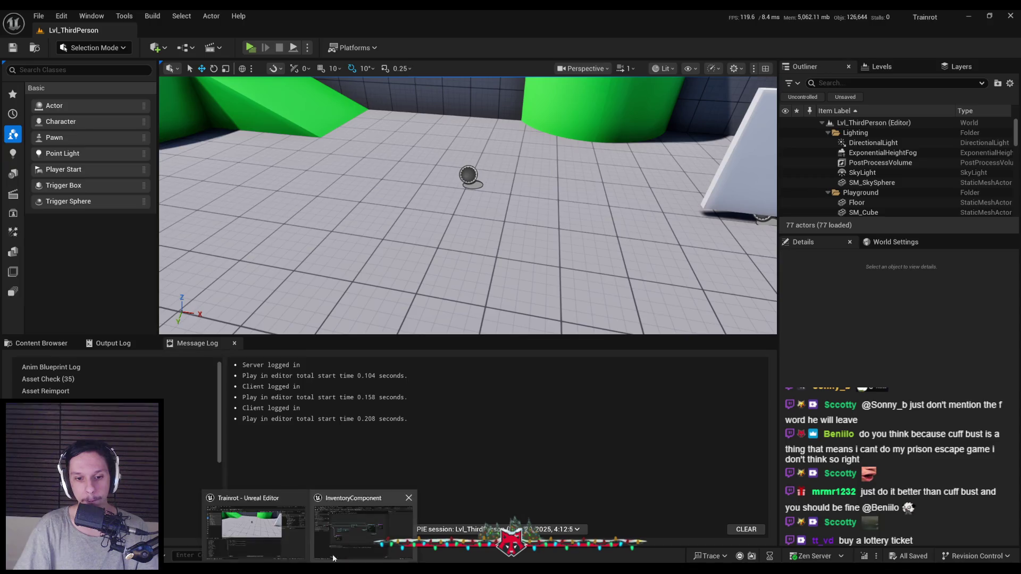
- Open InventoryComponent's OnRep_Inventory graph and compile and save the component
left_click(260, 524)
double_click(68, 169)
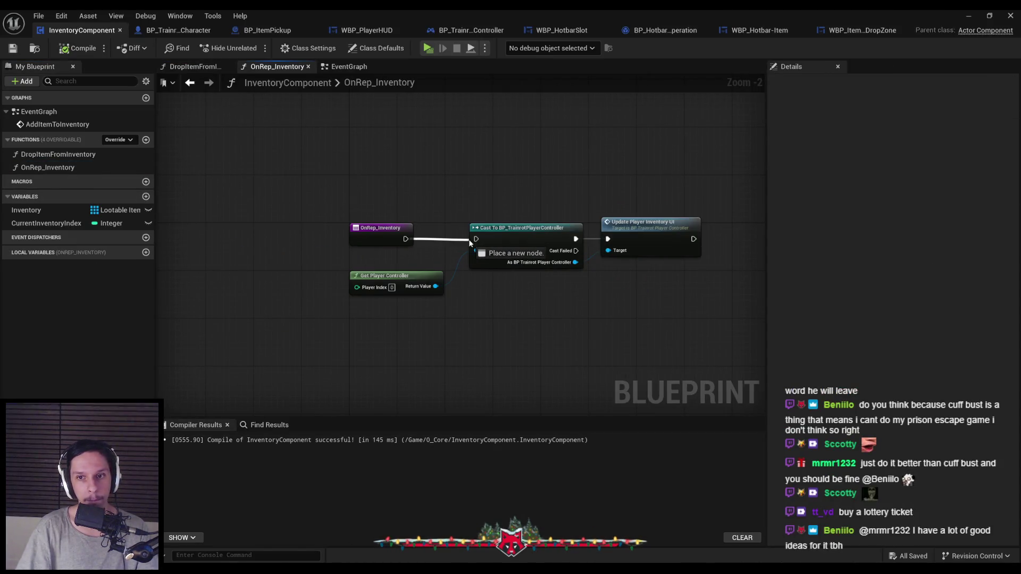
key("ctrl+s")
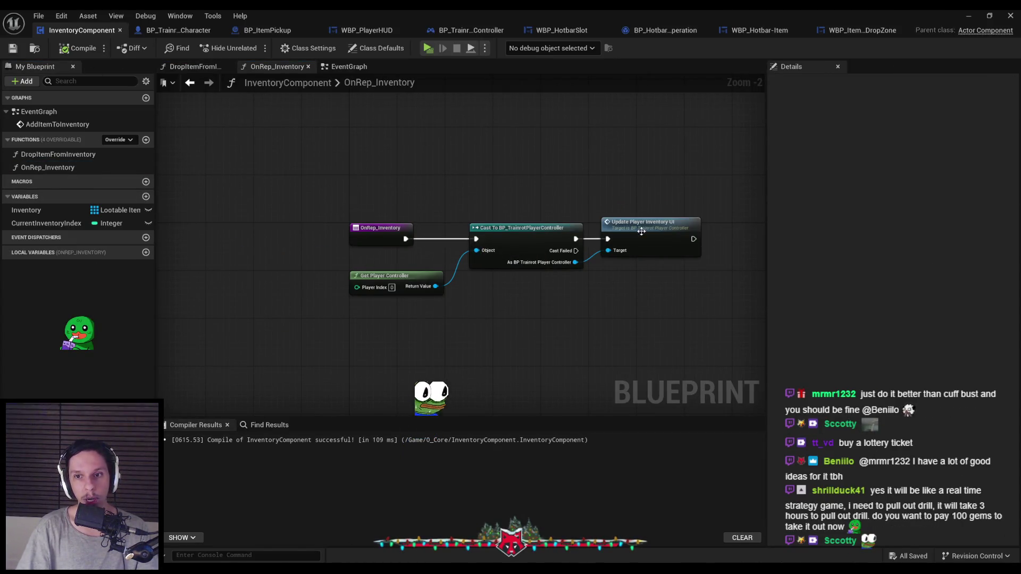
- Inspect the controller's UpdatePlayerInventoryUI graph and its Branch and Sequence nodes, then minimize the editor
double_click(643, 238)
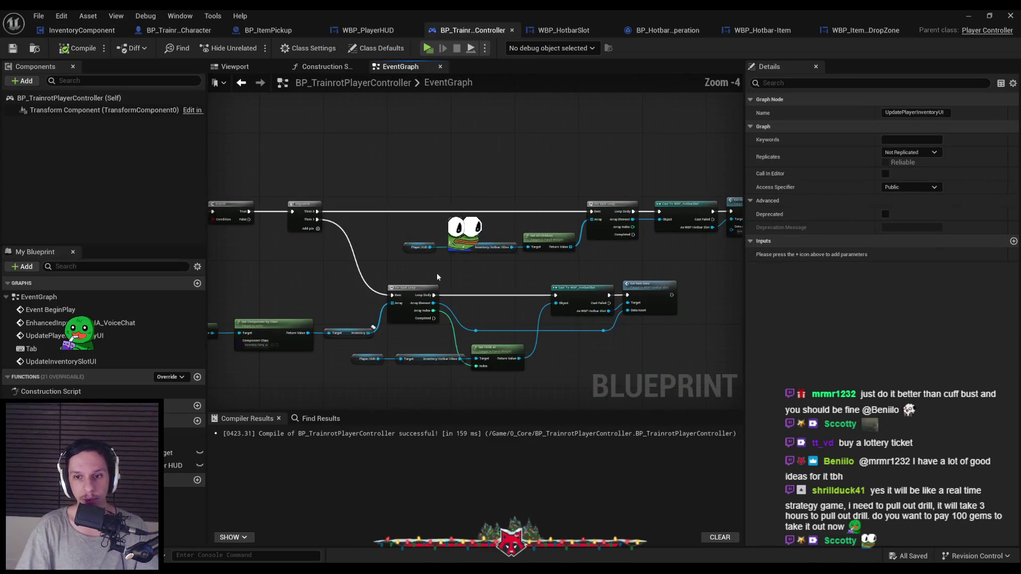
left_click_drag(581, 267, 485, 267)
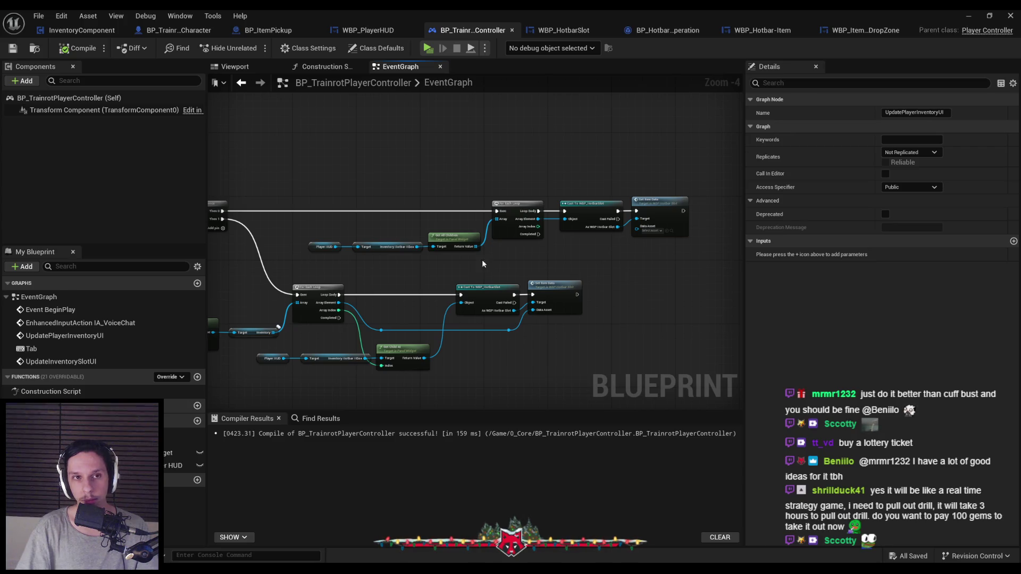
left_click(474, 180)
left_click_drag(474, 180, 602, 180)
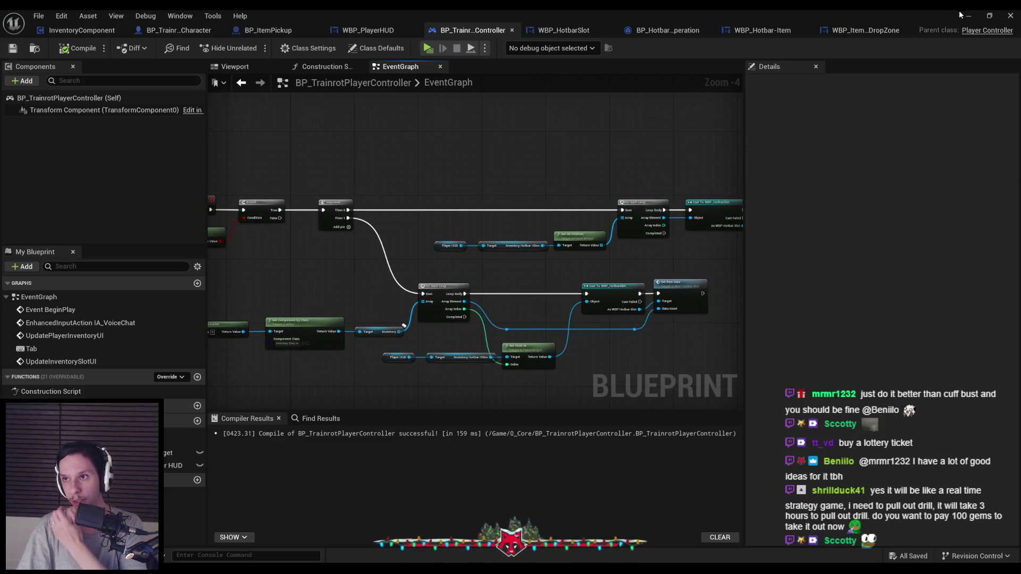
left_click(963, 15)
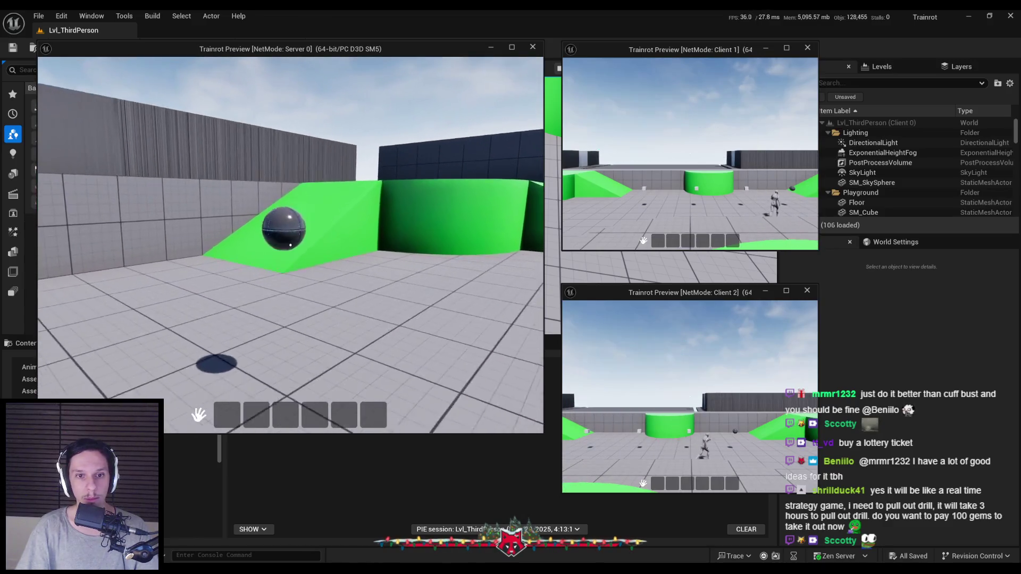
- On the server, drop the red hotbar item into the world and the green one into the drop zone
mouse_move(227, 415)
left_mouse_down()
mouse_move(287, 361)
mouse_move(315, 404)
left_mouse_up()
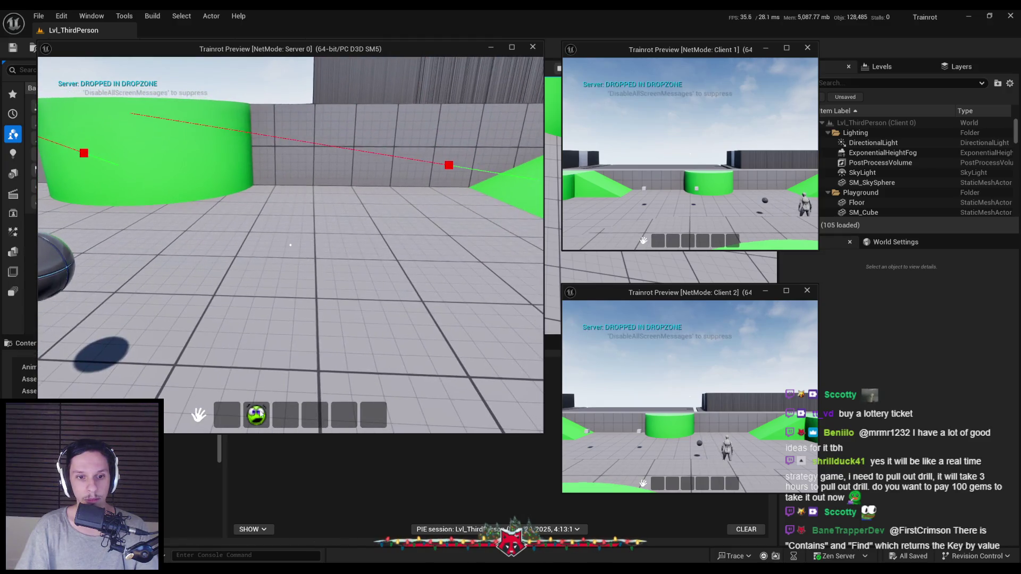
left_click_drag(274, 374, 276, 372)
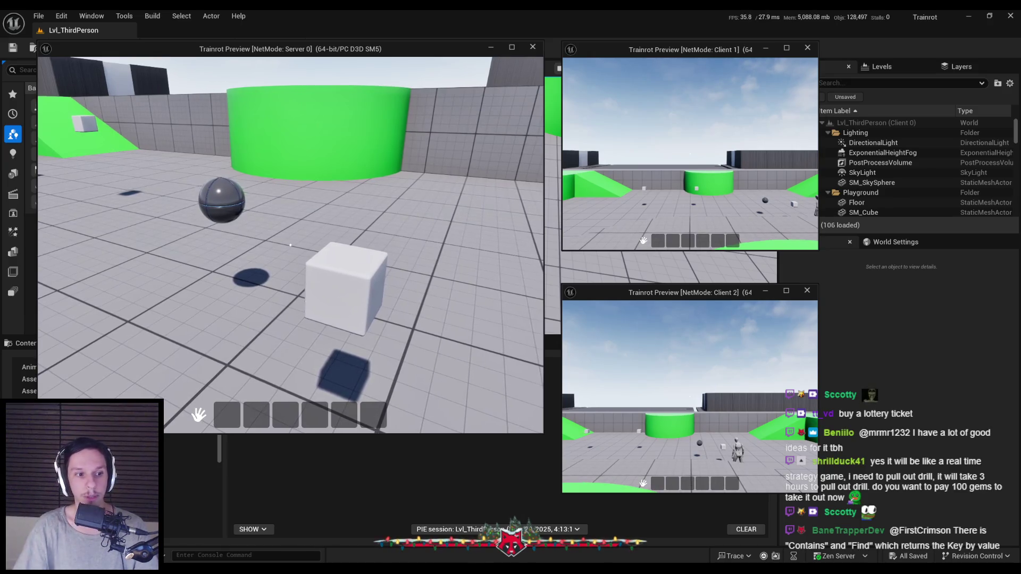
key("super")
key("Escape")
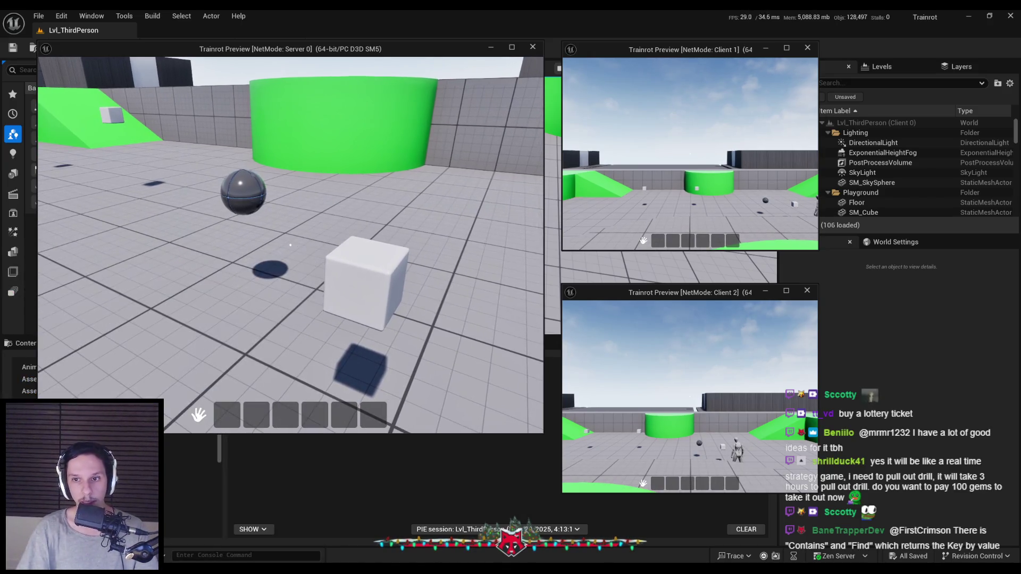
- Have the client pick up the white cube, drop its three hotbar items, recollect them, then stop
key("w")
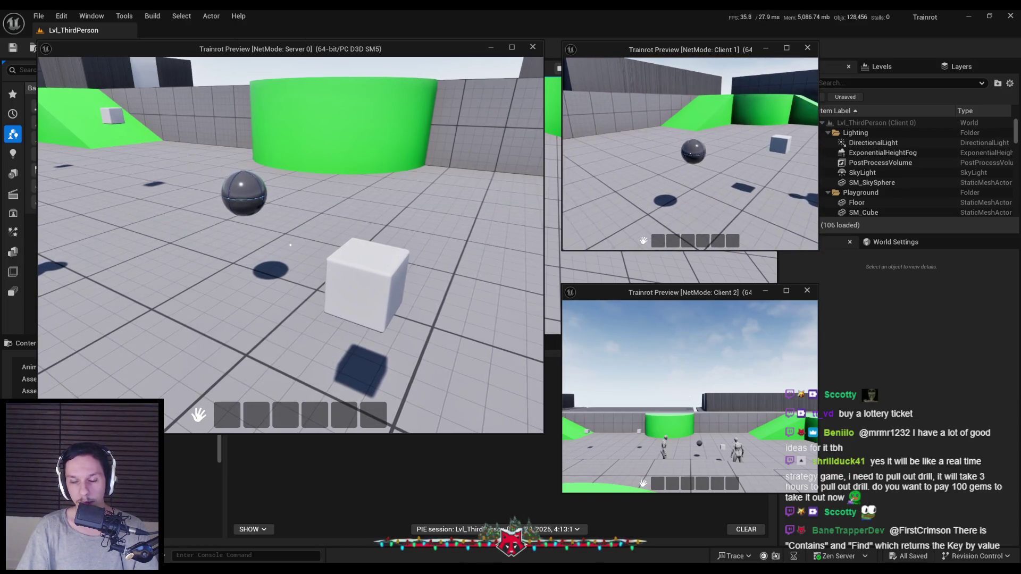
key("w")
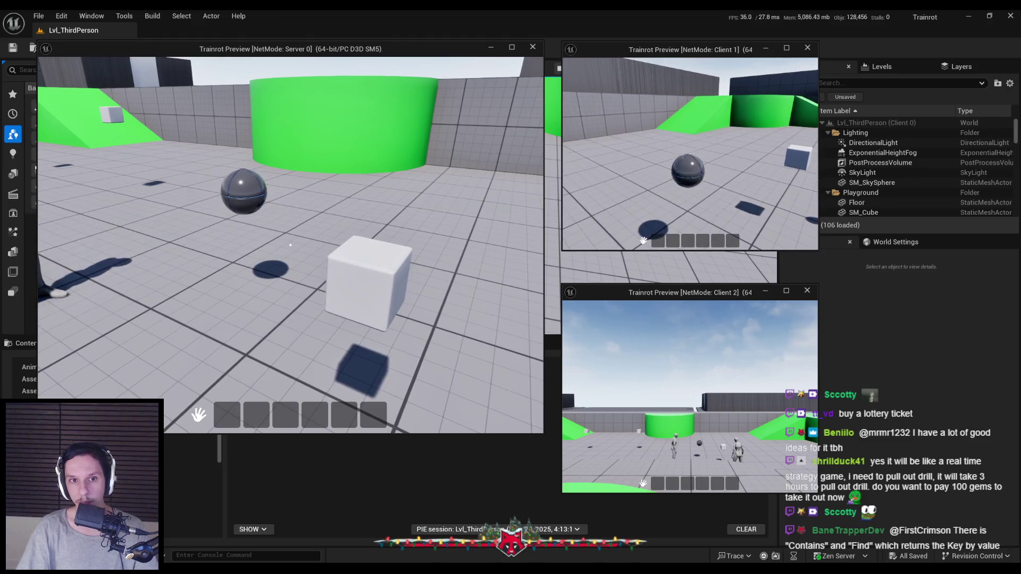
key("s")
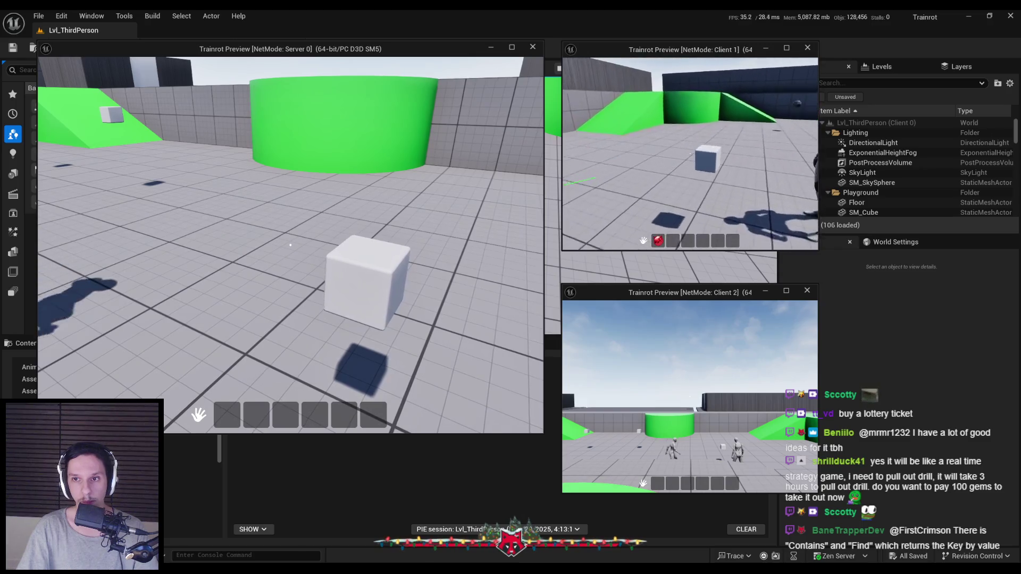
left_click(672, 243)
left_click(673, 214)
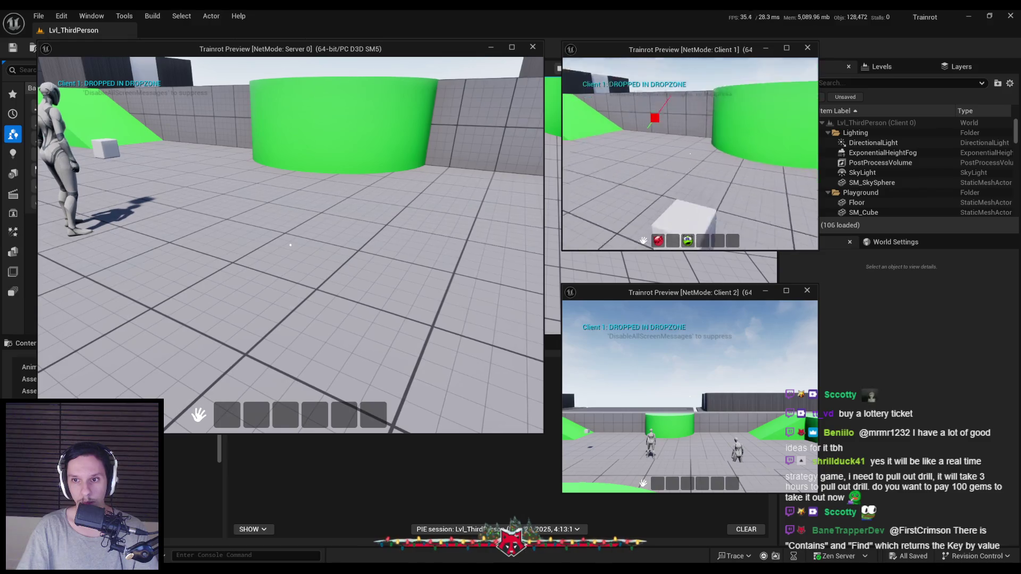
left_click(657, 242)
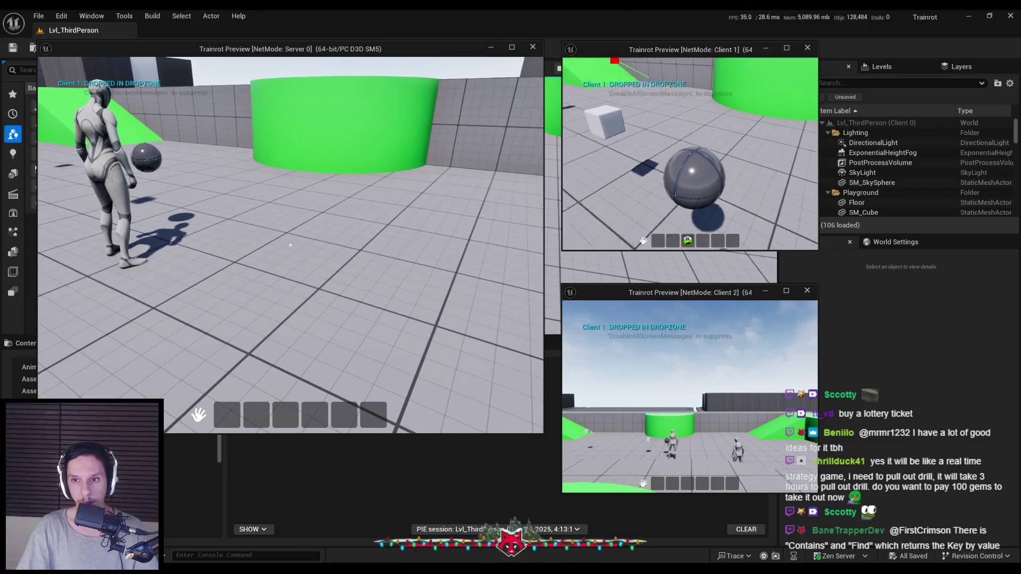
left_click(687, 241)
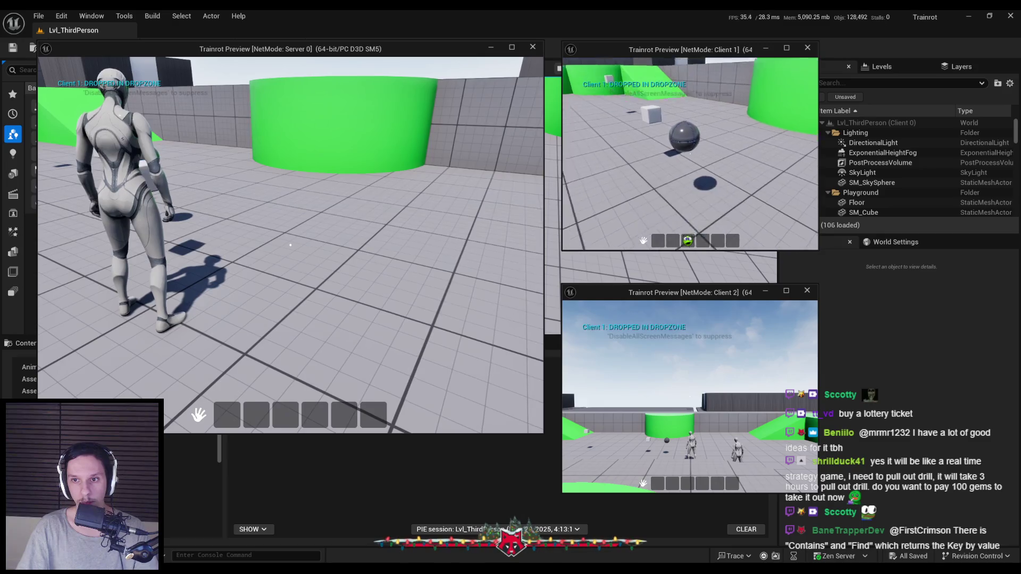
key("w")
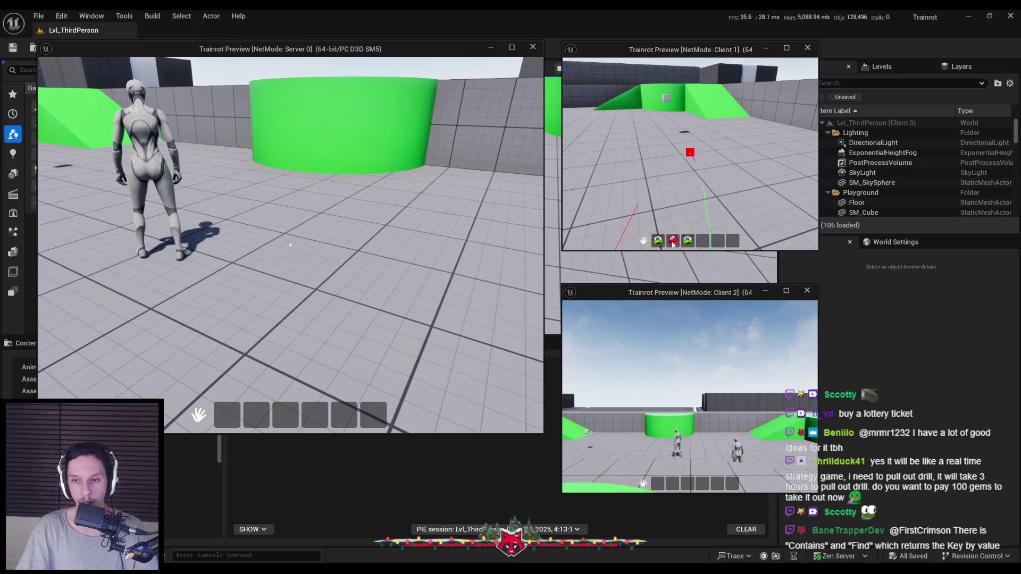
key("w")
key("Escape")
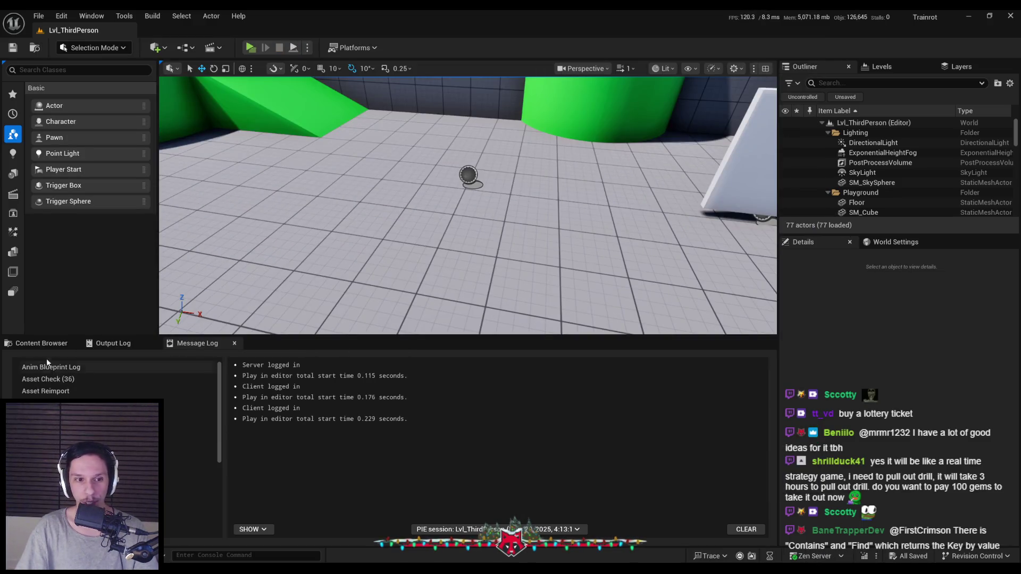
- Show the content browser, then bring the BP_TrainrotPlayerController editor forward
left_click(41, 343)
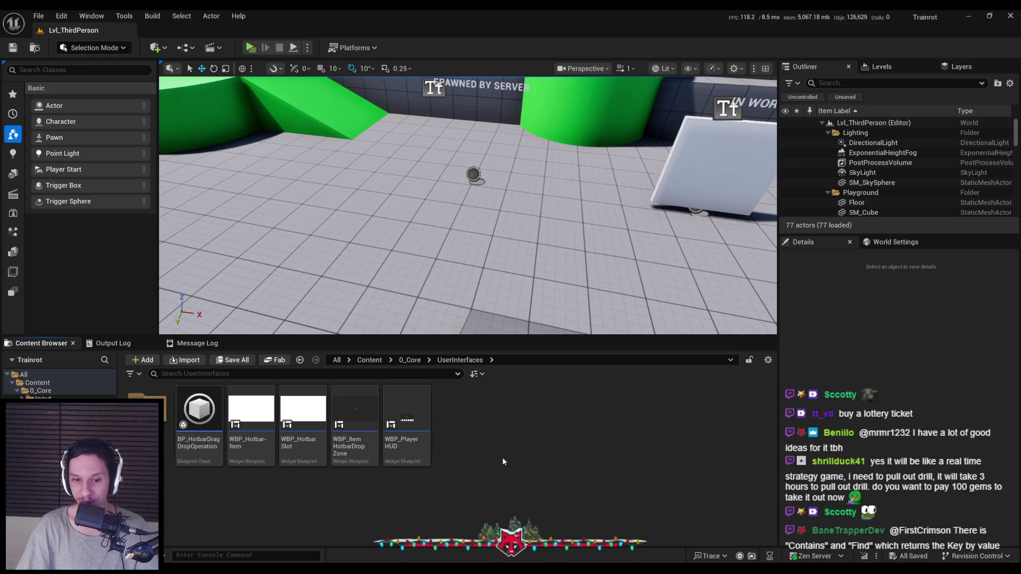
mouse_move(317, 547)
left_click(365, 523)
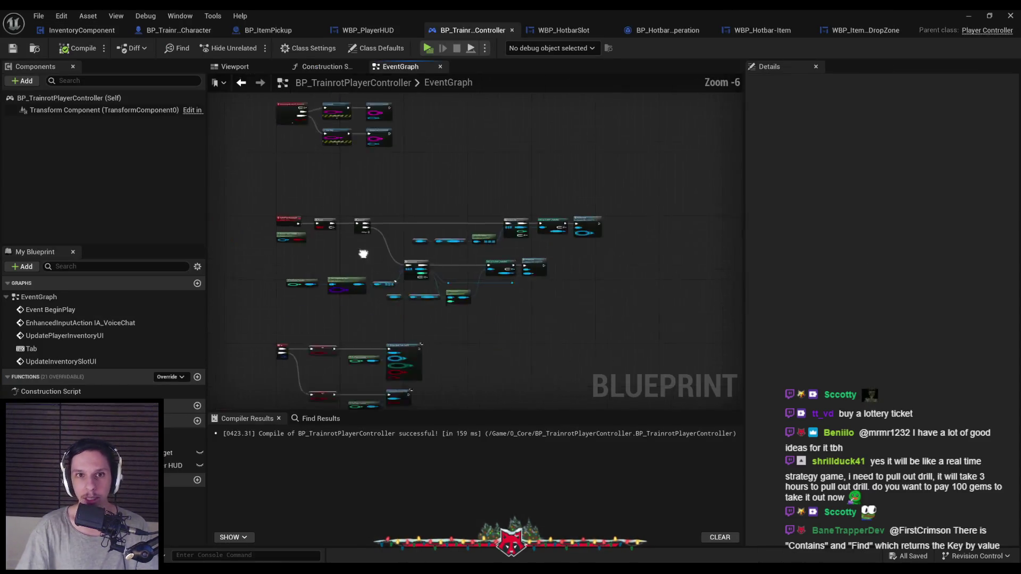
- Pan and zoom the controller EventGraph over the input-handling and inventory loop nodes, then return to the level editor
scroll(390, 235, "up", 3)
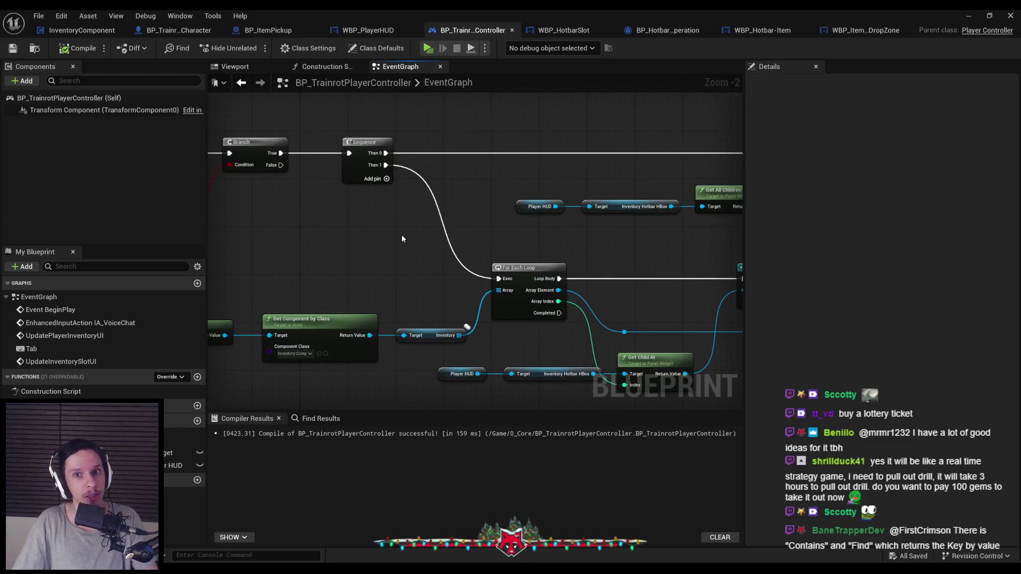
scroll(402, 239, "down", 3)
scroll(411, 275, "up", 2)
scroll(404, 292, "down", 1)
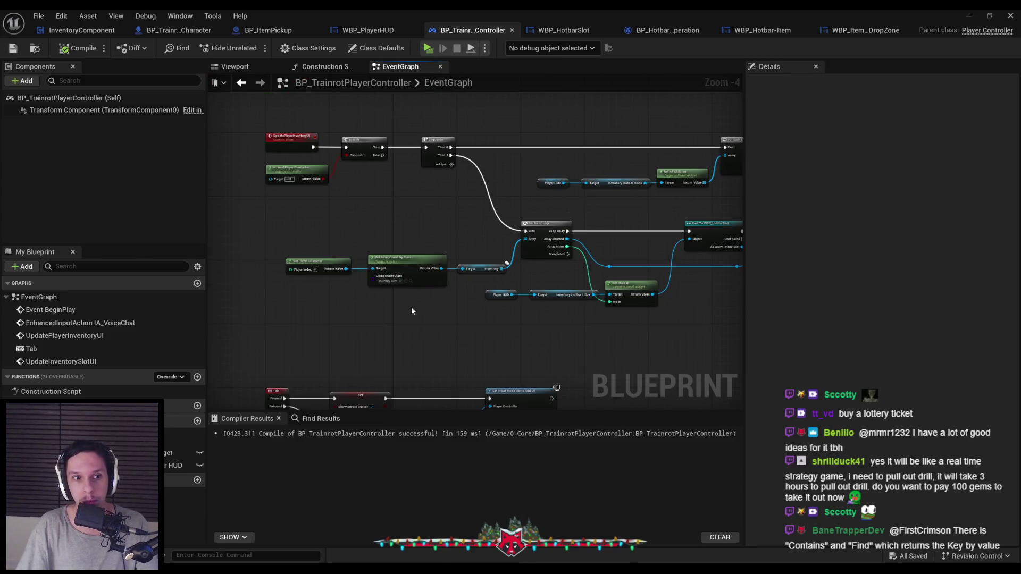
scroll(409, 232, "down", 1)
scroll(381, 276, "up", 1)
left_click_drag(403, 264, 435, 178)
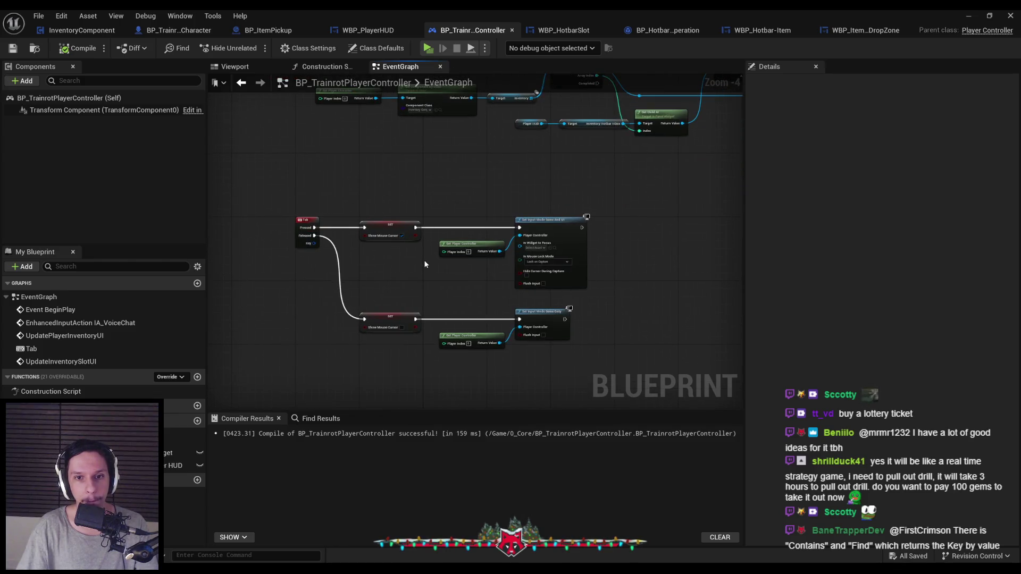
scroll(425, 264, "up", 1)
scroll(465, 167, "down", 2)
scroll(410, 269, "up", 1)
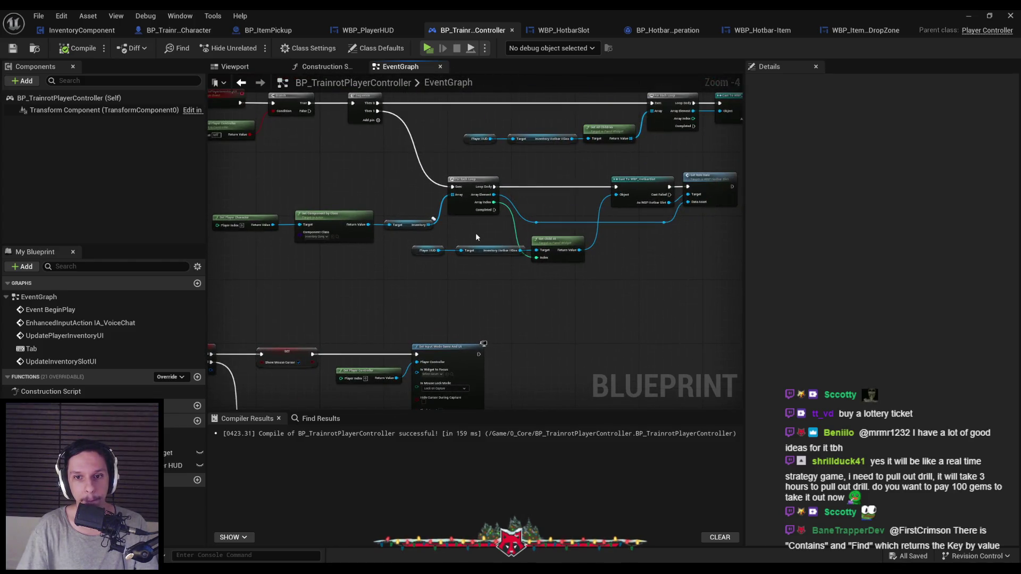
scroll(477, 237, "up", 2)
mouse_move(460, 239)
left_mouse_down()
mouse_move(416, 296)
mouse_move(426, 276)
mouse_move(452, 267)
mouse_move(451, 217)
left_mouse_up()
scroll(449, 270, "up", 1)
scroll(396, 213, "down", 1)
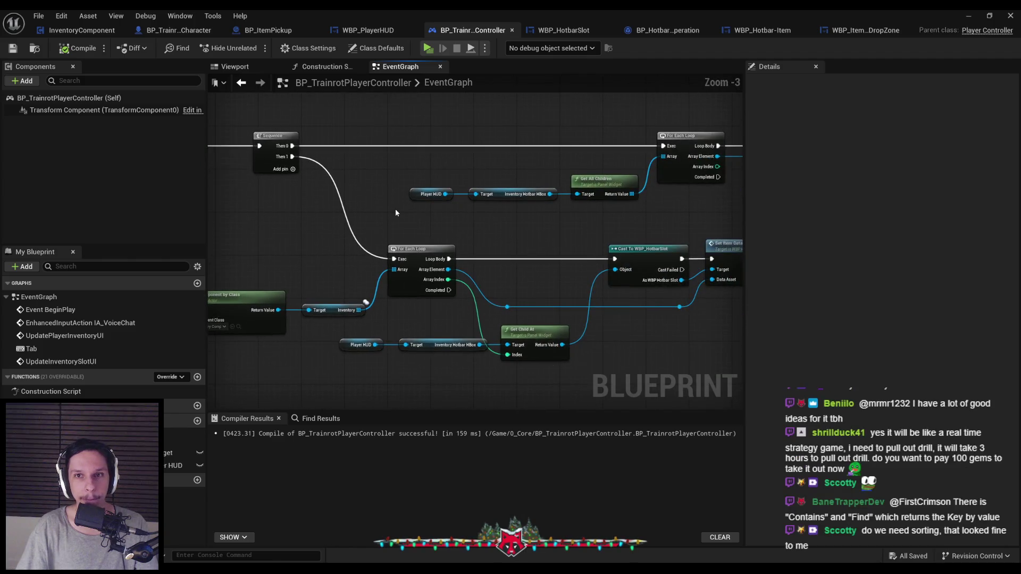
scroll(396, 212, "down", 1)
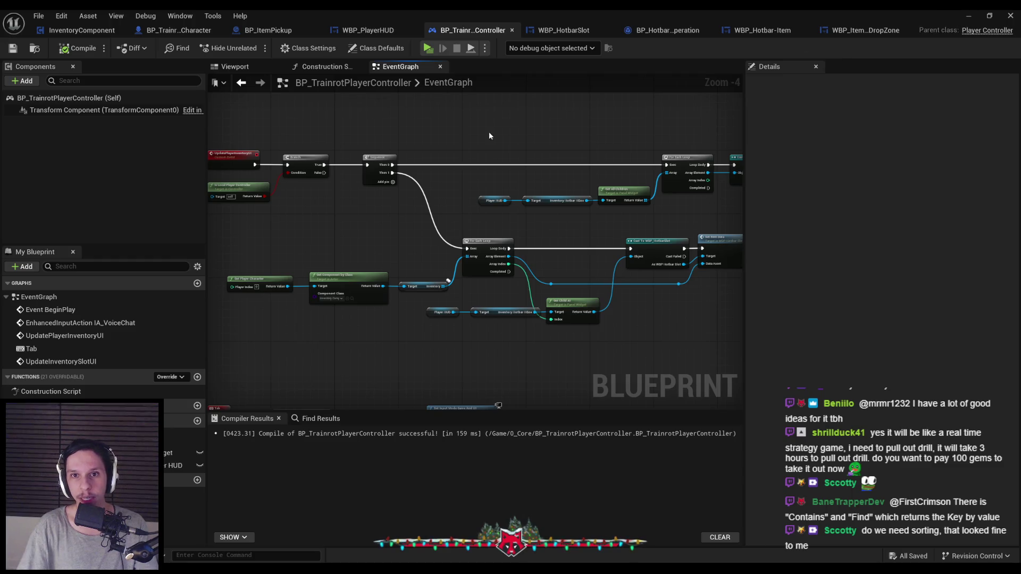
key("alt+Tab")
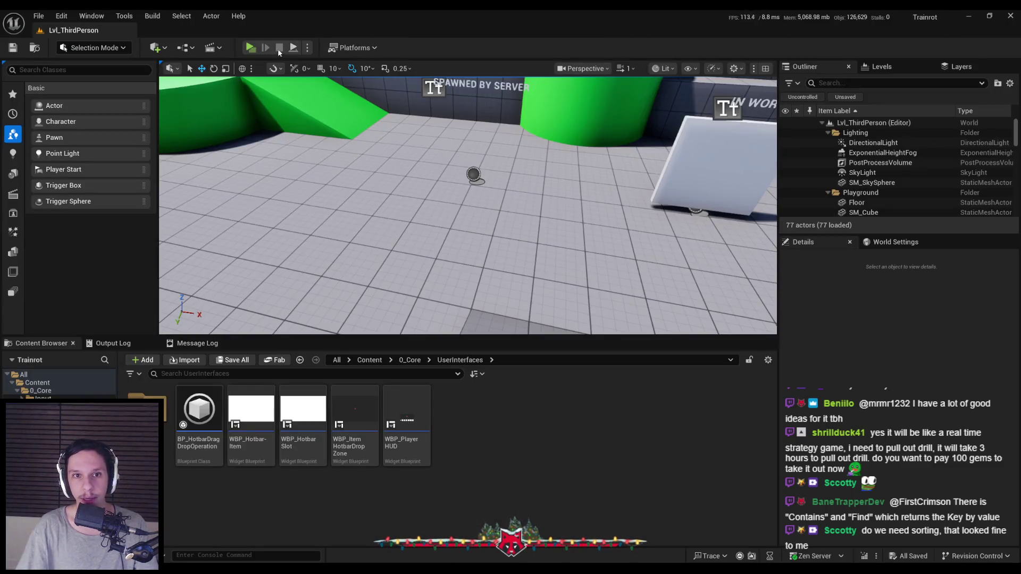
left_click(252, 49)
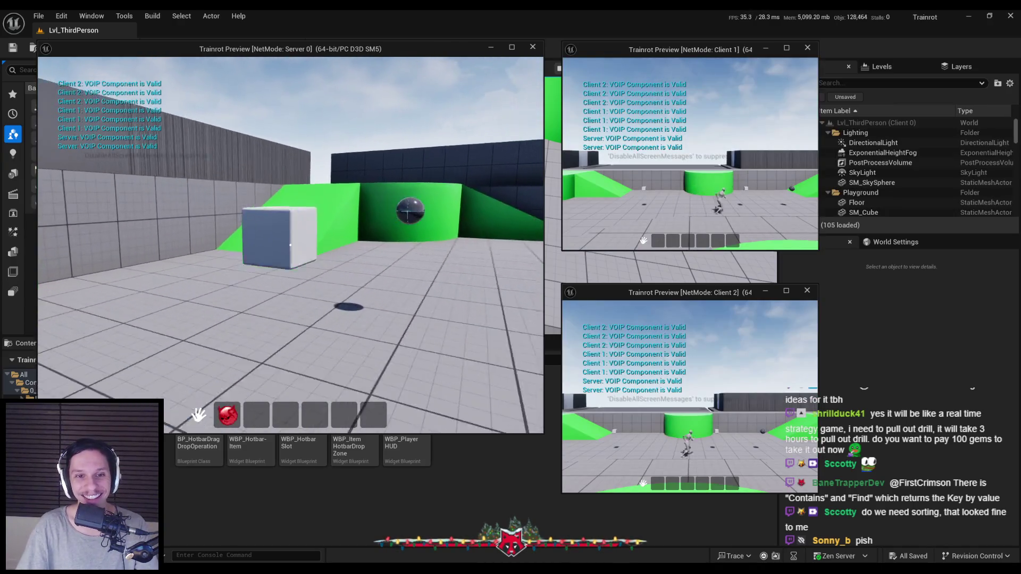
mouse_move(256, 415)
left_mouse_down()
mouse_move(291, 422)
mouse_move(277, 418)
mouse_move(282, 367)
left_mouse_up()
key("w")
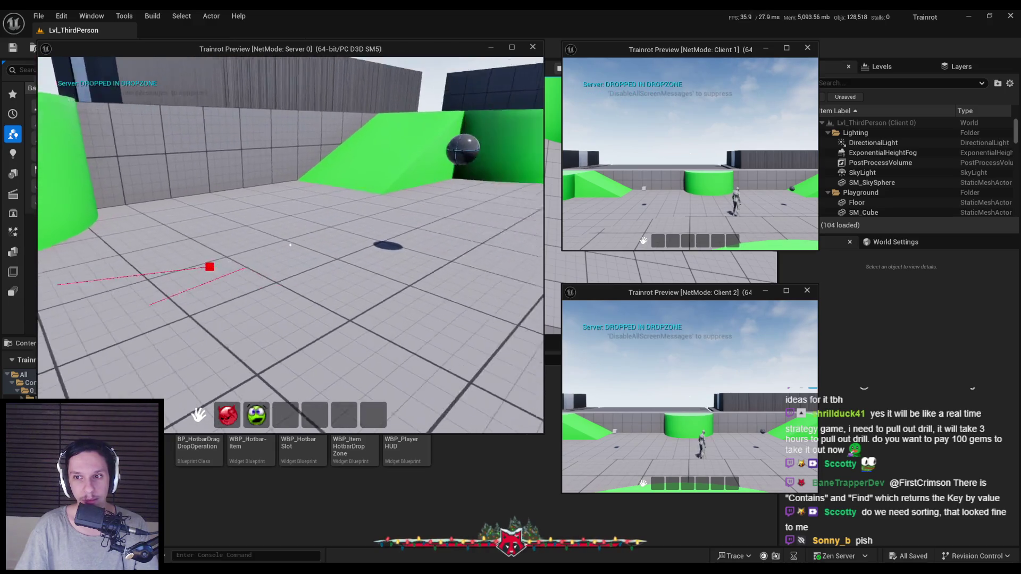
mouse_move(227, 415)
left_mouse_down()
mouse_move(239, 354)
mouse_move(291, 319)
left_mouse_up()
key("w")
mouse_move(256, 415)
left_mouse_down()
mouse_move(289, 359)
mouse_move(282, 422)
mouse_move(289, 357)
left_mouse_up()
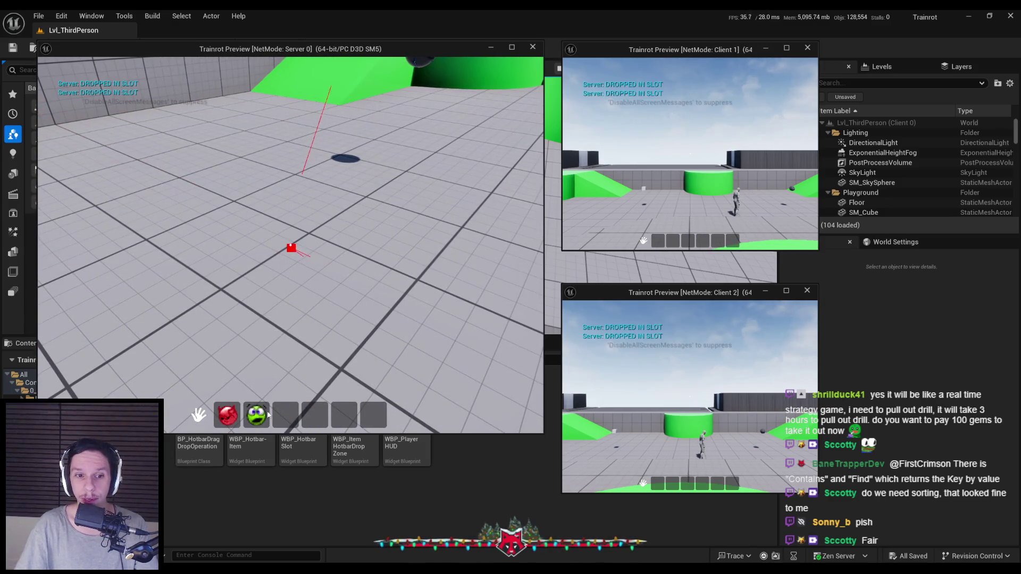
key("Escape")
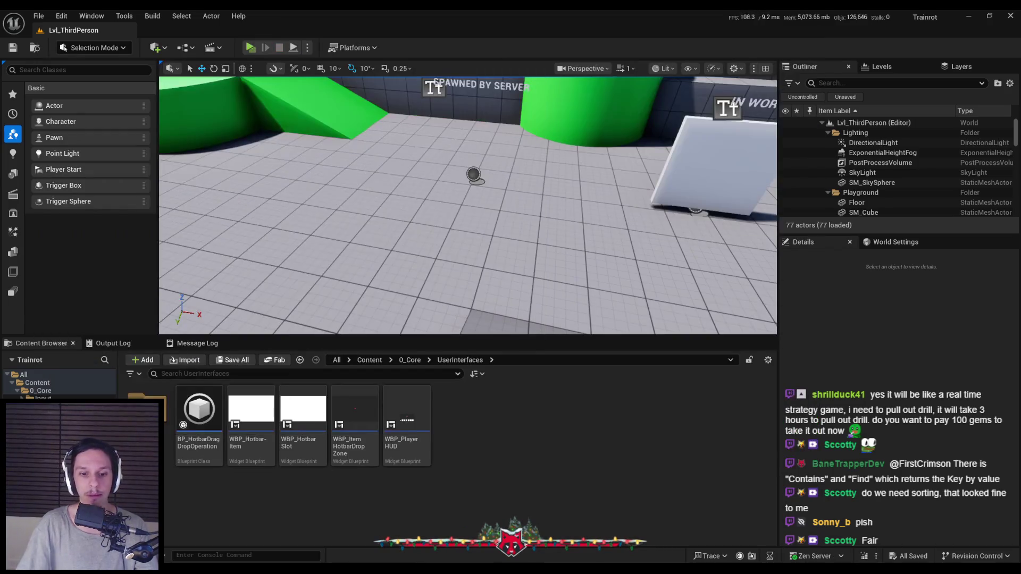
- Focus BP_TrainrotPlayerController's EventGraph and shift the view right and down
left_click(362, 373)
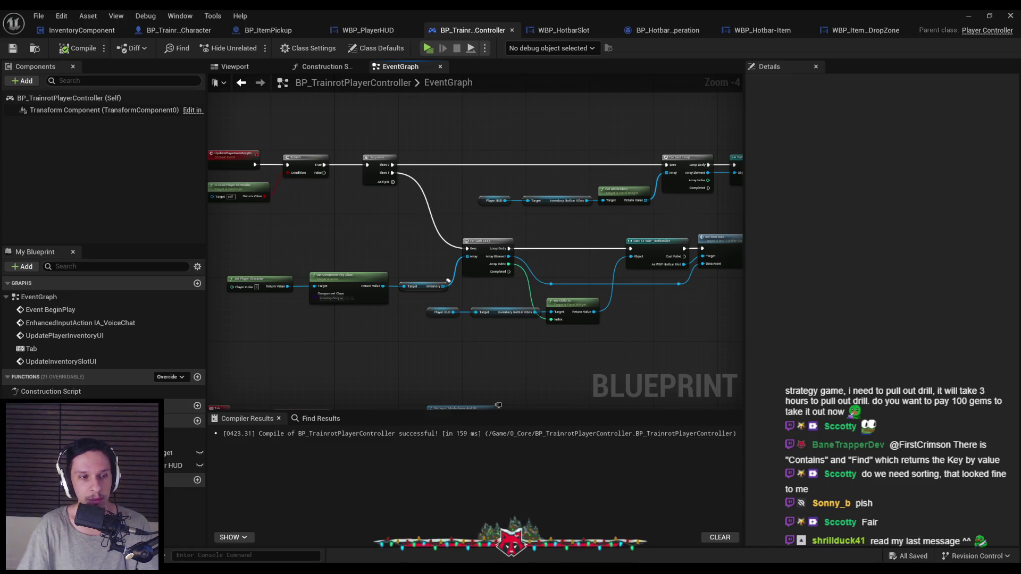
mouse_move(289, 239)
left_mouse_down()
mouse_move(431, 274)
mouse_move(605, 353)
mouse_move(606, 297)
mouse_move(613, 313)
left_mouse_up()
- Clear the node selection and save the BP_TrainrotPlayerController blueprint
scroll(434, 290, "up", 1)
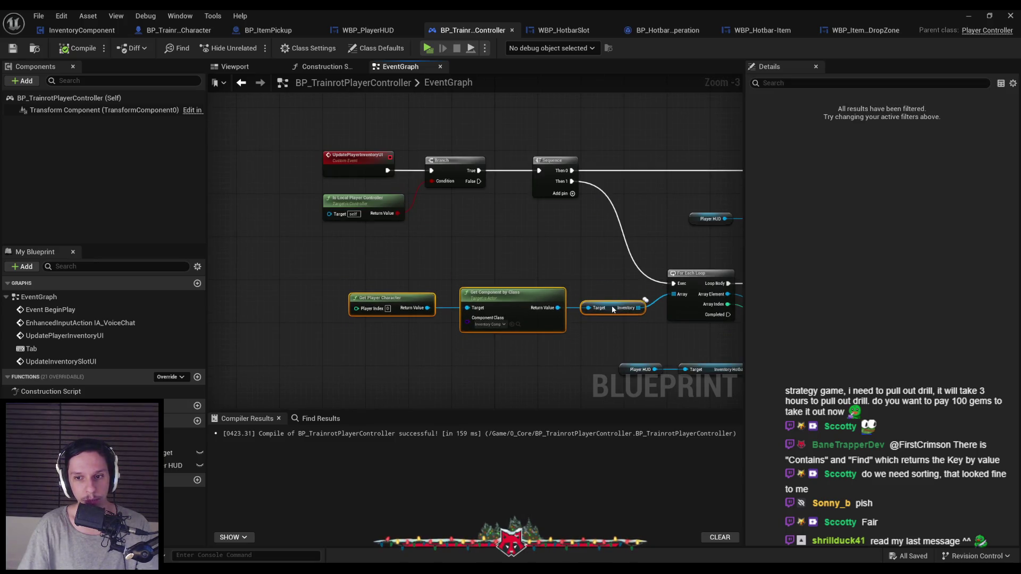
left_click(612, 334)
scroll(613, 334, "down", 1)
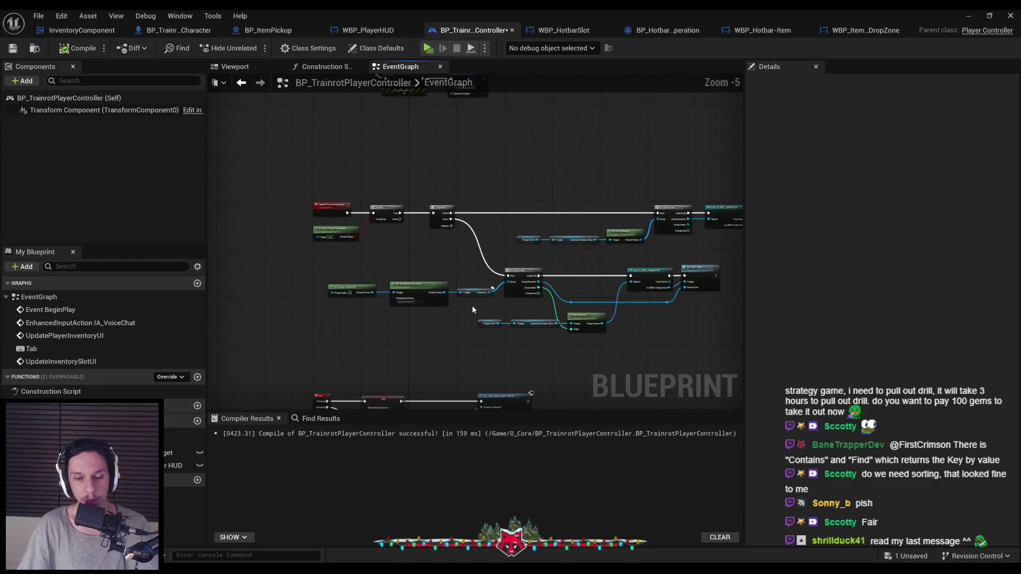
scroll(471, 305, "up", 2)
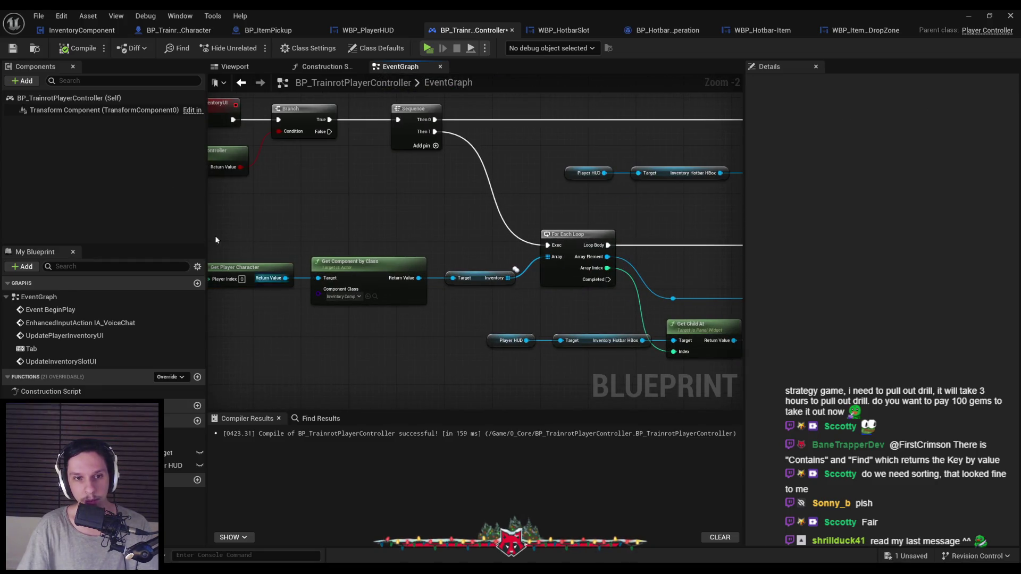
left_click(13, 49)
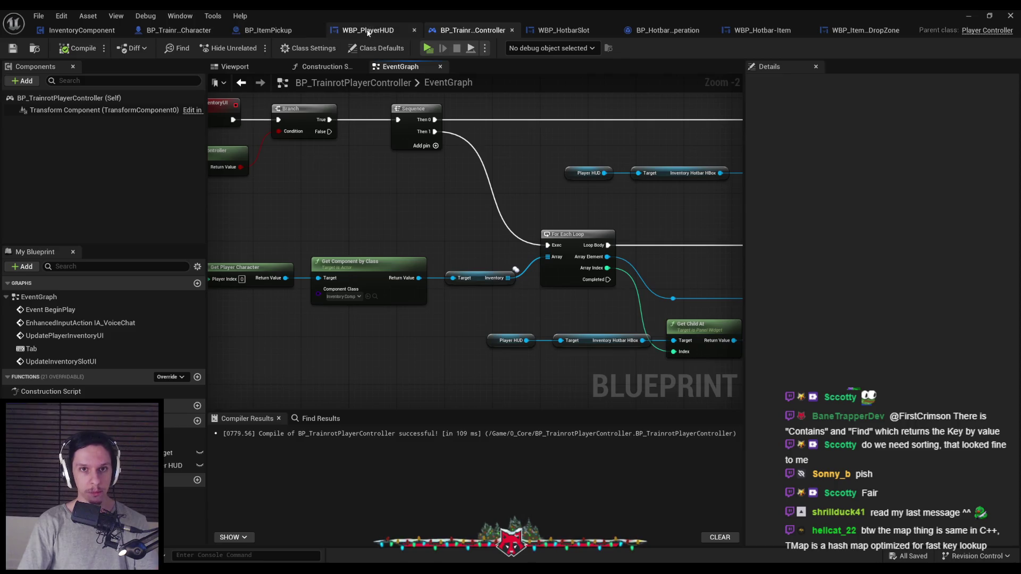
- Glance at the WBP_PlayerHUD and WBP_HotbarSlot tabs, returning to the controller EventGraph each time
scroll(328, 170, "down", 2)
left_click(397, 30)
left_click(470, 30)
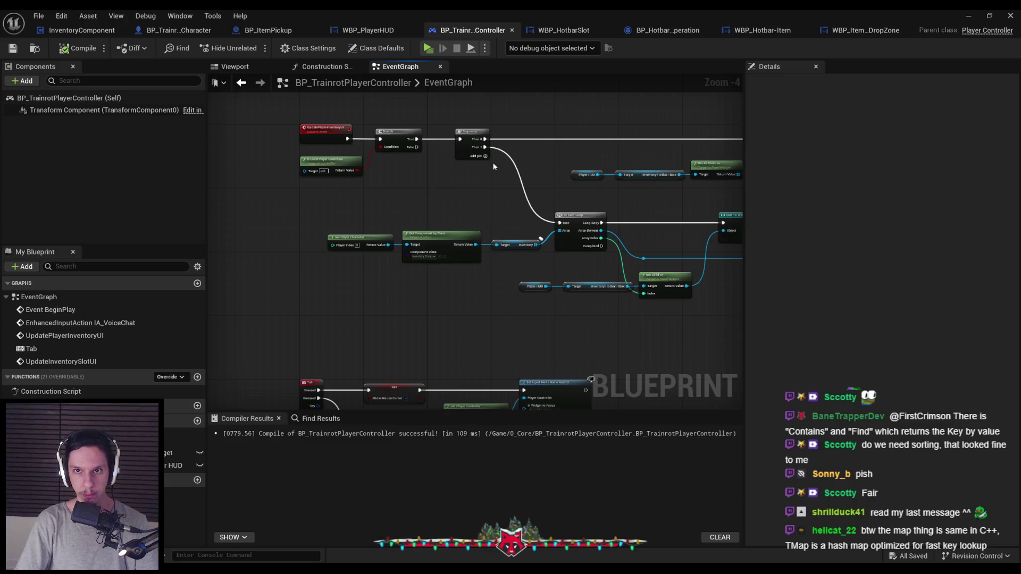
scroll(482, 166, "up", 2)
left_click(529, 31)
left_click(475, 32)
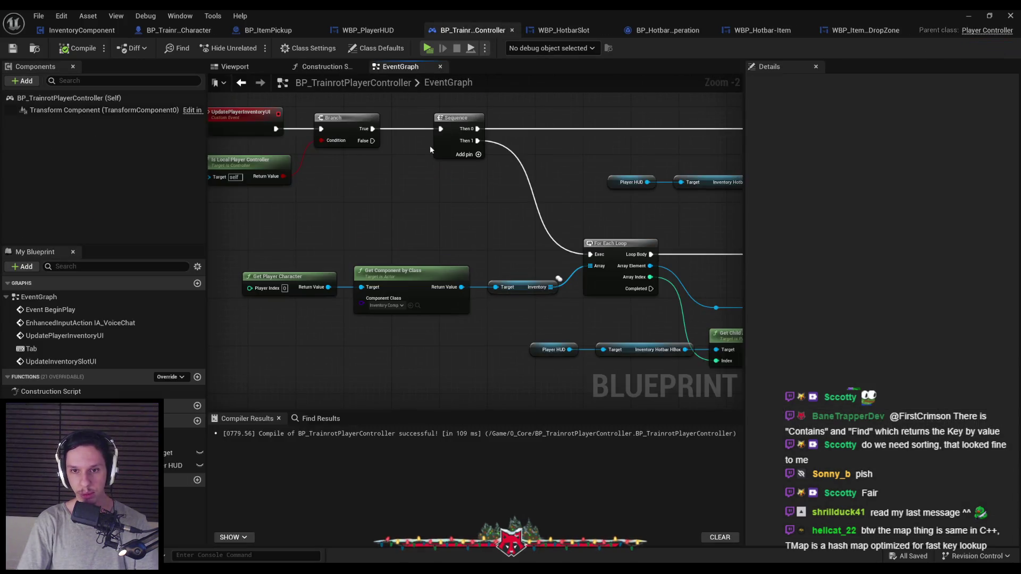
scroll(379, 215, "down", 2)
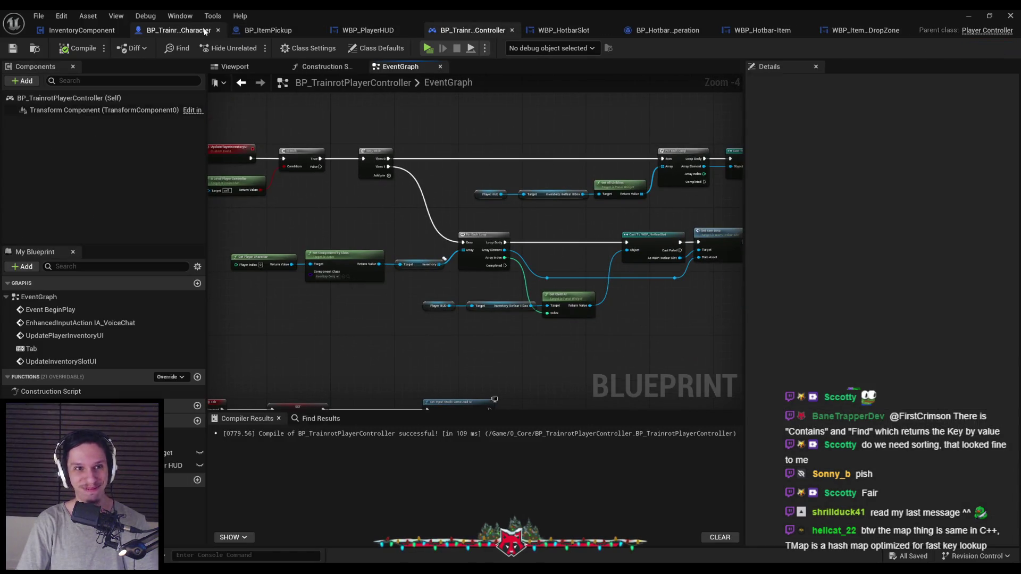
- Inspect BP_TrainrotPlayerCharacter's ServerPlayerDropItem nodes, then switch to InventoryComponent's OnRep_Inventory graph
left_click(188, 31)
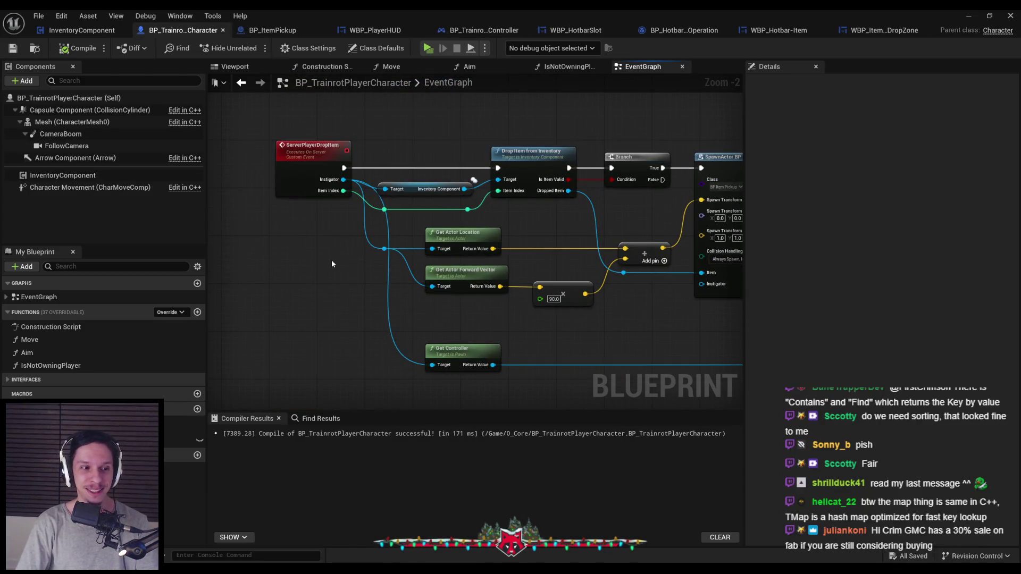
scroll(332, 264, "down", 1)
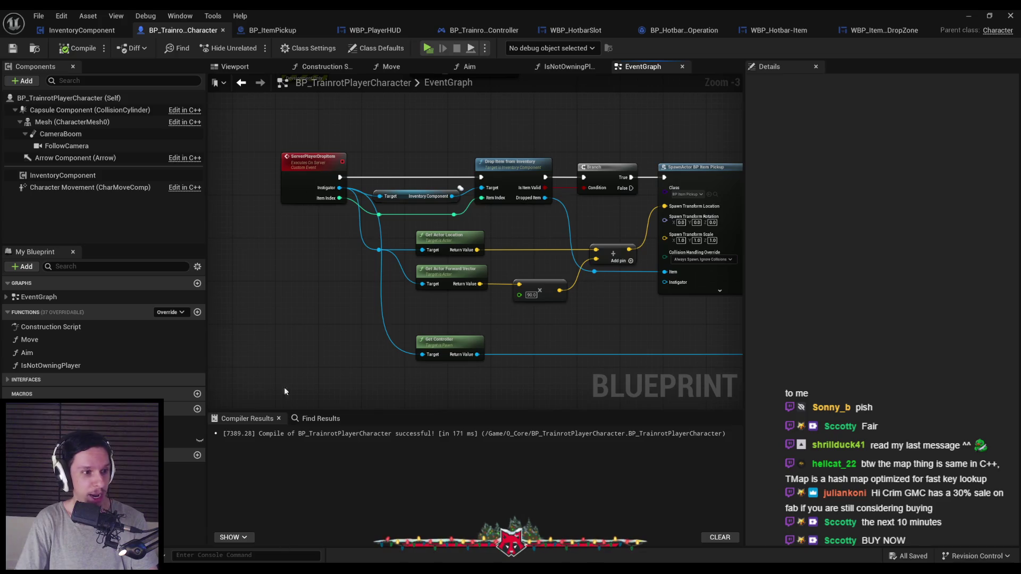
mouse_move(290, 320)
left_mouse_down()
mouse_move(446, 309)
mouse_move(515, 321)
mouse_move(381, 302)
mouse_move(506, 287)
left_mouse_up()
scroll(381, 302, "up", 2)
scroll(506, 287, "down", 2)
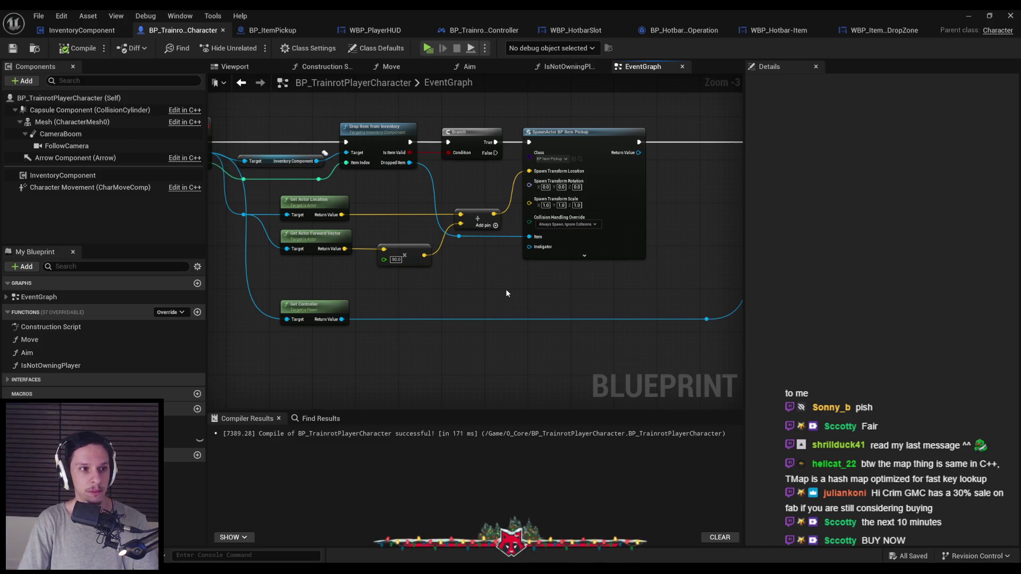
scroll(501, 291, "down", 2)
scroll(420, 273, "up", 3)
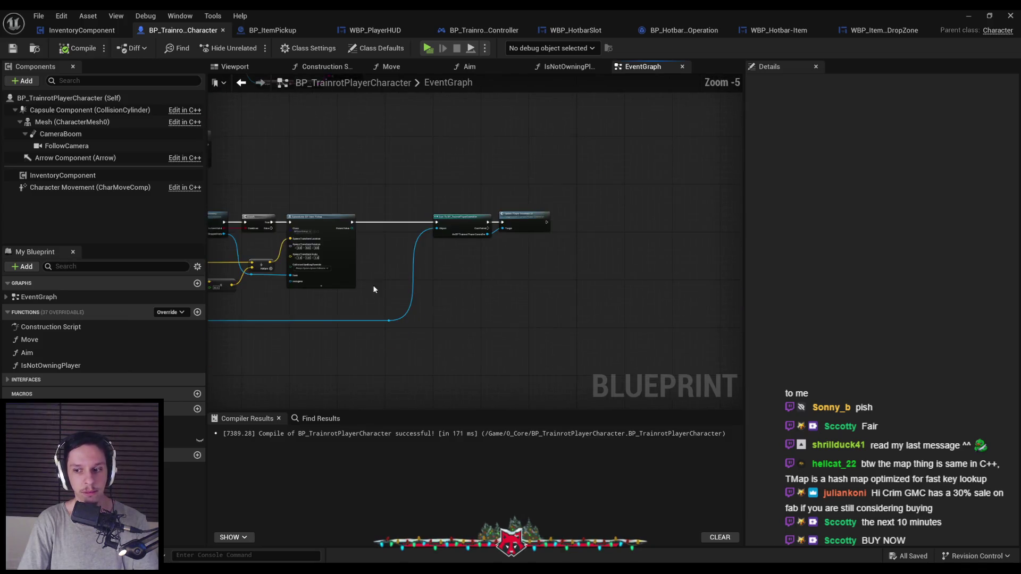
scroll(529, 297, "down", 2)
scroll(397, 279, "up", 2)
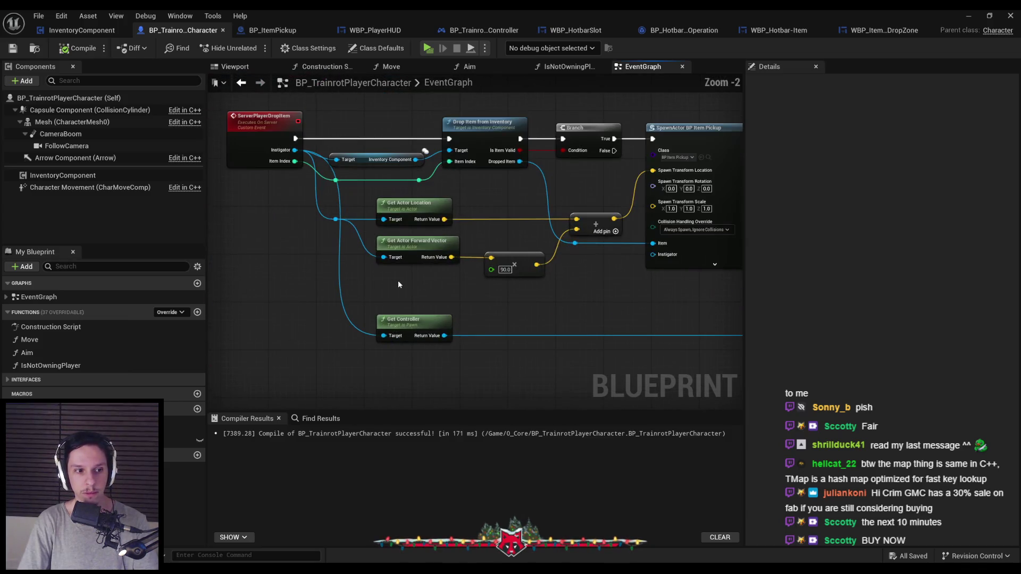
scroll(368, 285, "down", 1)
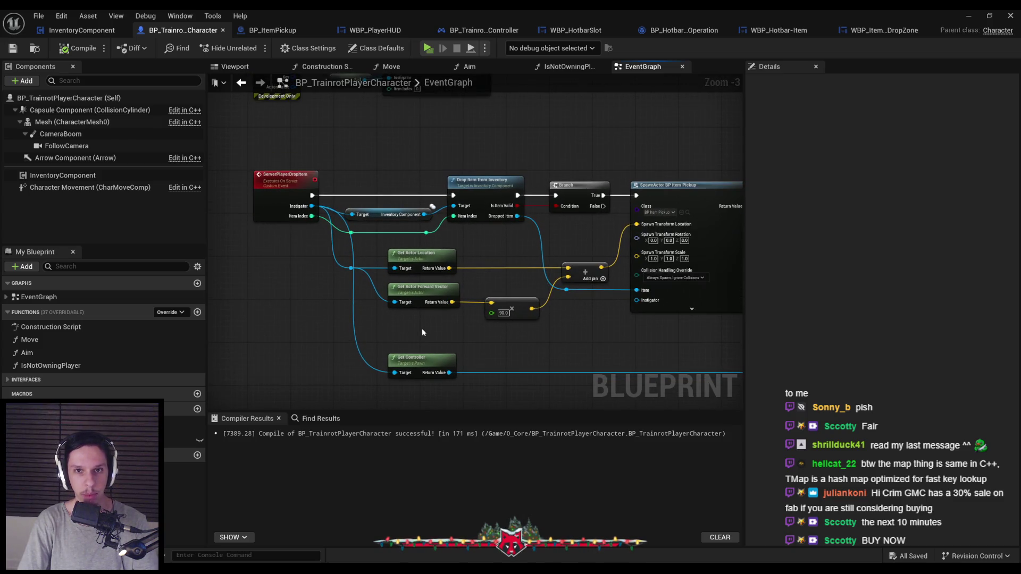
scroll(416, 327, "down", 2)
left_click(74, 32)
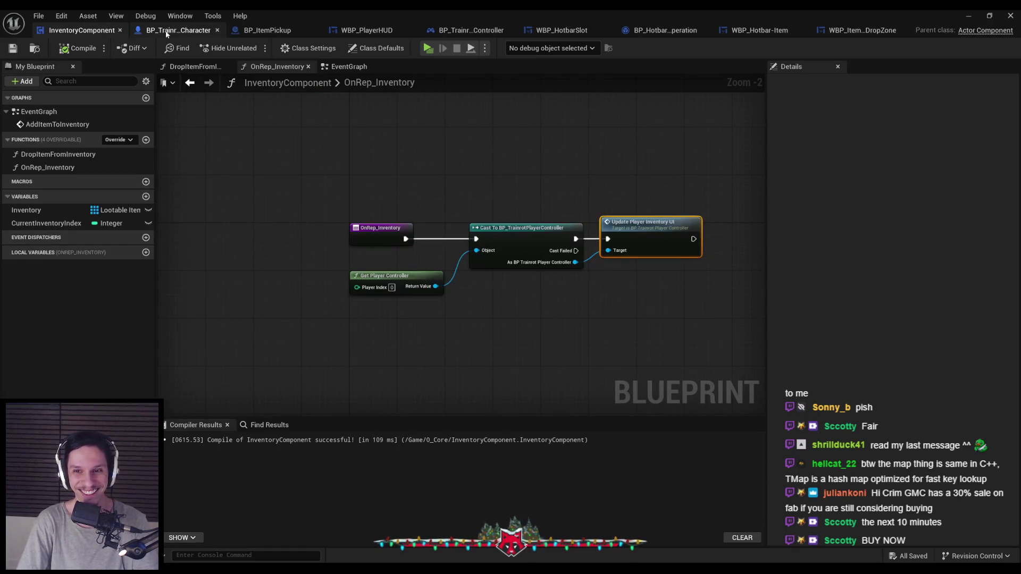
- Deselect the Update Player Inventory UI node and switch back to BP_TrainrotPlayerCharacter
left_click(515, 354)
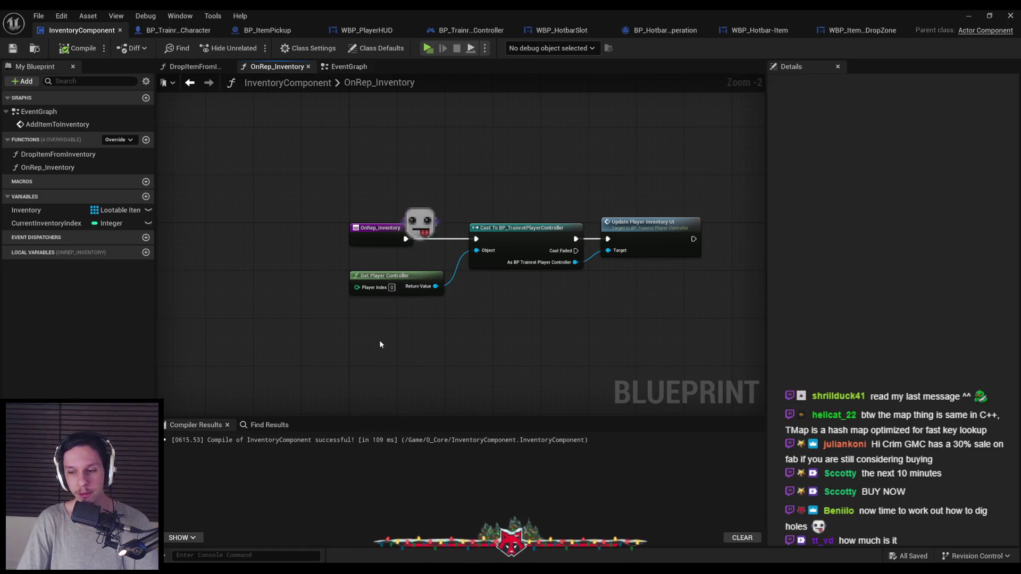
left_click(184, 30)
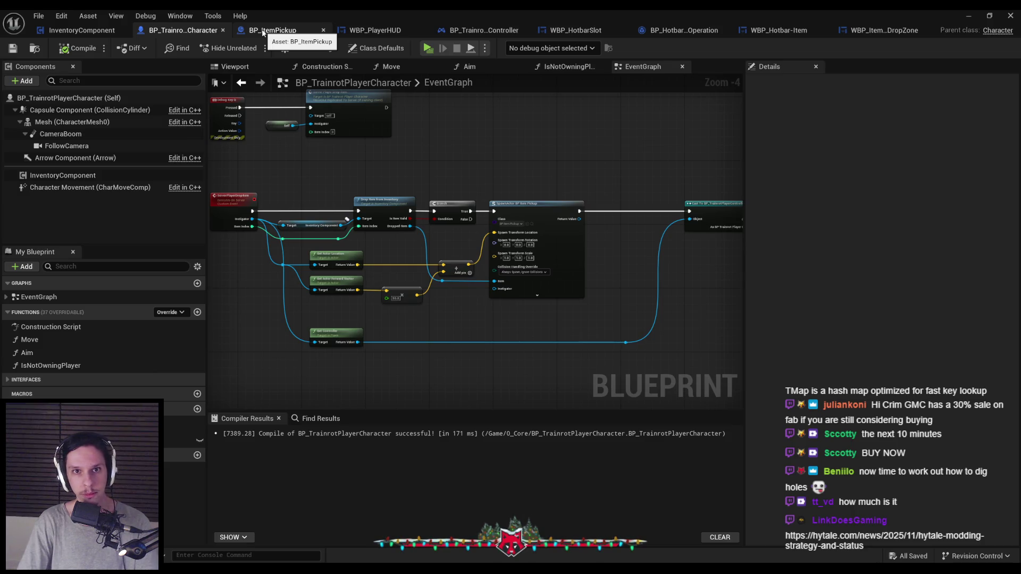
- Add a custom event named ServerMoveItemToSlot beside the drop-item nodes
scroll(327, 177, "up", 2)
mouse_move(327, 177)
left_mouse_down()
mouse_move(292, 310)
mouse_move(451, 255)
mouse_move(401, 148)
left_mouse_up()
scroll(431, 234, "down", 1)
scroll(433, 238, "down", 1)
left_click_drag(365, 285, 331, 346)
scroll(308, 352, "up", 1)
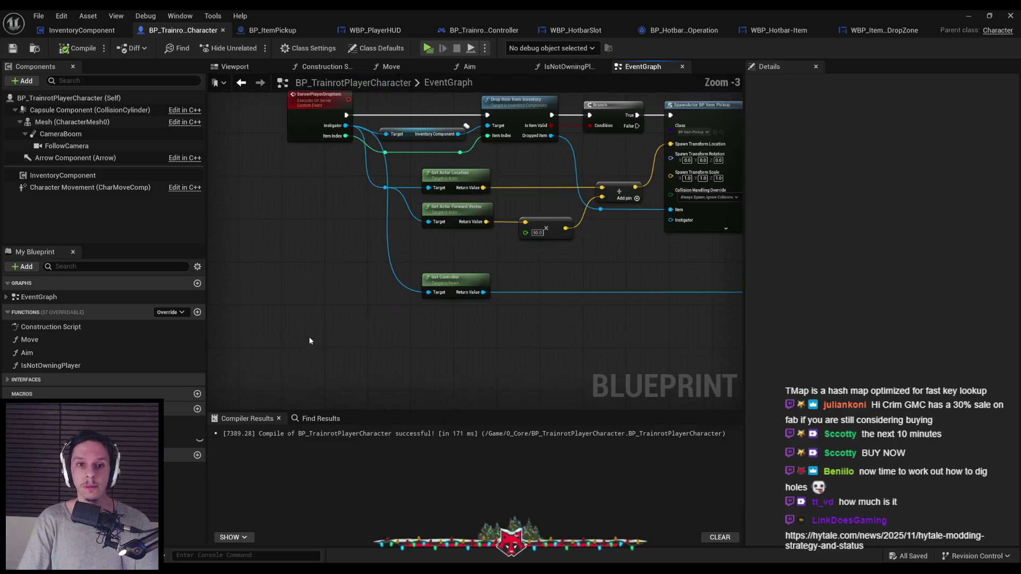
right_click(293, 333)
type("custom event")
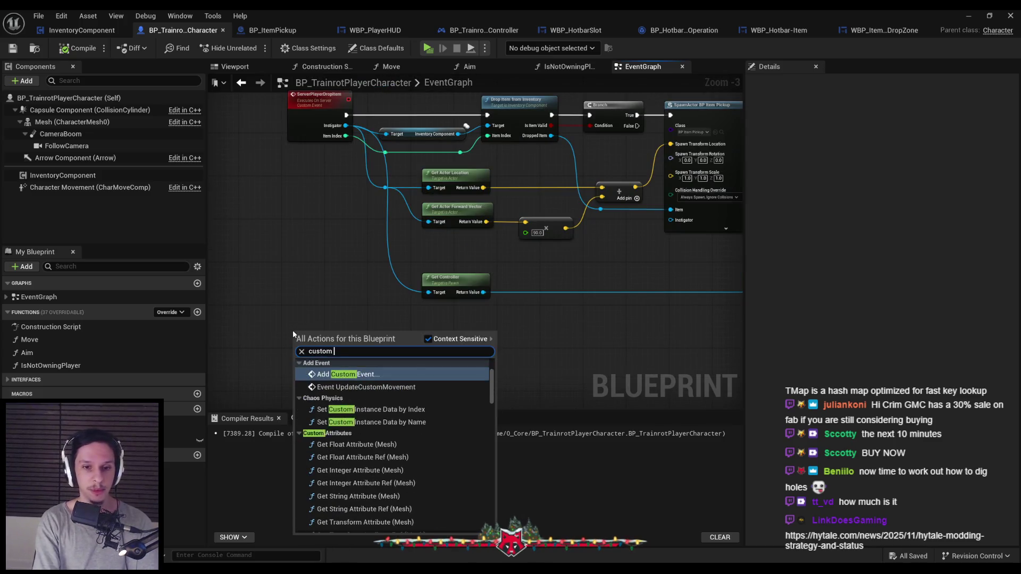
key("Return")
type("ServerMoveIte")
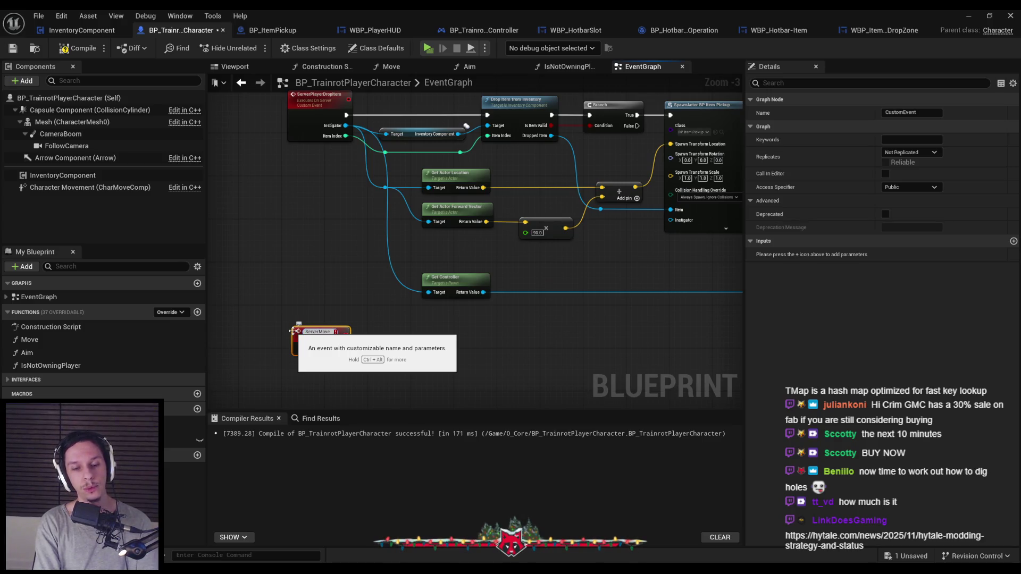
type("mToSlot")
key("Return")
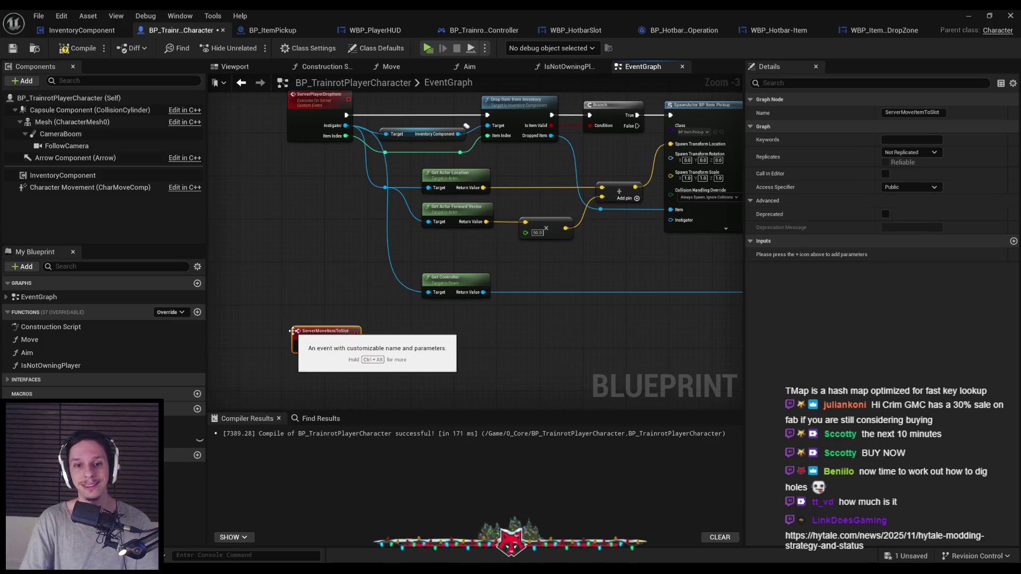
left_click_drag(326, 338, 321, 332)
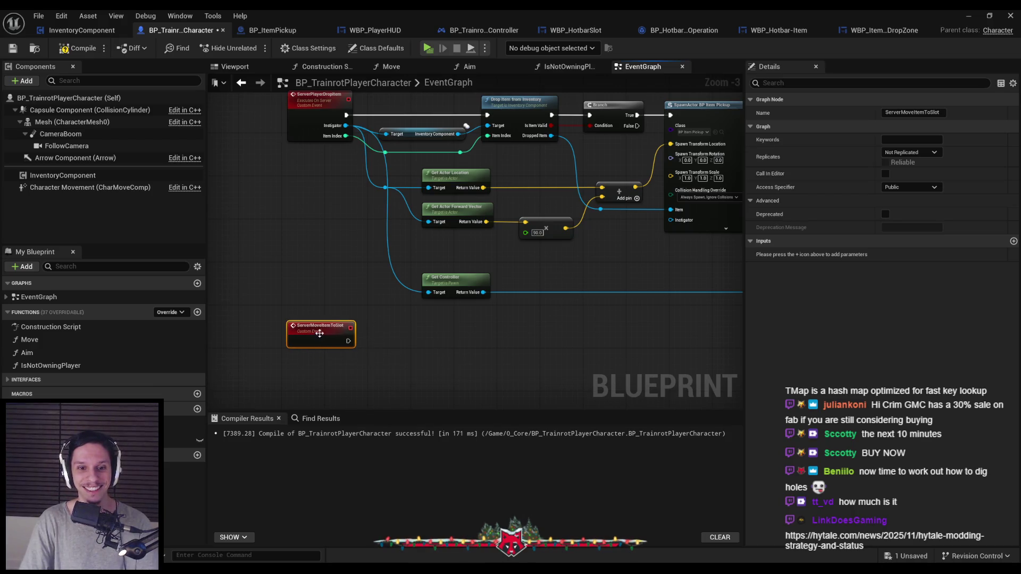
- Set ServerMoveItemToSlot's replication to Run on Server and compile the character blueprint
left_click(918, 153)
left_click(915, 190)
left_click(13, 48)
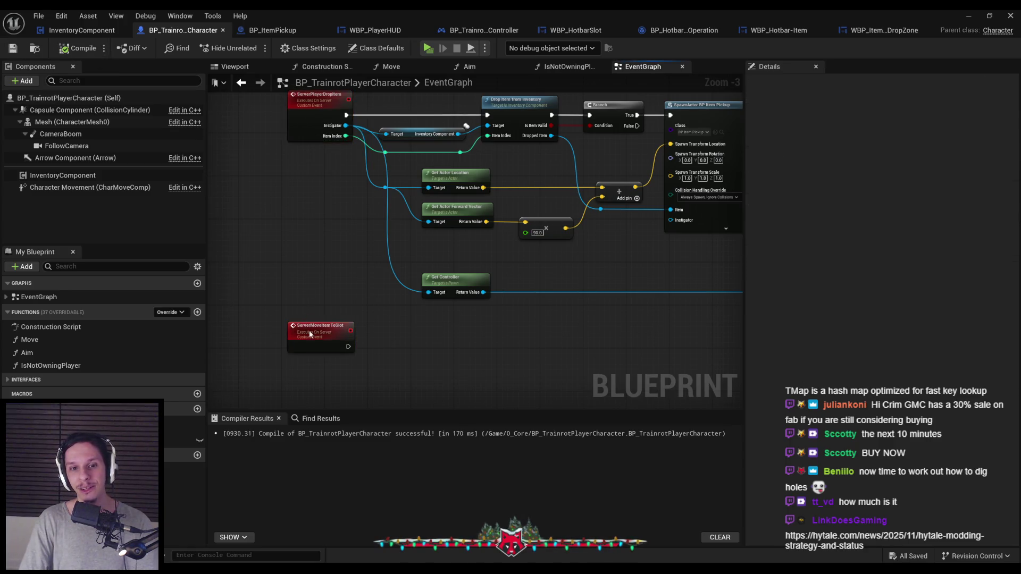
left_click(308, 273)
mouse_move(277, 319)
left_mouse_down()
mouse_move(356, 374)
mouse_move(364, 355)
left_mouse_up()
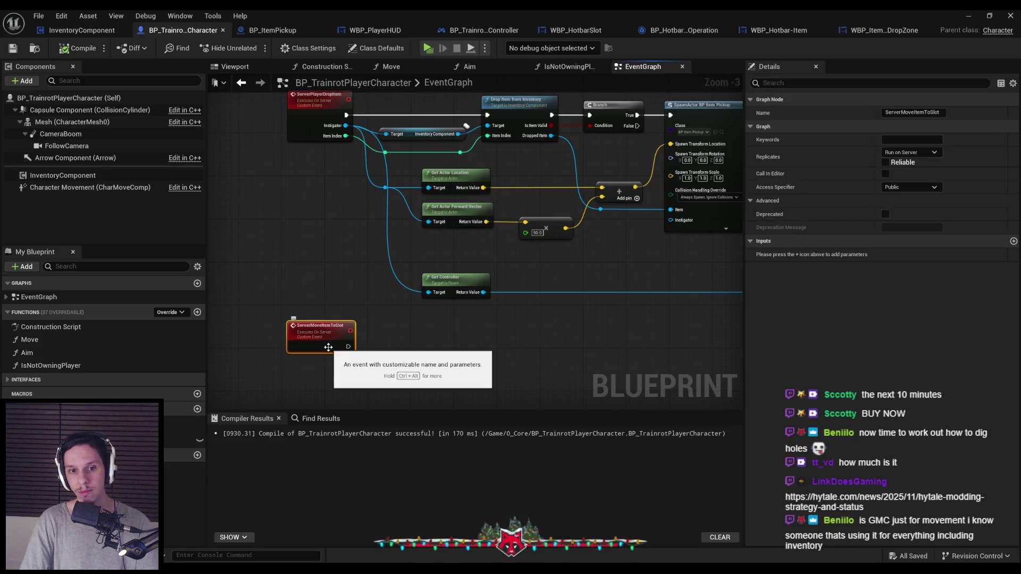
mouse_move(328, 346)
left_mouse_down()
mouse_move(317, 392)
mouse_move(334, 225)
left_mouse_up()
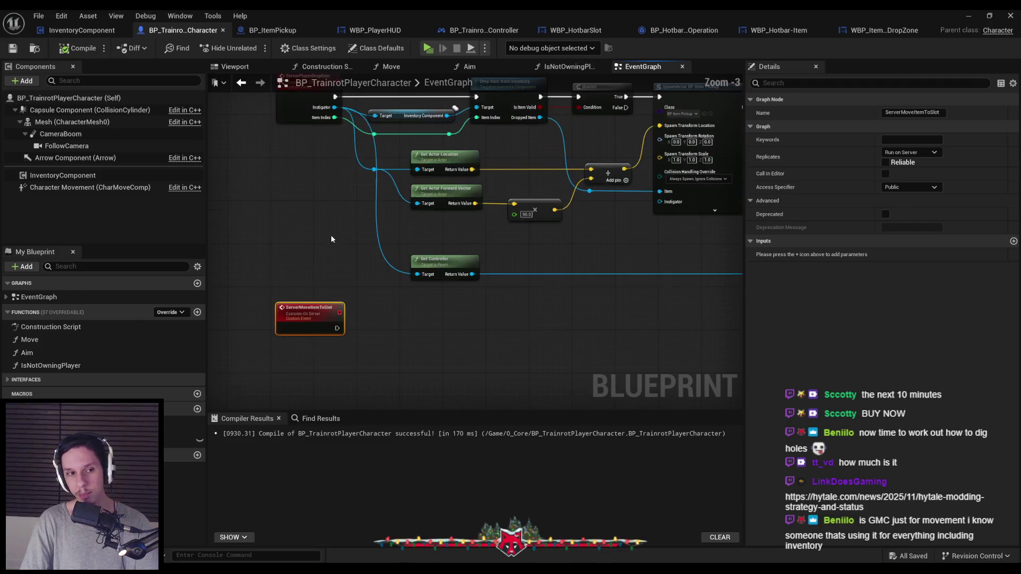
left_click(478, 30)
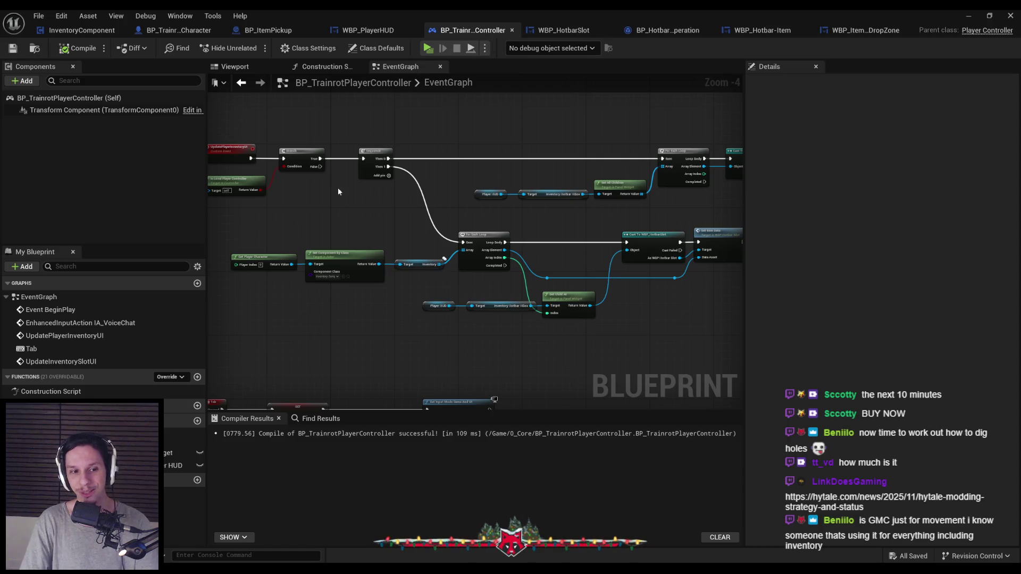
left_click(80, 30)
left_click(32, 210)
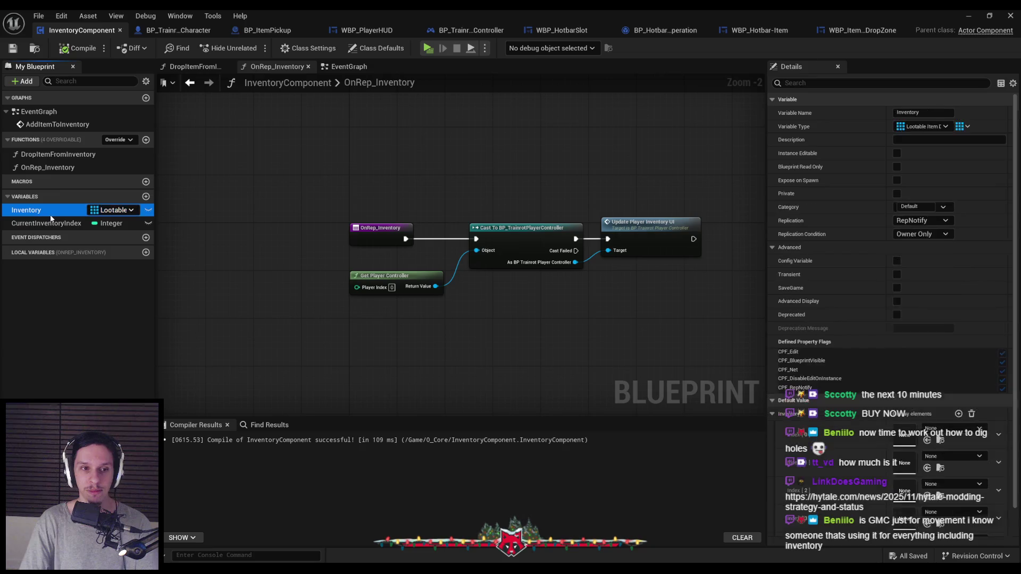
scroll(287, 243, "down", 5)
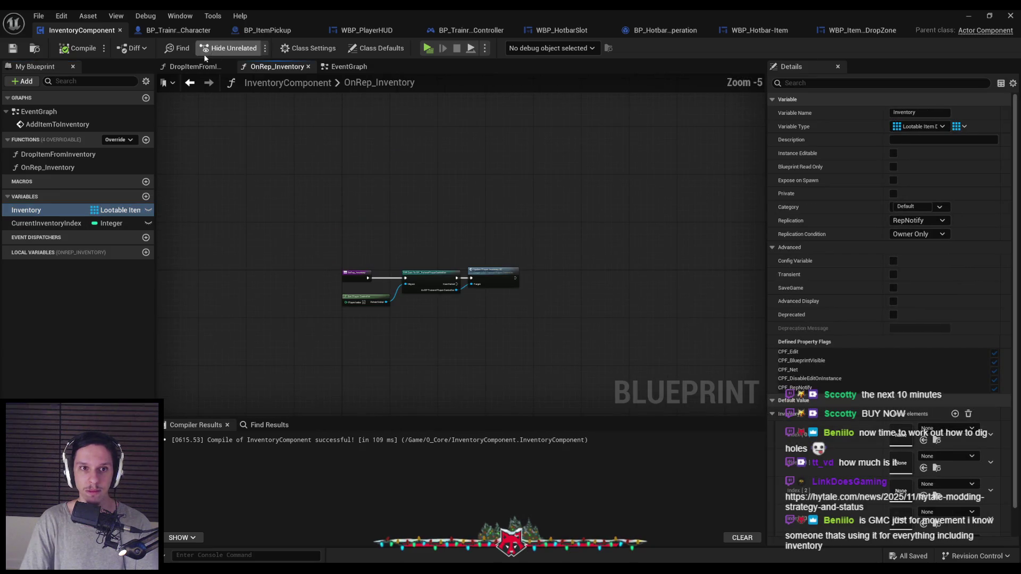
left_click(220, 67)
left_click(346, 67)
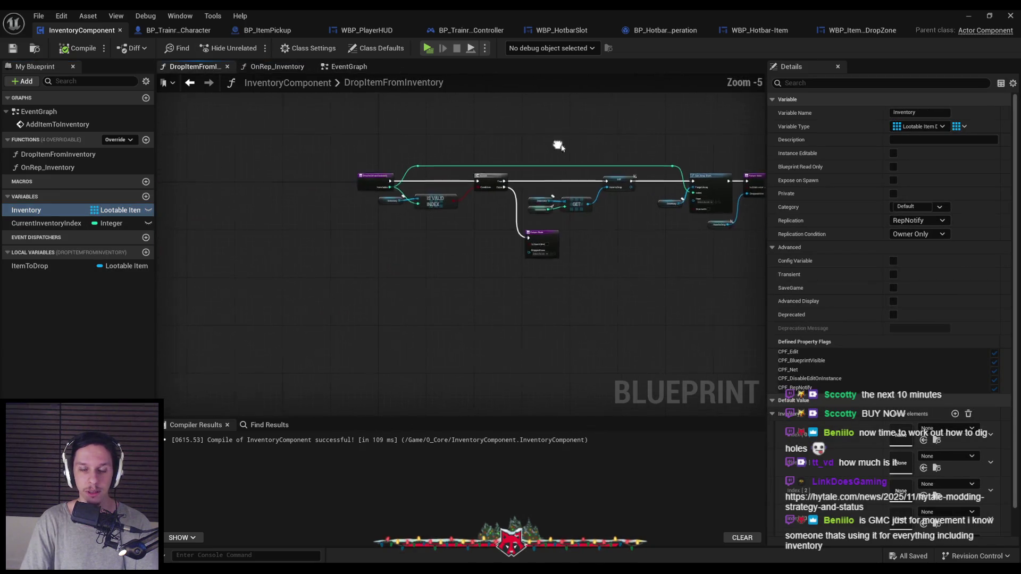
scroll(329, 240, "up", 1)
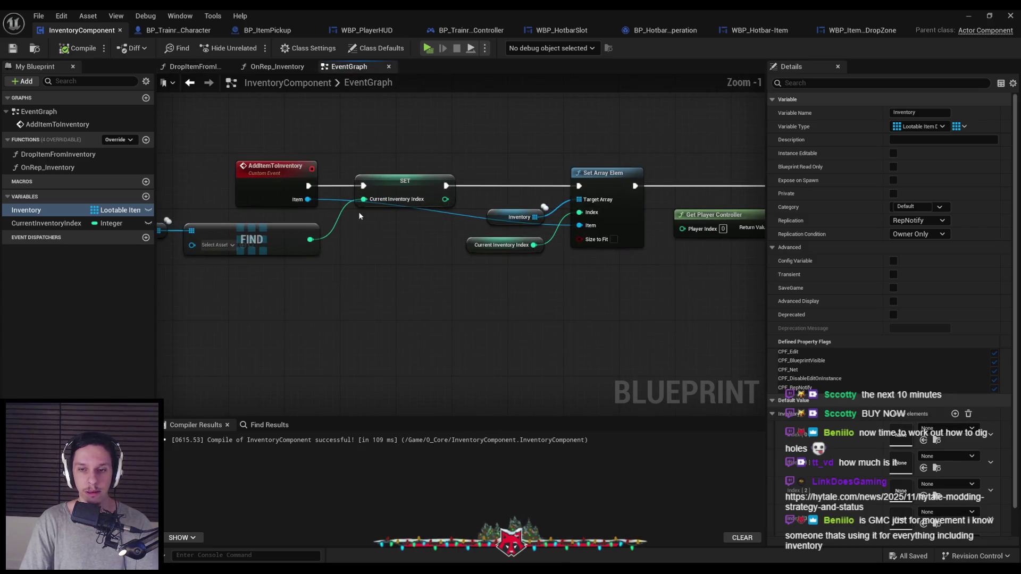
scroll(326, 238, "up", 1)
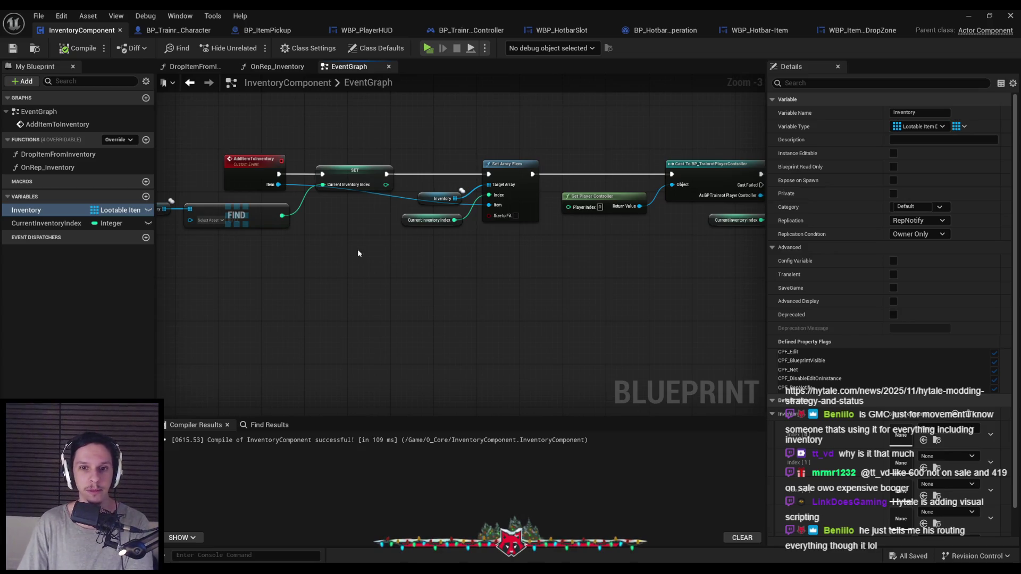
mouse_move(388, 264)
left_mouse_down()
mouse_move(277, 266)
mouse_move(424, 265)
left_mouse_up()
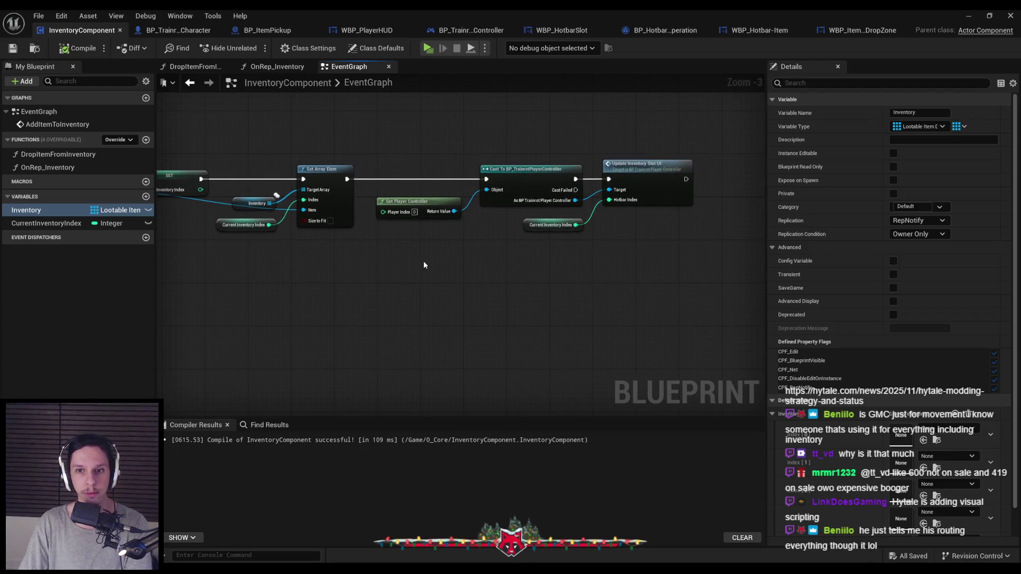
left_click_drag(240, 285, 429, 292)
scroll(381, 293, "down", 1)
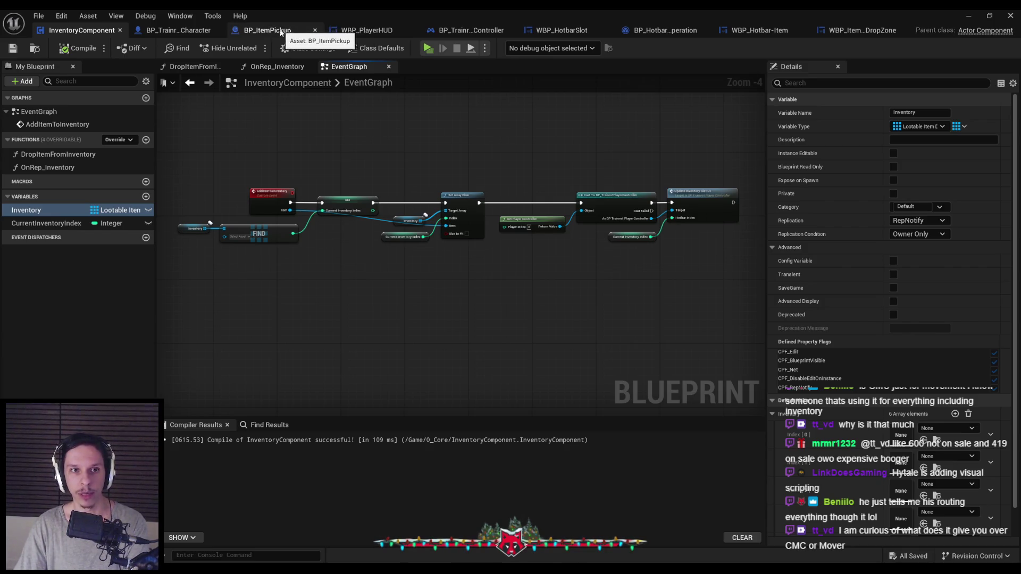
left_click(189, 31)
- Inspect the ServerMoveItemToSlot event's properties in BP_TrainrotPlayerCharacter
left_click(316, 266)
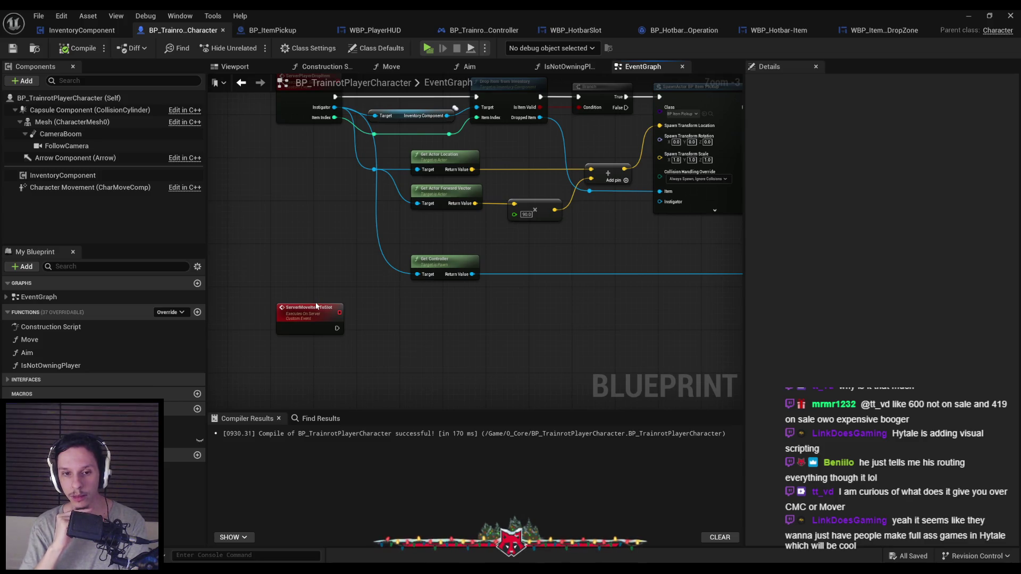
left_click(316, 307)
scroll(344, 266, "down", 1)
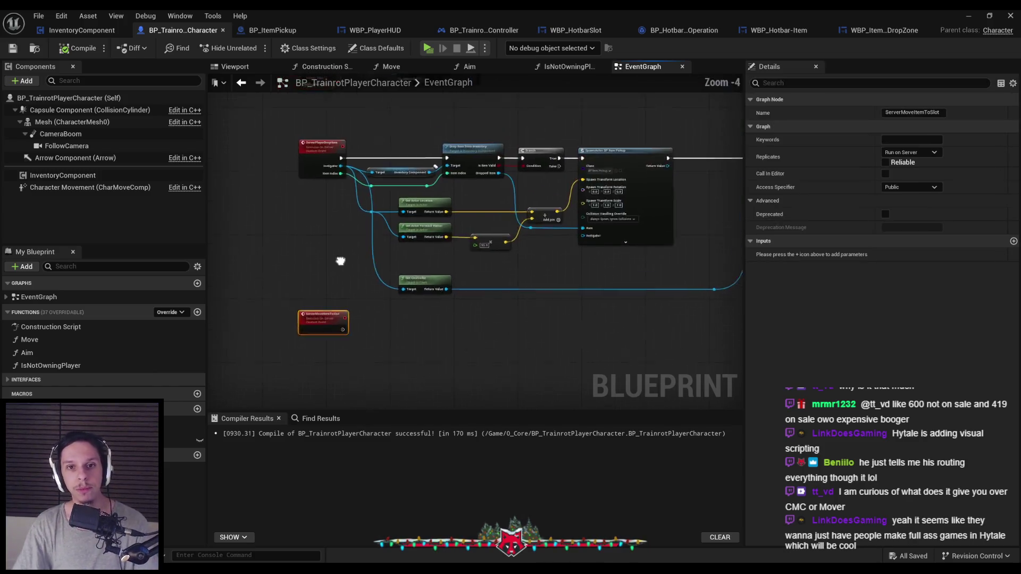
- Return to InventoryComponent, then bring up WBP_ItemHotbarDropZone's On Drop graph
left_click(81, 30)
mouse_move(265, 199)
left_mouse_down()
mouse_move(242, 198)
mouse_move(242, 225)
left_mouse_up()
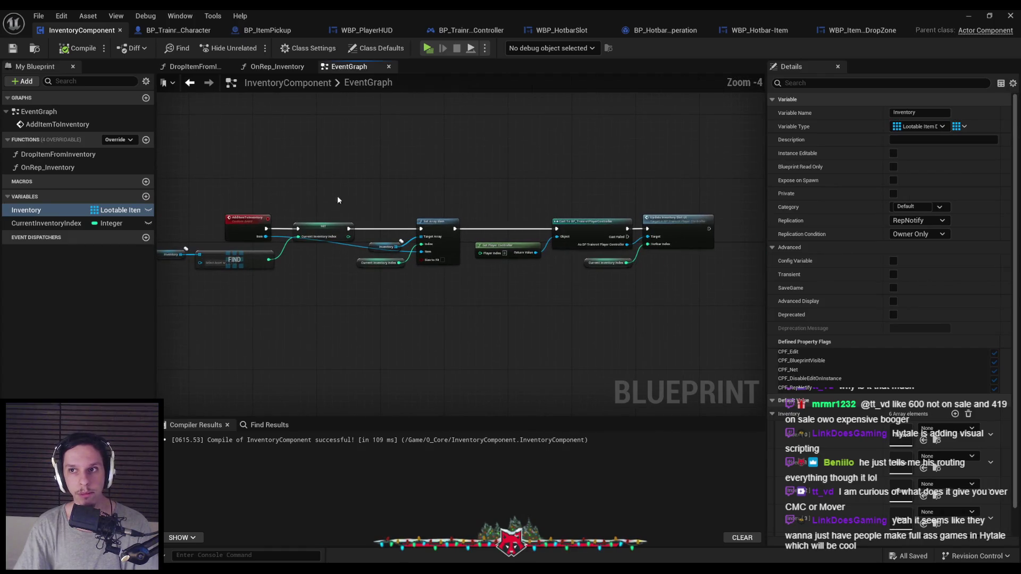
left_click(860, 30)
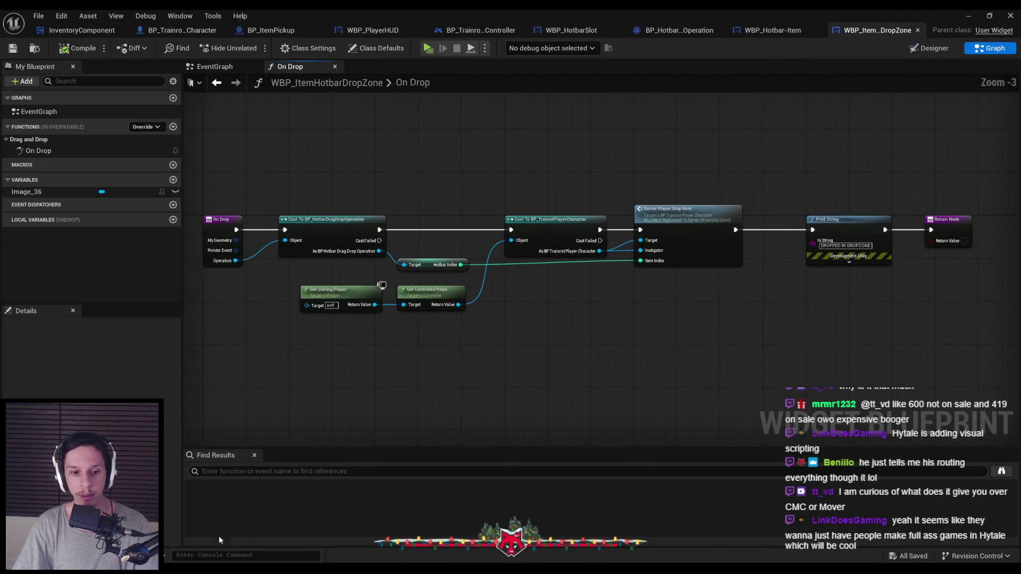
key("alt+Tab")
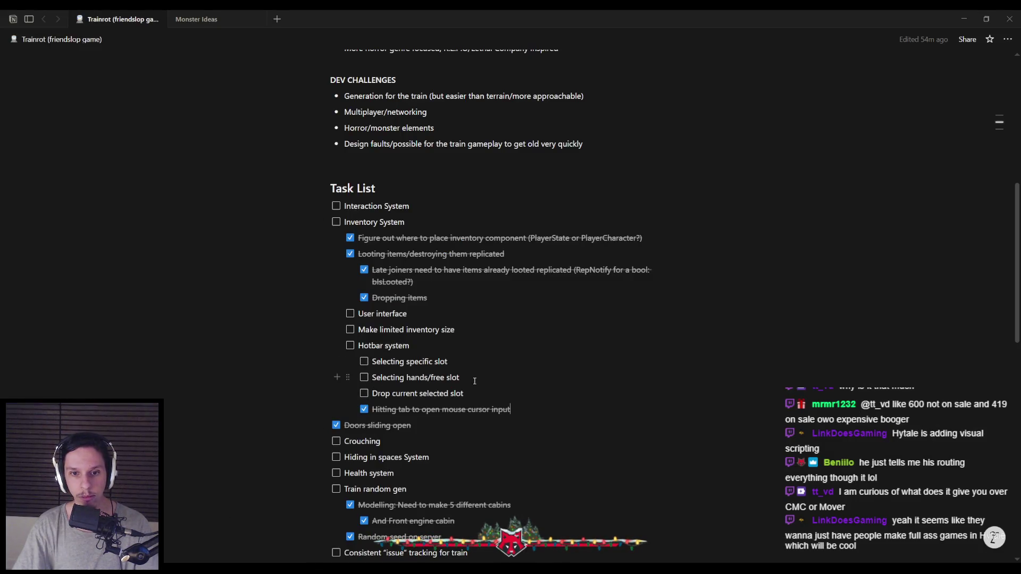
- Add the to-do 'BACKLOG: Moving items around on the hotbar' below the last Hotbar system task
key("Return")
type("BACKLO")
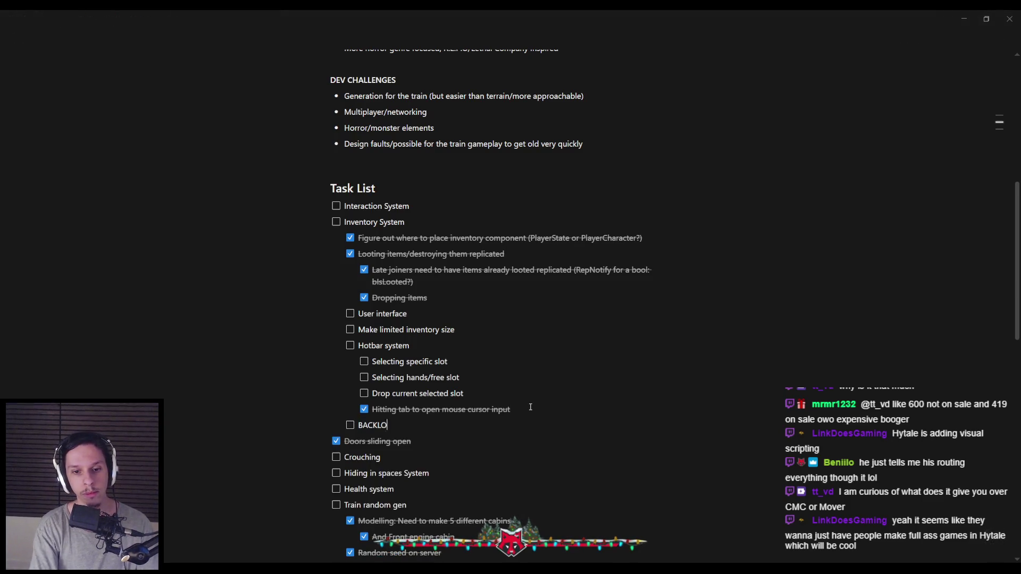
type("G: Moving ")
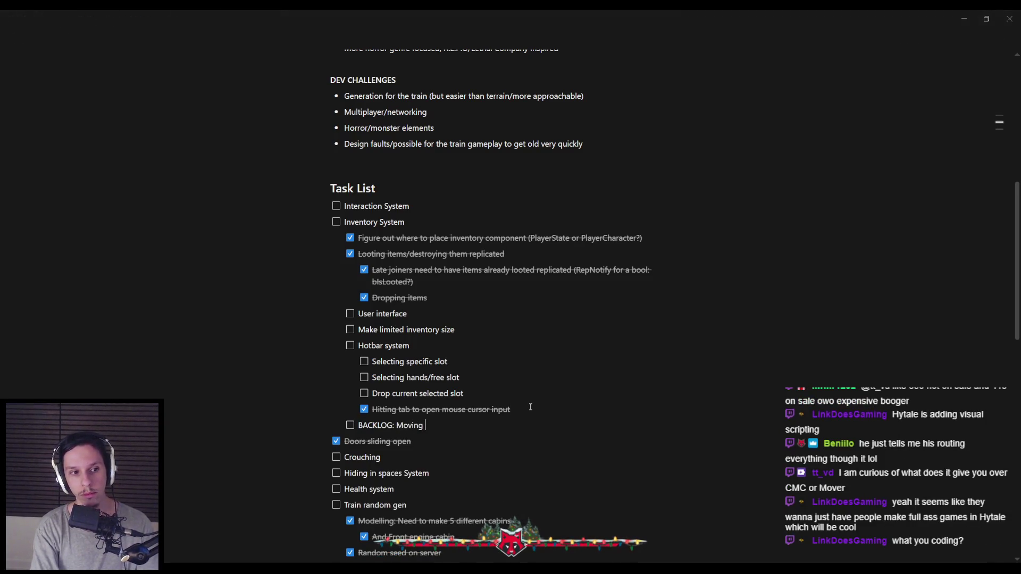
type("items around on the hotbar")
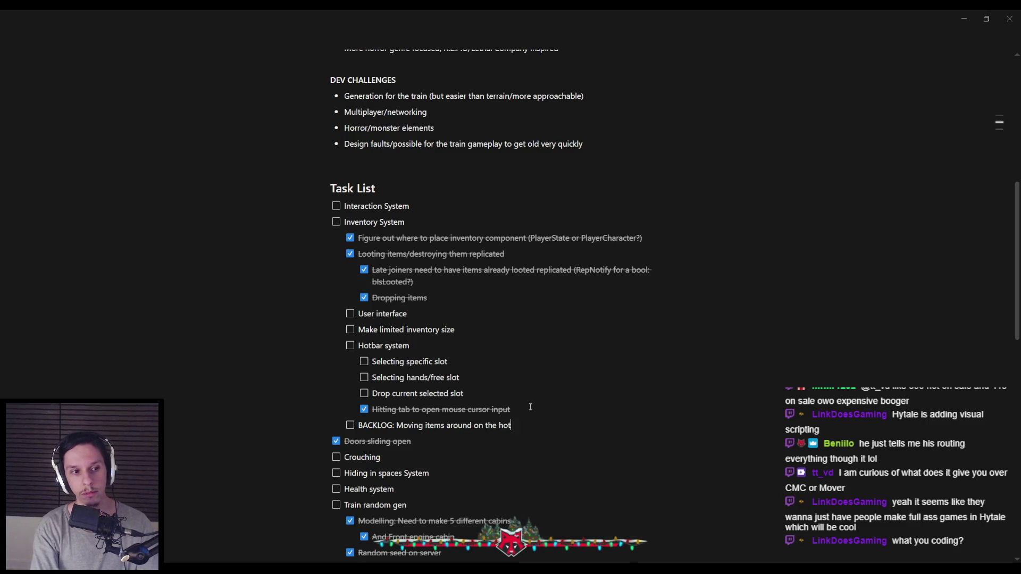
key("alt+Tab")
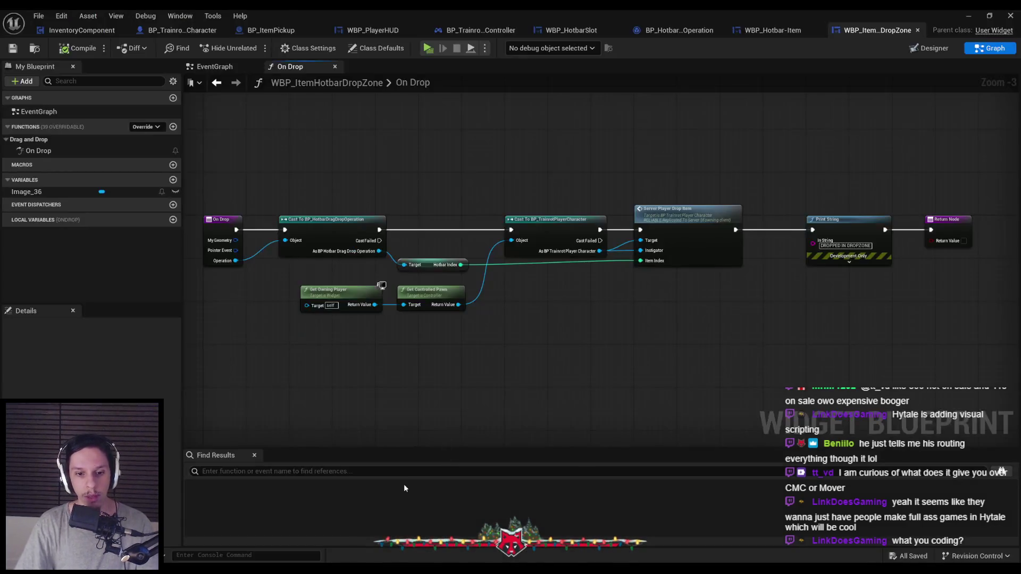
- Start a server-plus-two-clients session, collect items as Client 1, and drop two onto the drop zone
key("alt+p")
key("w")
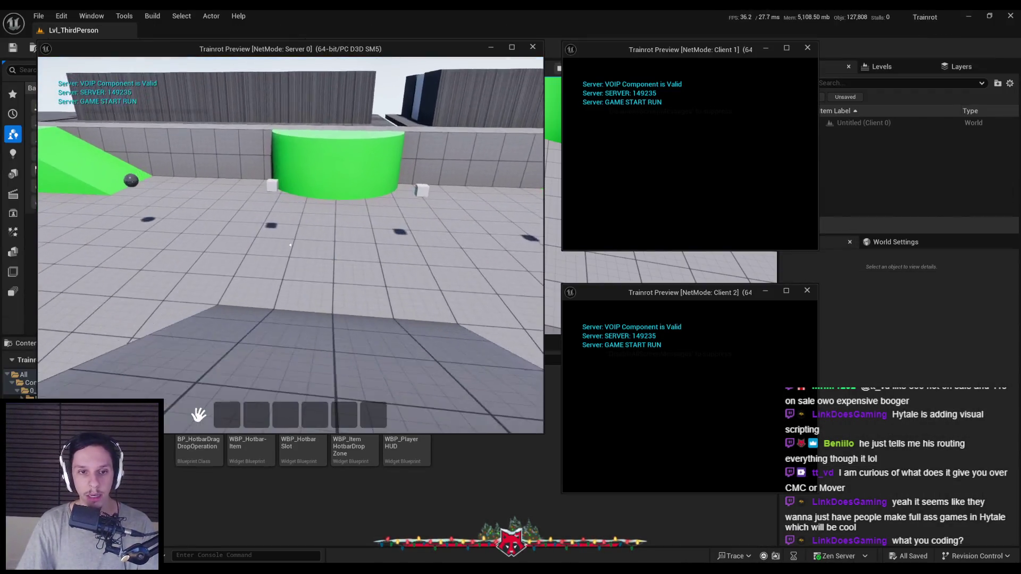
left_click(705, 140)
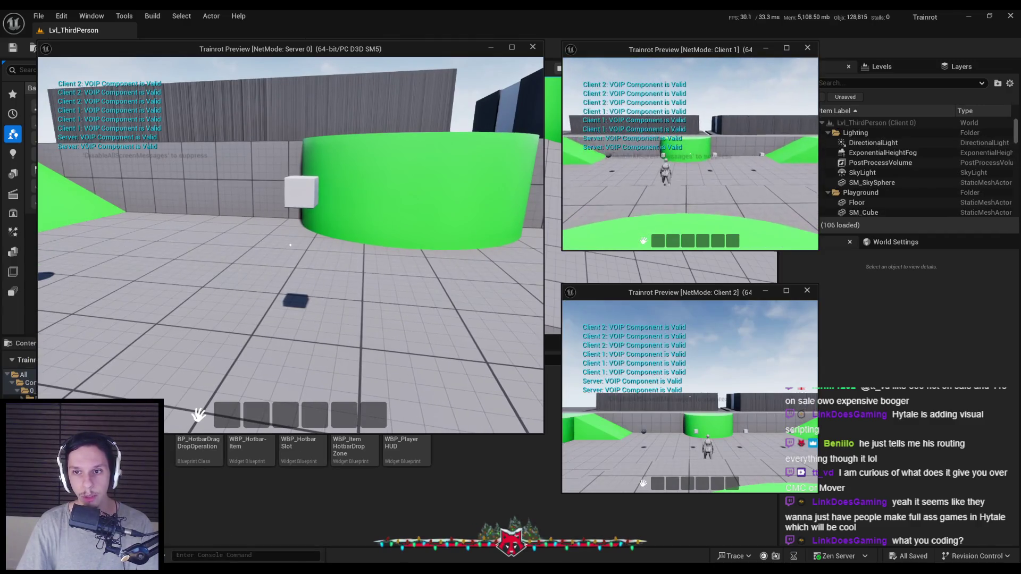
key("w")
key("w")
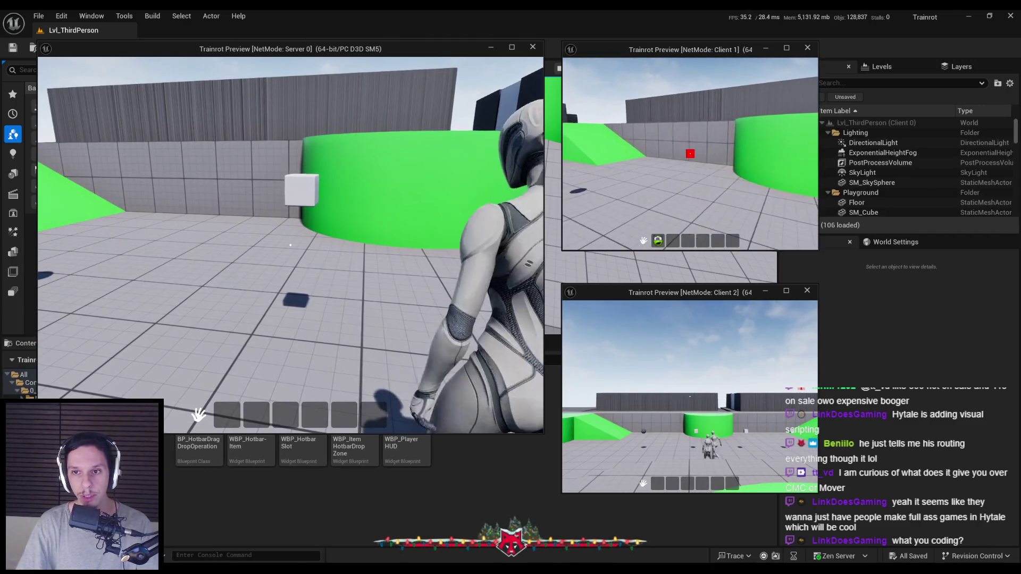
key("w")
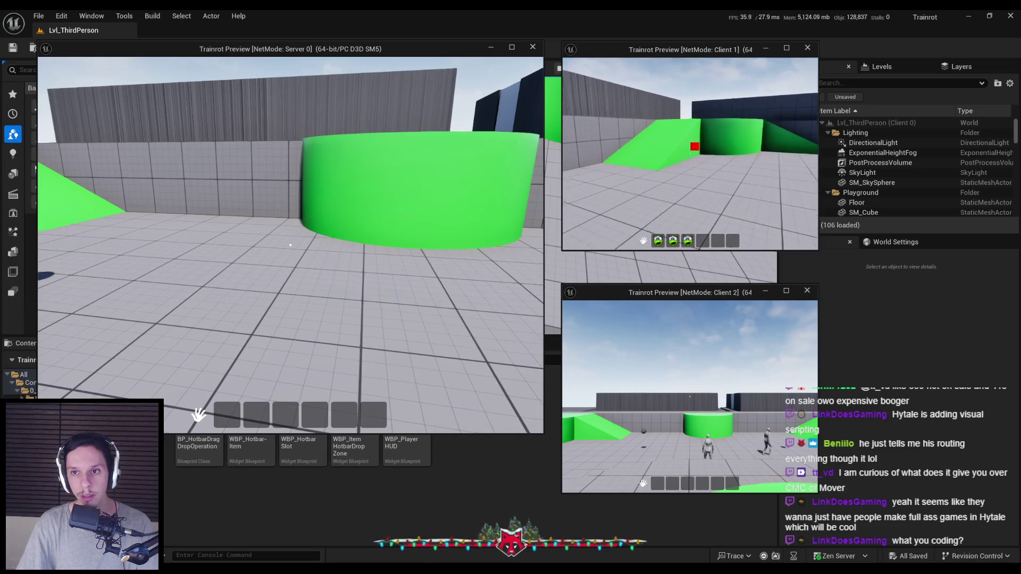
mouse_move(687, 241)
left_mouse_down()
mouse_move(667, 239)
mouse_move(674, 258)
mouse_move(697, 159)
left_mouse_up()
key("w")
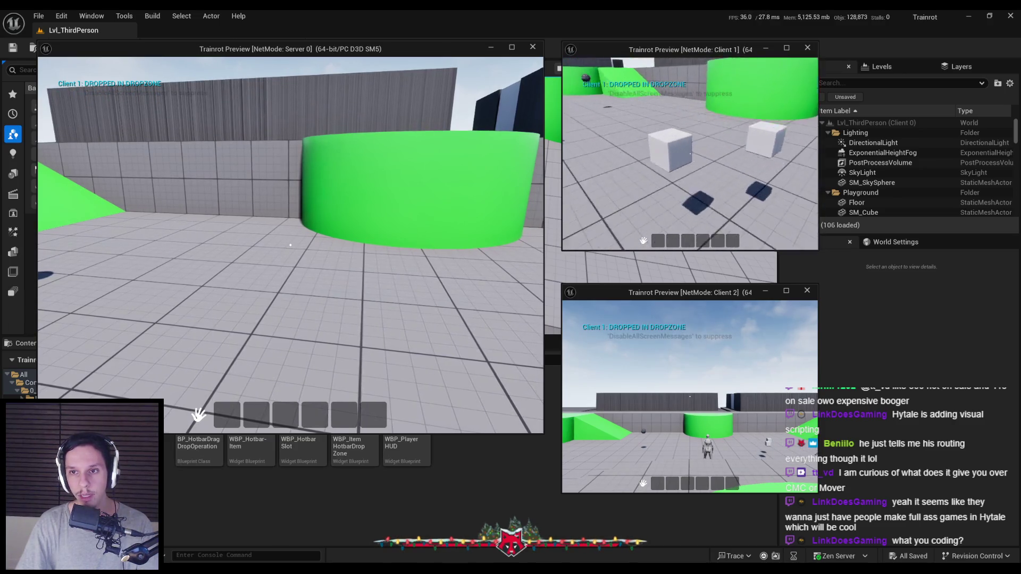
left_click_drag(658, 240, 670, 159)
key("w")
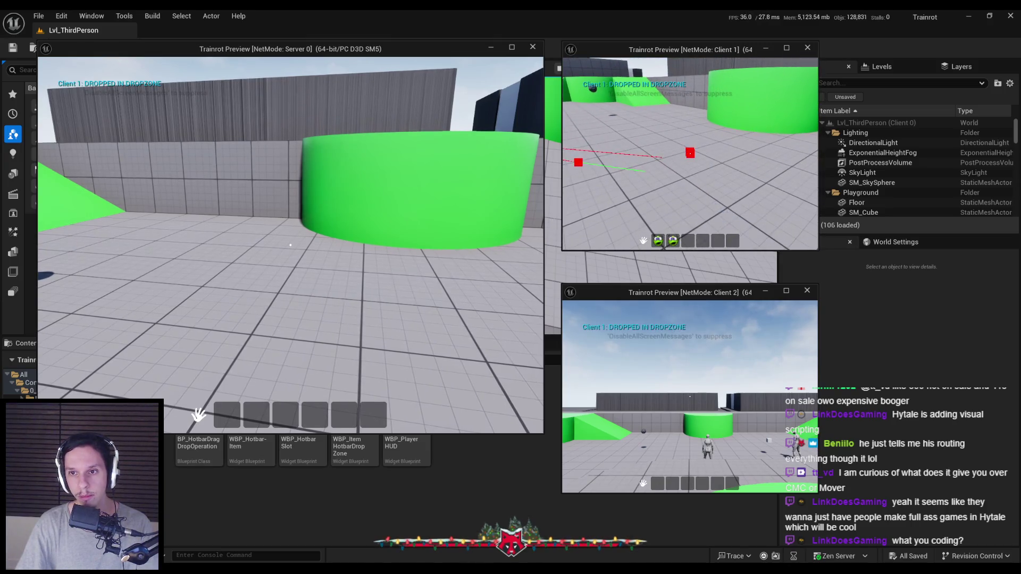
- Drag Client 1's hotbar items between slots 2 and 3, then stop the play session
left_click_drag(657, 241, 668, 208)
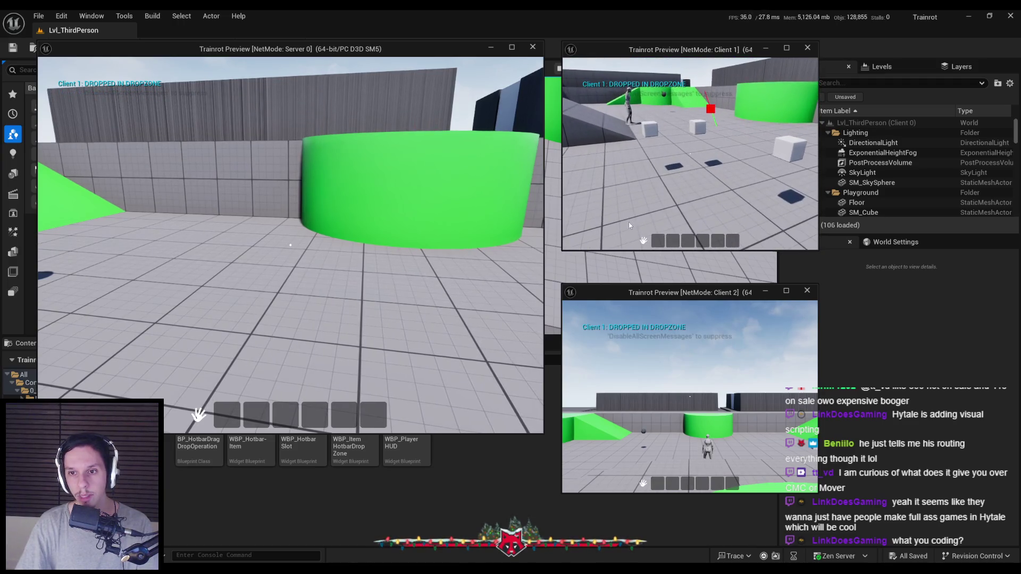
key("w")
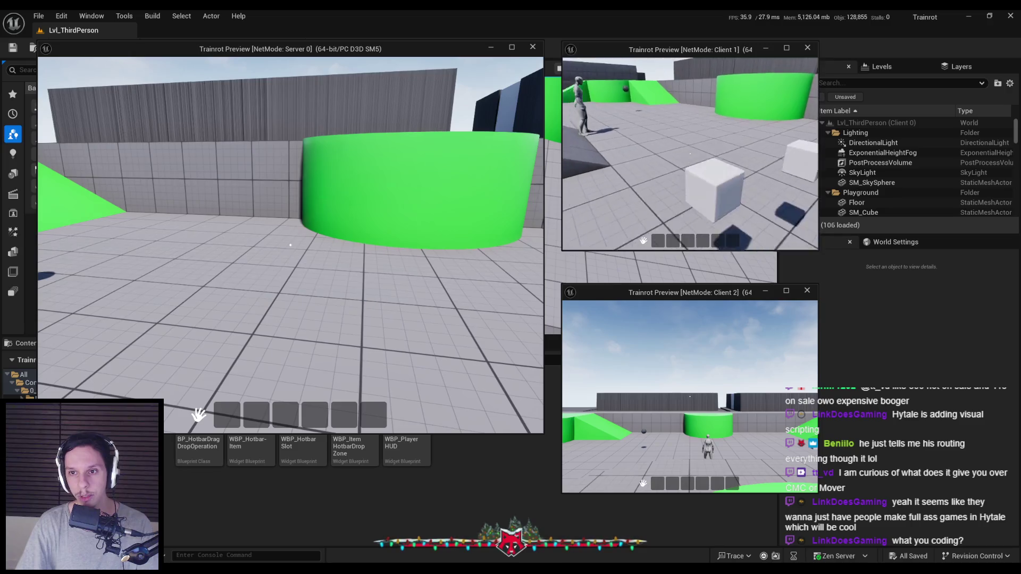
key("w")
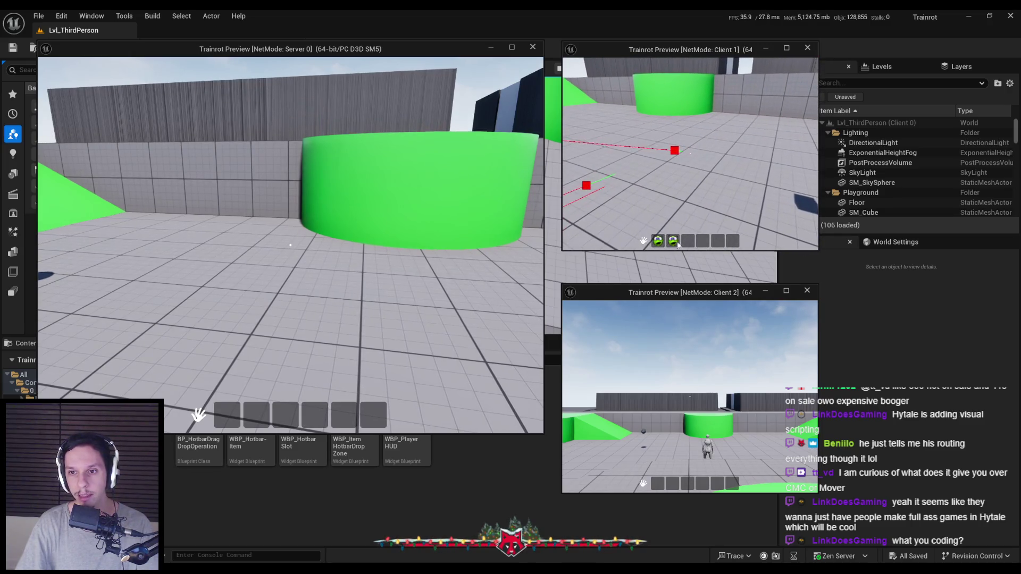
left_click_drag(692, 243, 673, 243)
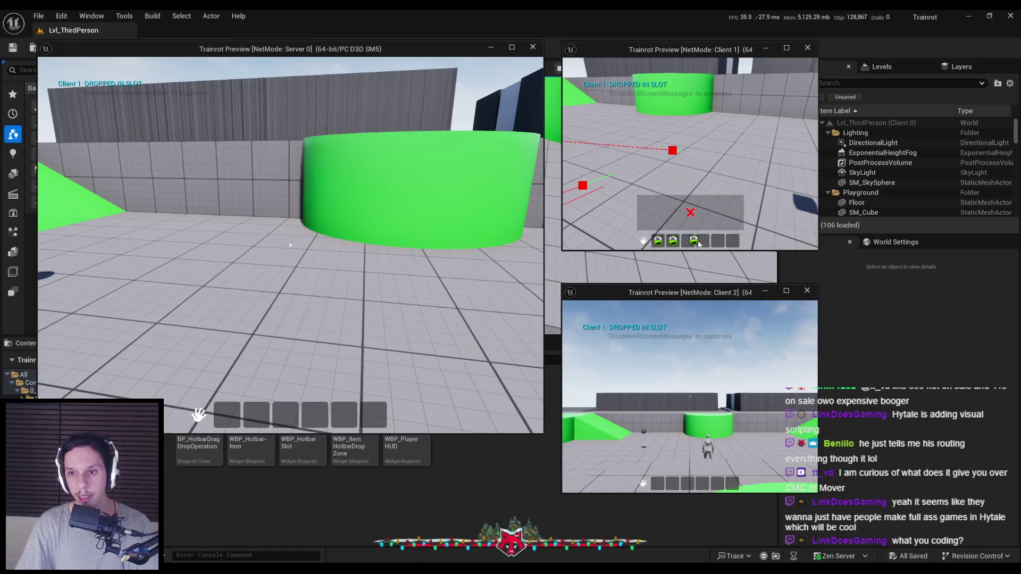
mouse_move(673, 243)
left_mouse_down()
mouse_move(690, 243)
mouse_move(611, 244)
left_mouse_up()
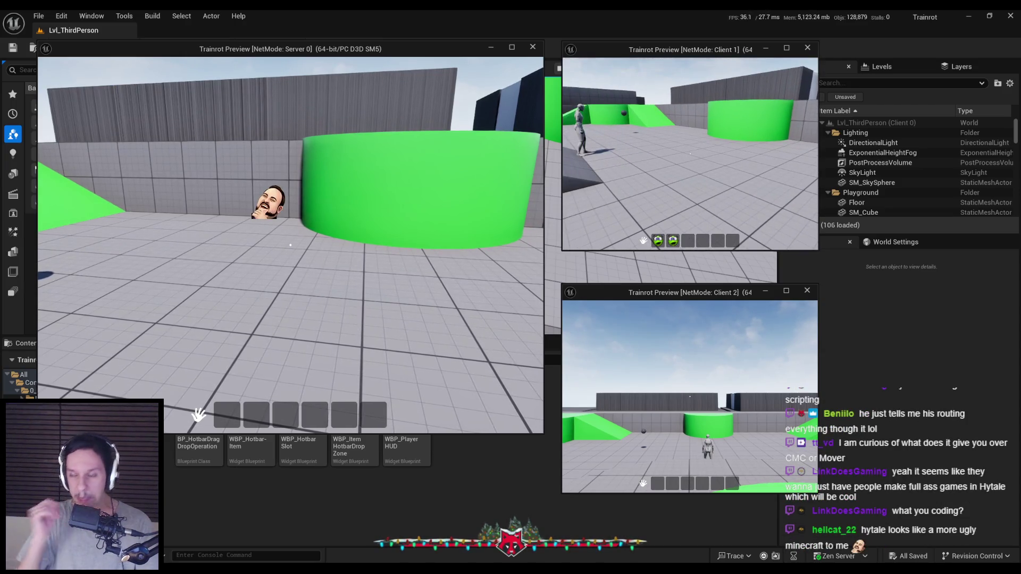
key("Escape")
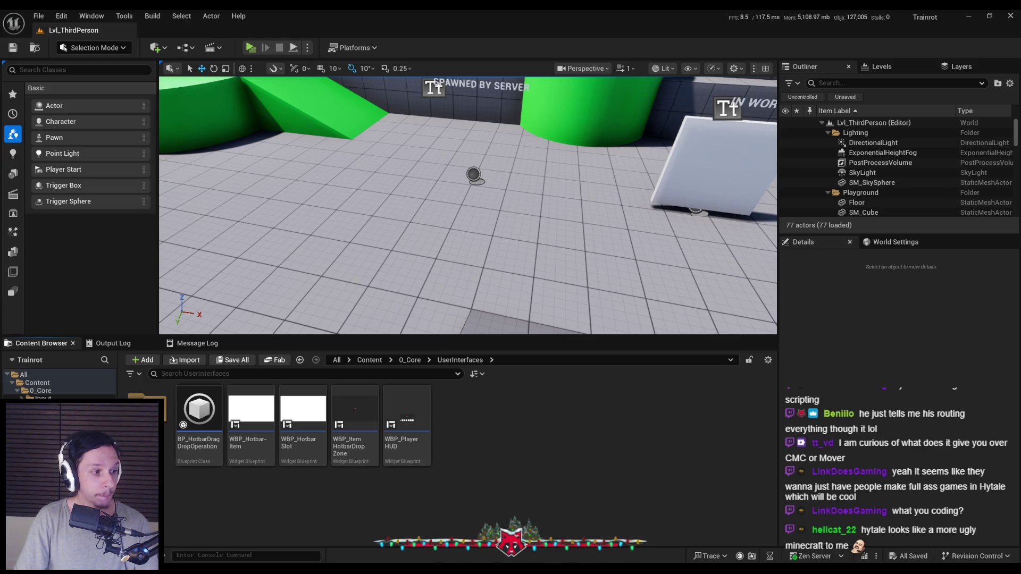
- Open WBP_ItemHotbarDropZone and browse the open blueprint tabs, ending on WBP_HotbarSlot
left_click_drag(250, 217, 382, 215)
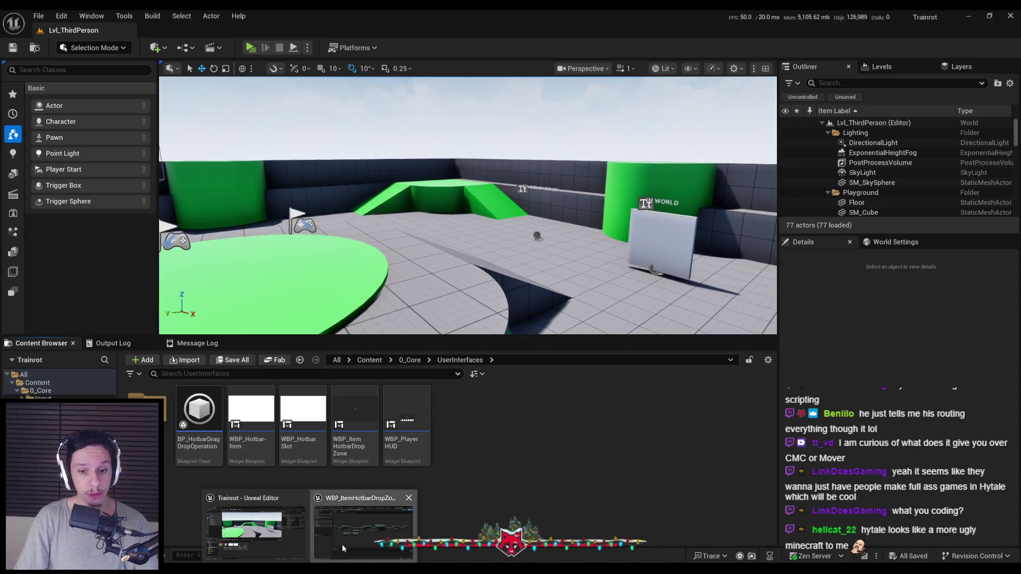
double_click(354, 420)
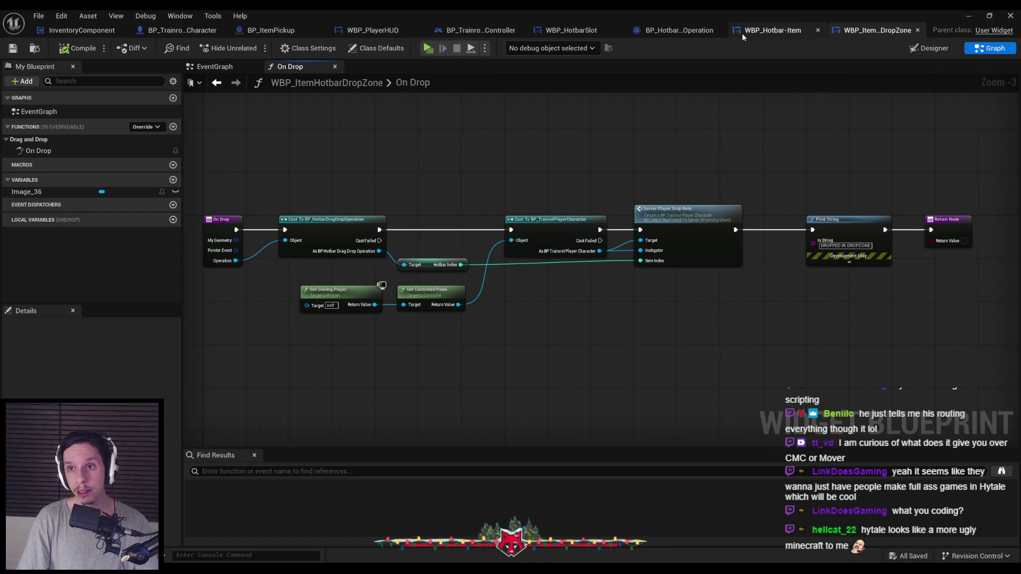
left_click(755, 30)
left_click(678, 30)
left_click(568, 31)
left_click(476, 30)
left_click(372, 30)
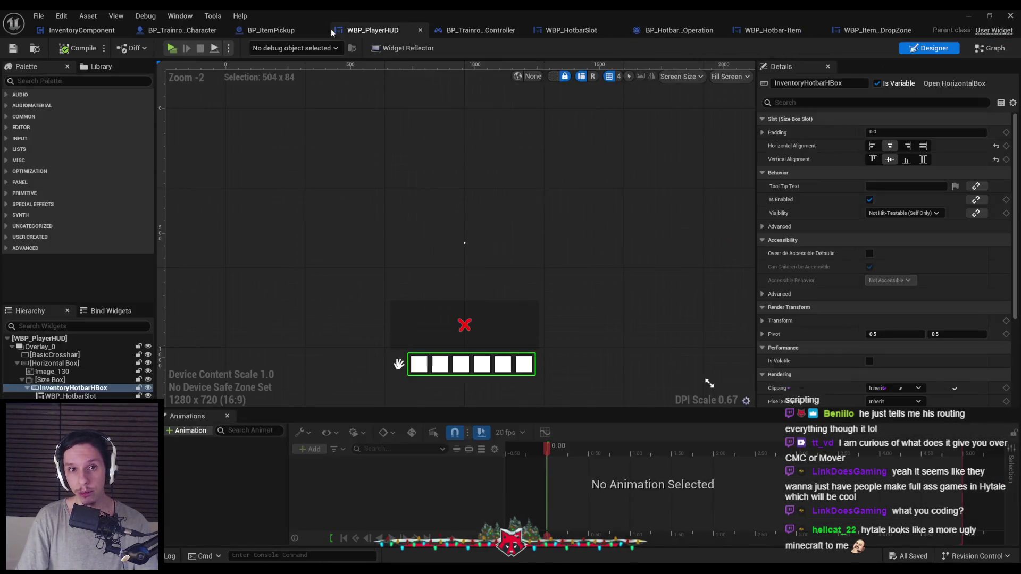
left_click(271, 30)
left_click(180, 30)
left_click(85, 30)
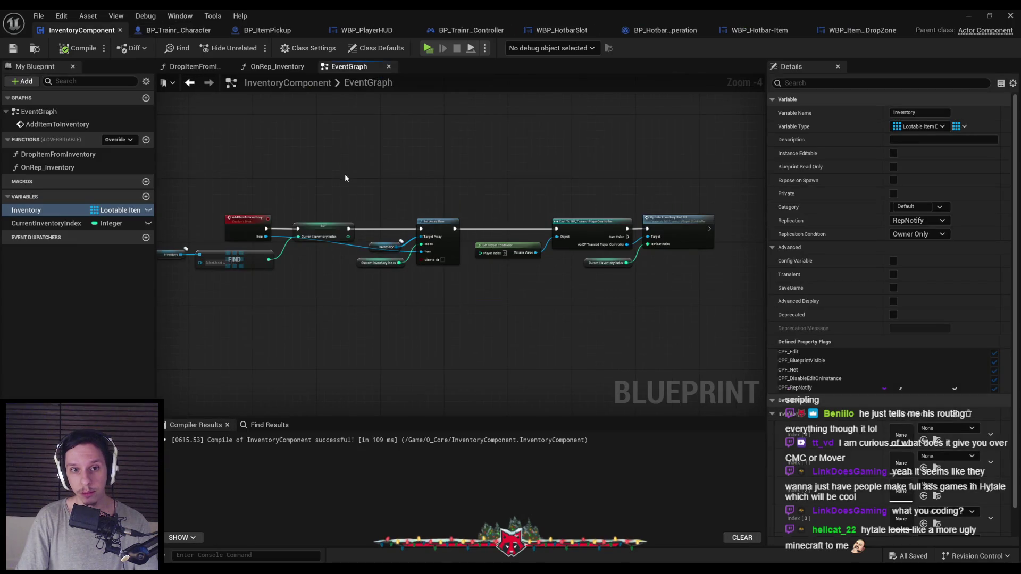
left_click(179, 31)
left_click(273, 30)
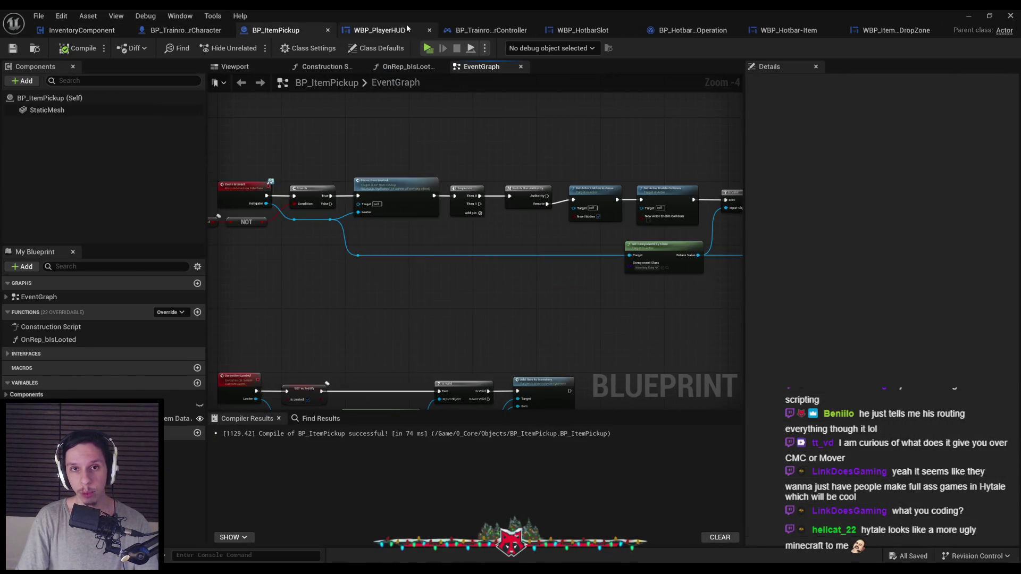
left_click(404, 31)
left_click(478, 30)
left_click(574, 31)
left_click(408, 32)
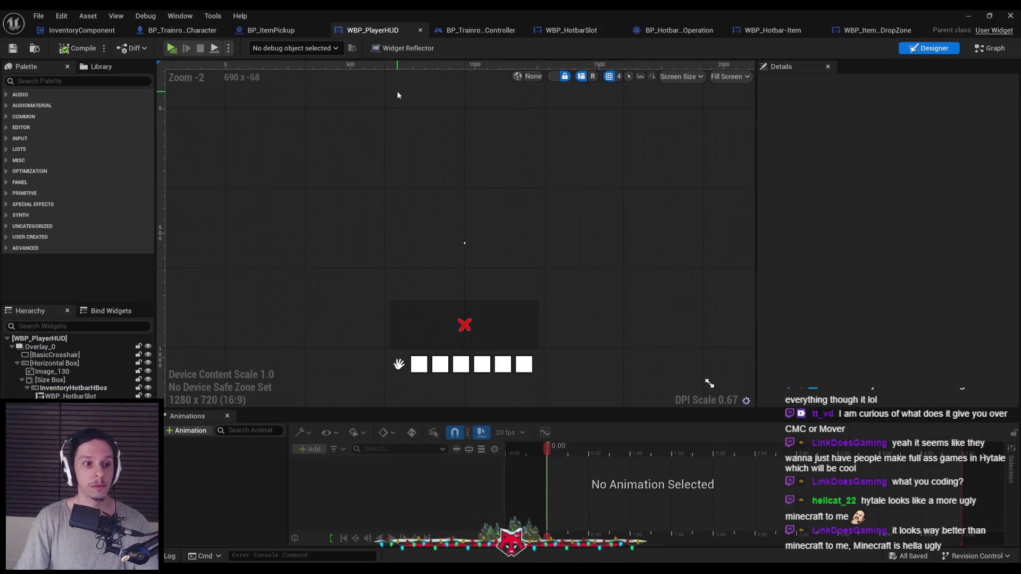
left_click(479, 30)
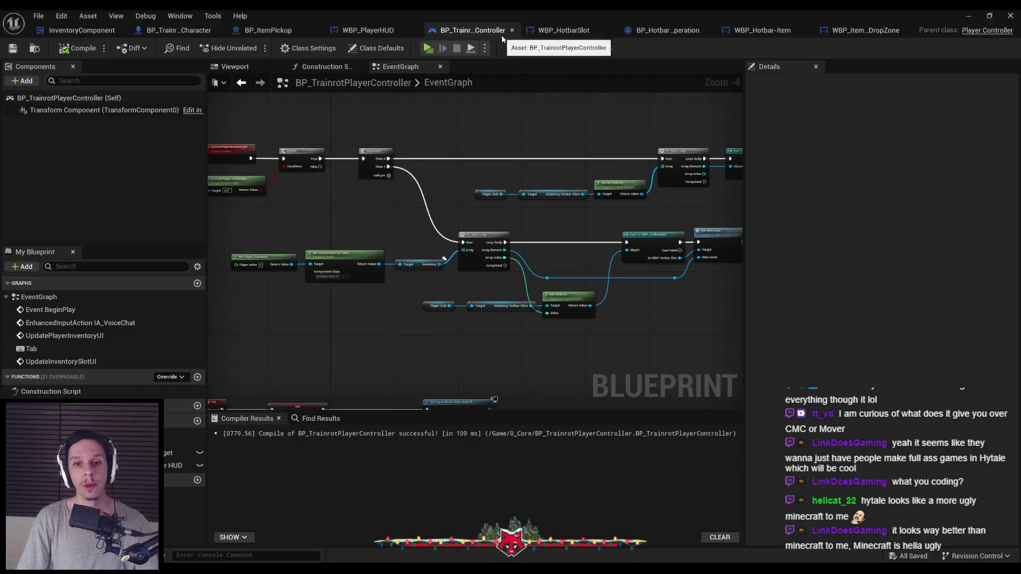
left_click(570, 30)
- Close the Blueprint editor and open InventoryComponent from the 0_Core folder
left_click(1017, 14)
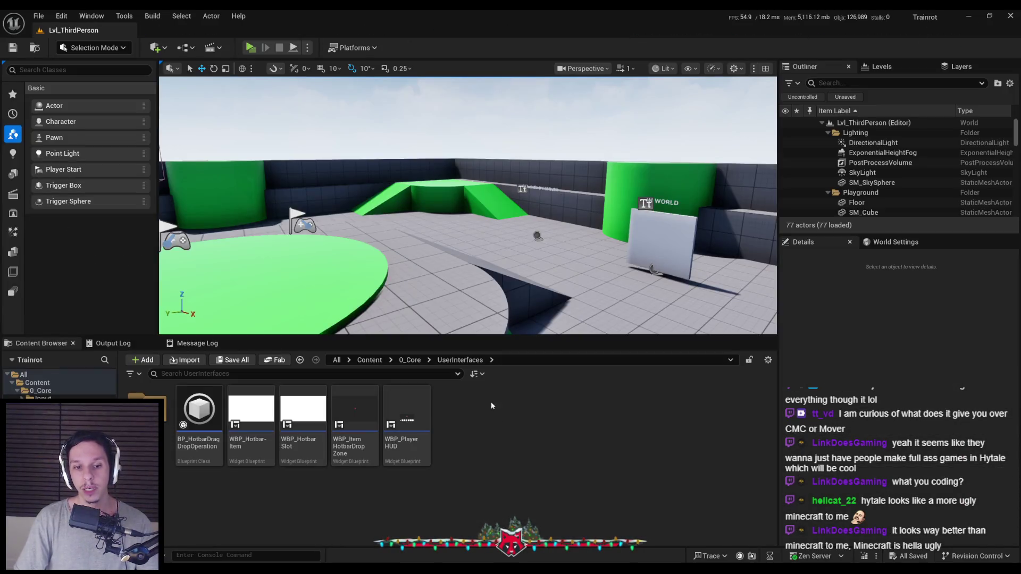
left_click_drag(404, 308, 372, 341)
left_click(410, 360)
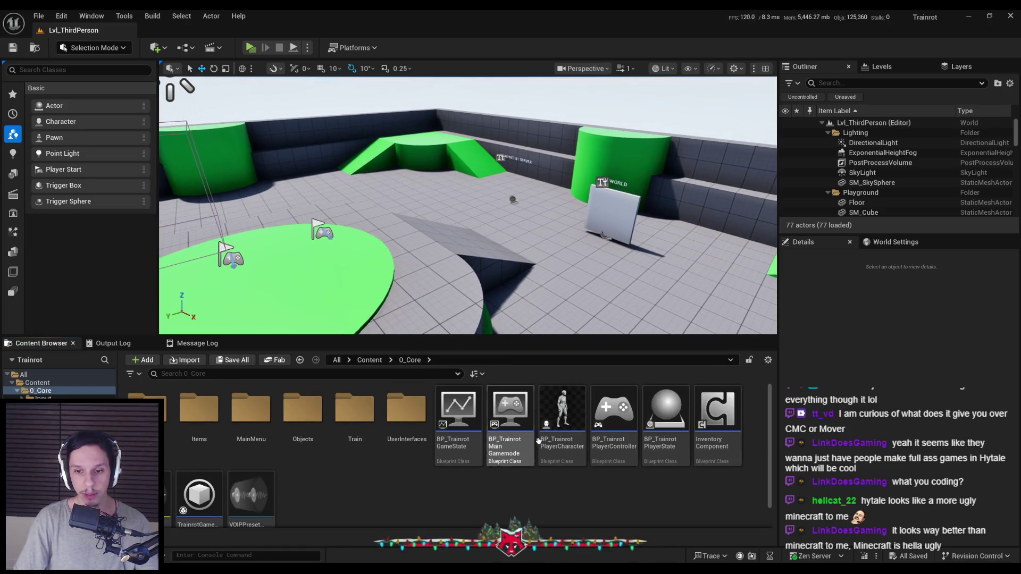
double_click(717, 415)
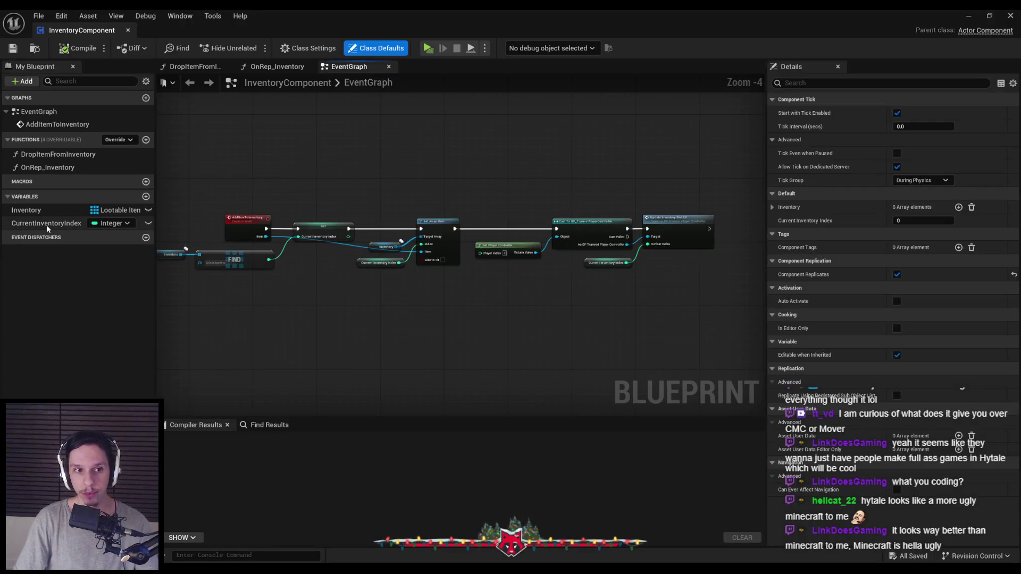
- Select the Inventory variable and scroll its Details down to the six-element default array
left_click(41, 215)
scroll(814, 514, "down", 2)
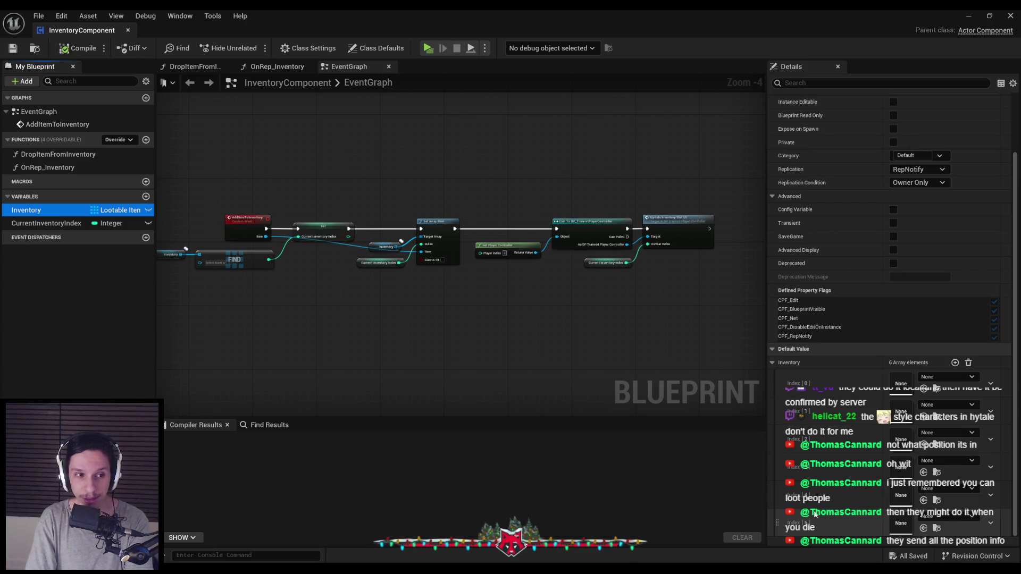
- Reopen InventoryComponent from the level editor, look over its event graph, and close it
key("alt+Tab")
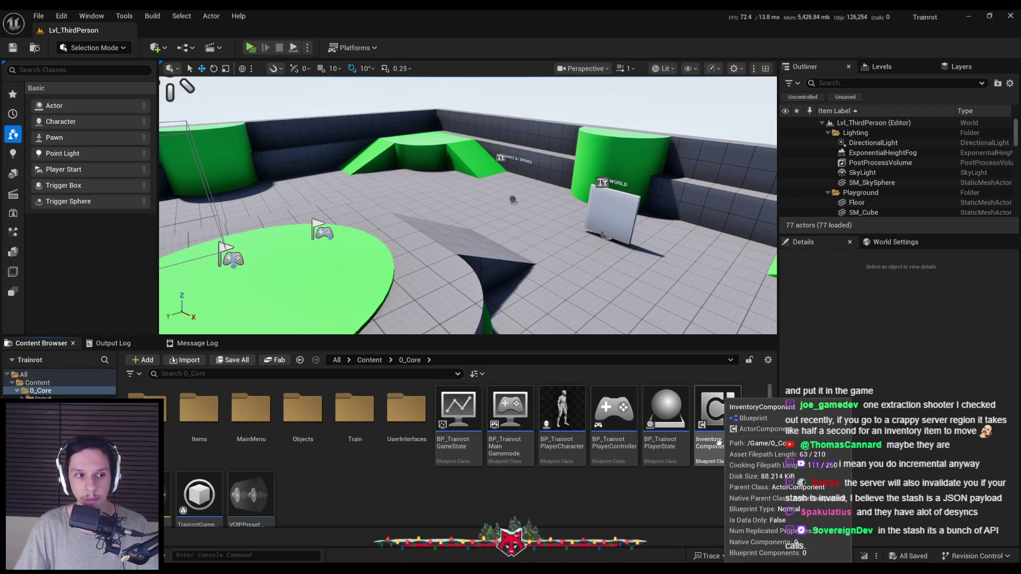
double_click(715, 425)
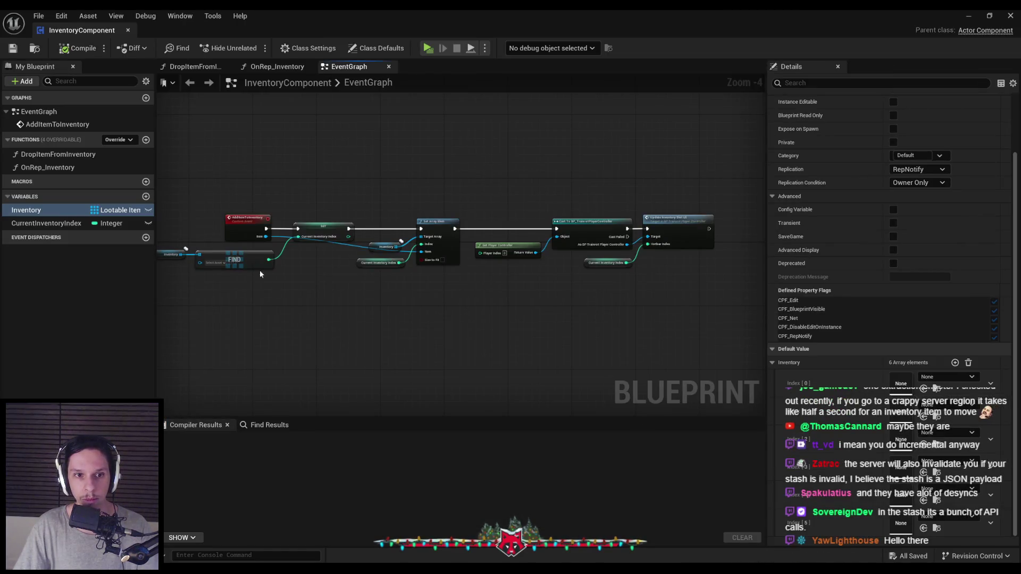
left_click_drag(247, 322, 335, 317)
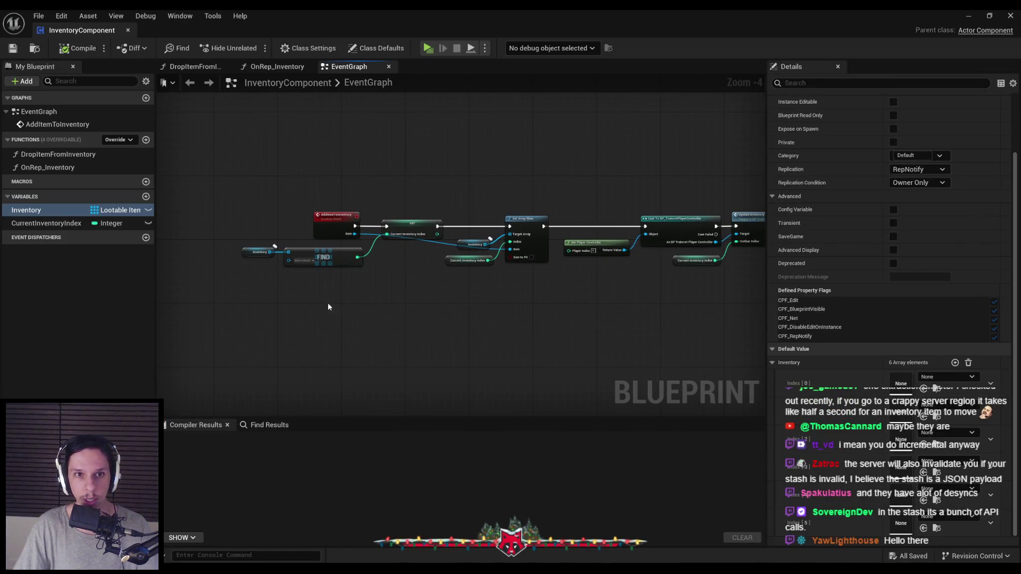
left_click_drag(269, 280, 480, 291)
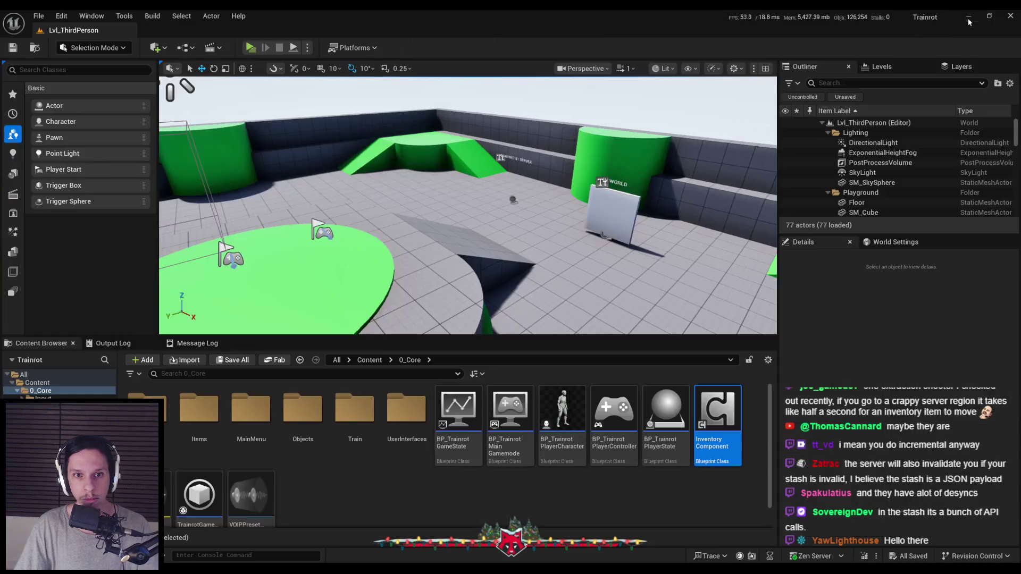
left_click(1011, 15)
- Open BP_TrainrotPlayerCharacter, then switch back to the InventoryComponent tab
left_click(407, 473)
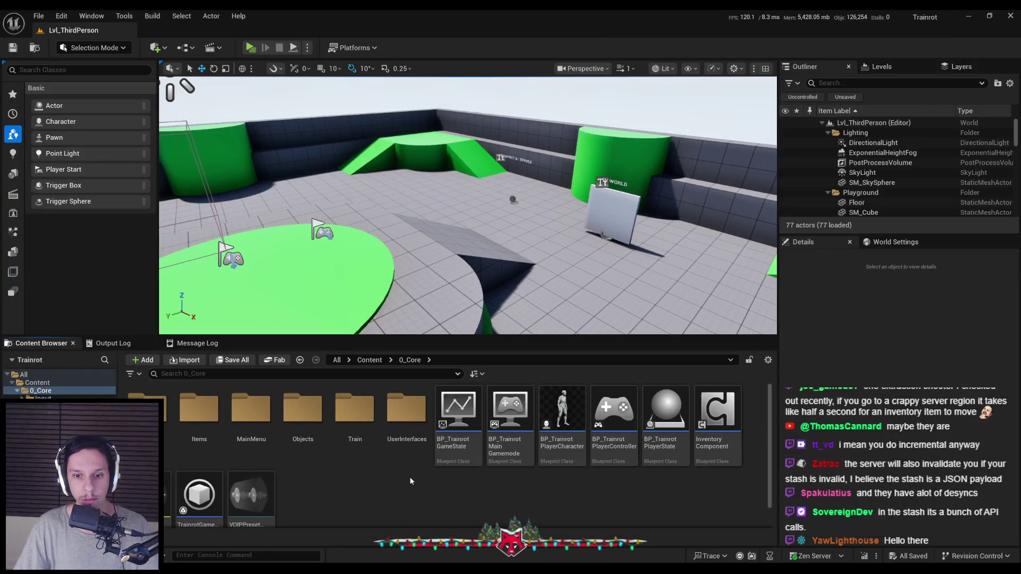
scroll(406, 473, "down", 1)
scroll(406, 473, "up", 1)
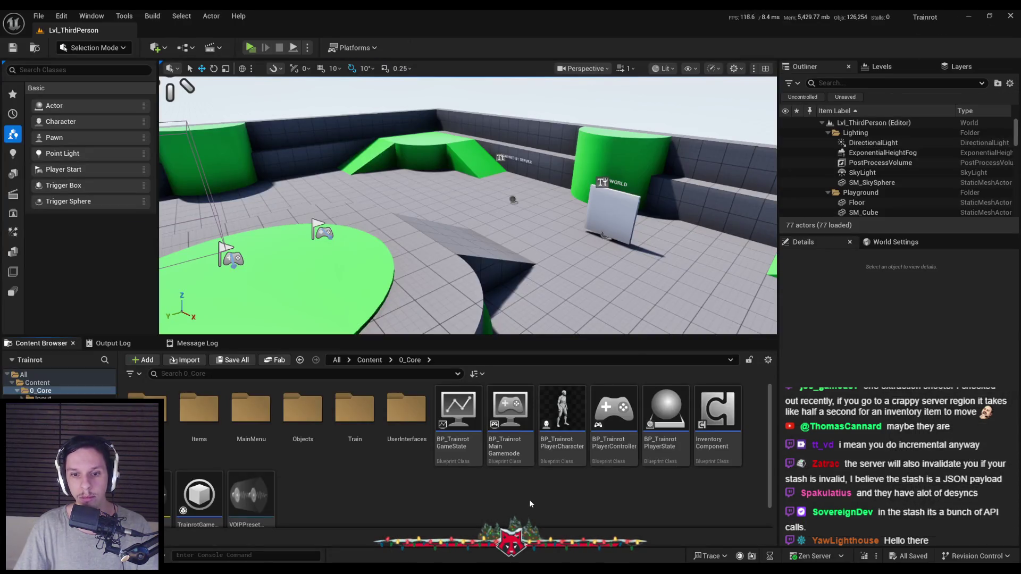
double_click(562, 420)
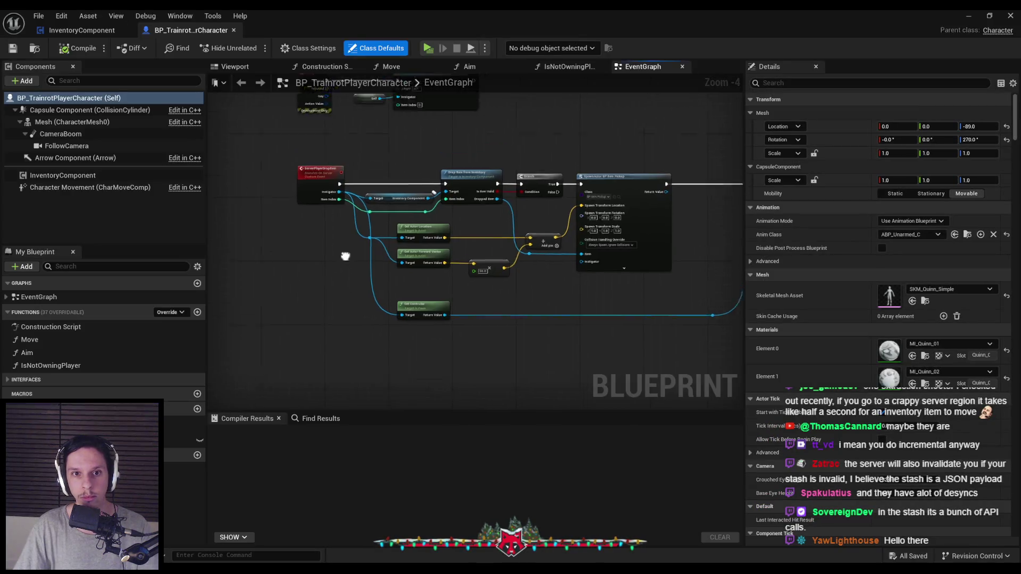
left_click(80, 29)
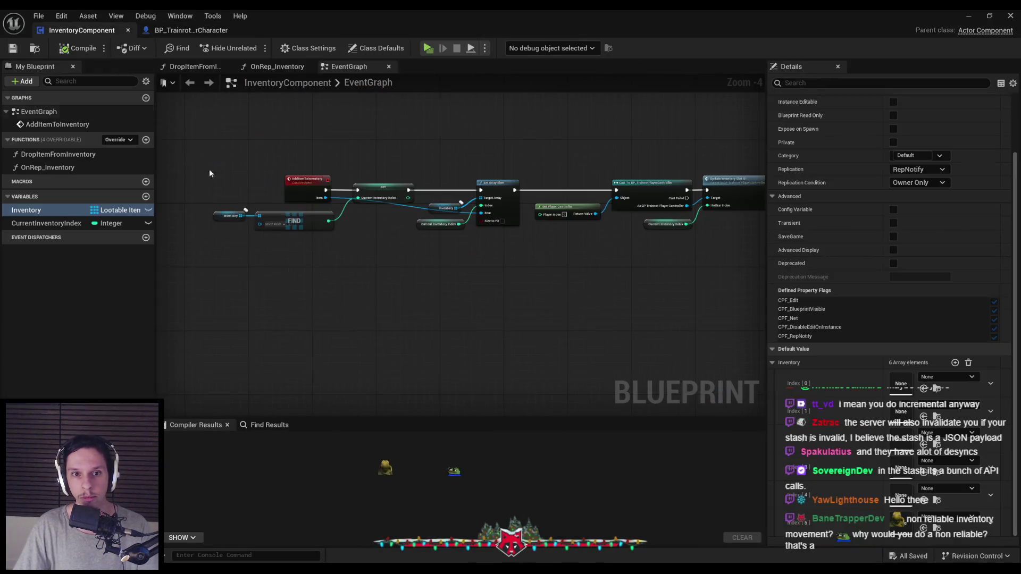
- Add a trial custom event named MoveIndexToIndex, then delete it
right_click(305, 317)
type("custom")
key("Return")
type("Move")
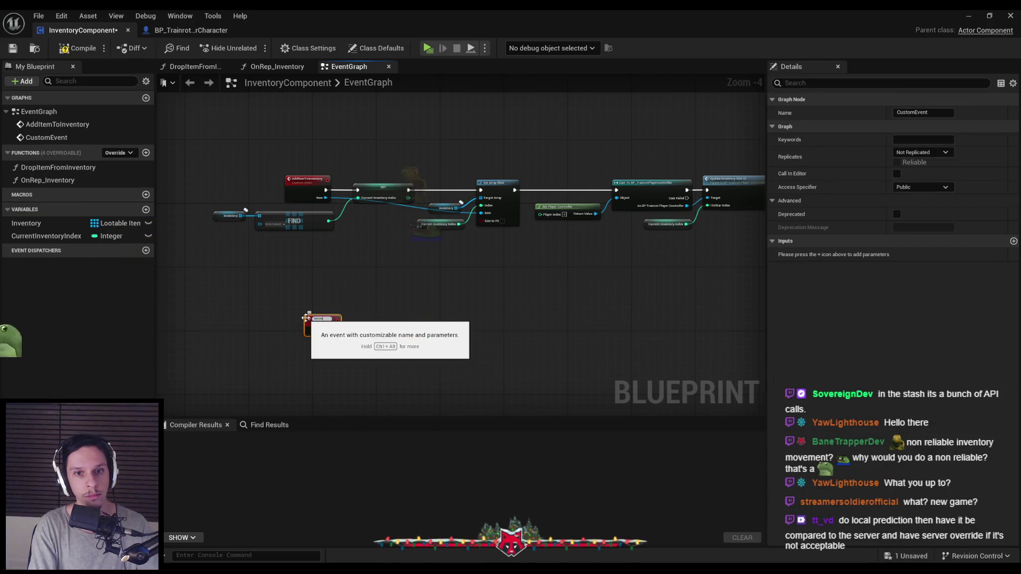
key("Return")
scroll(307, 316, "up", 5)
scroll(328, 330, "down", 5)
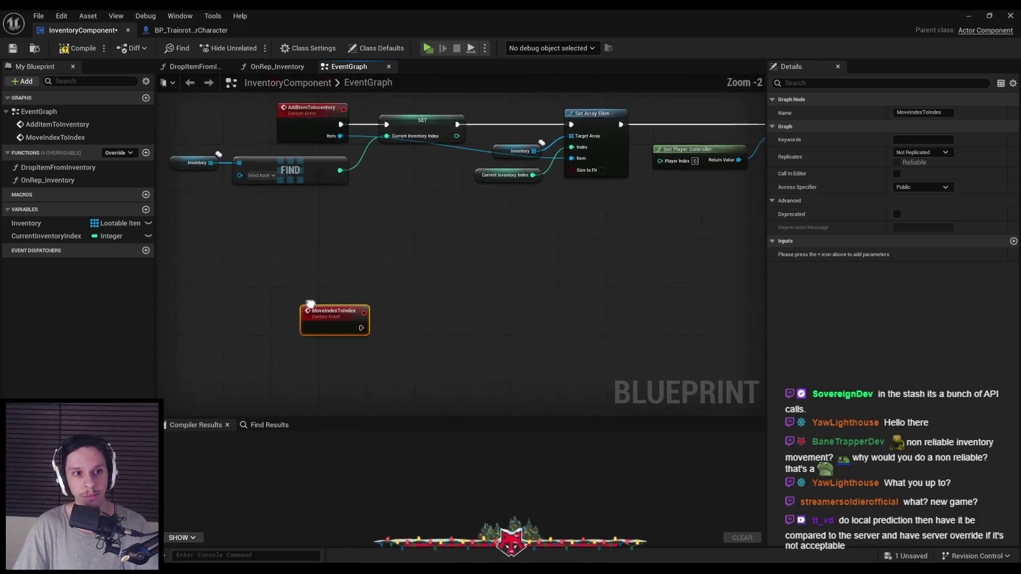
key("Delete")
- Create a new function named MoveIndexToIndex and compile InventoryComponent
left_click(147, 139)
type("MoveI")
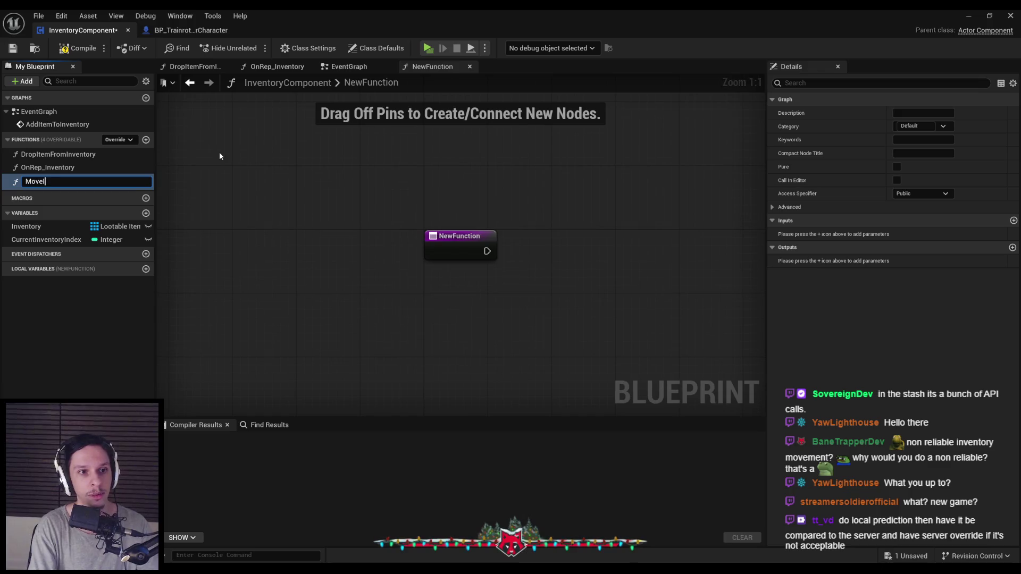
type("ndexToIndexToIn")
key("Return")
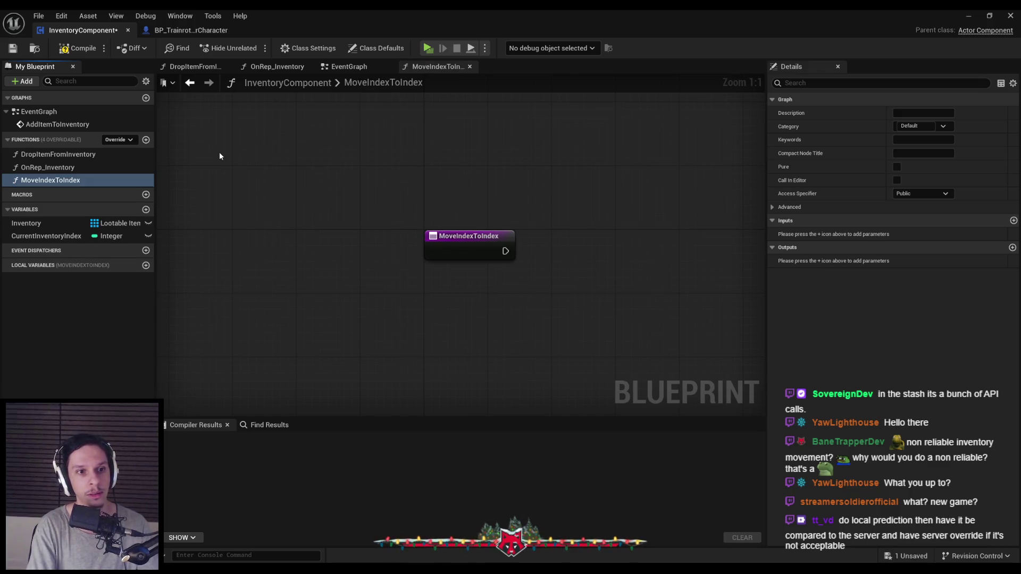
scroll(320, 179, "down", 1)
scroll(321, 179, "down", 1)
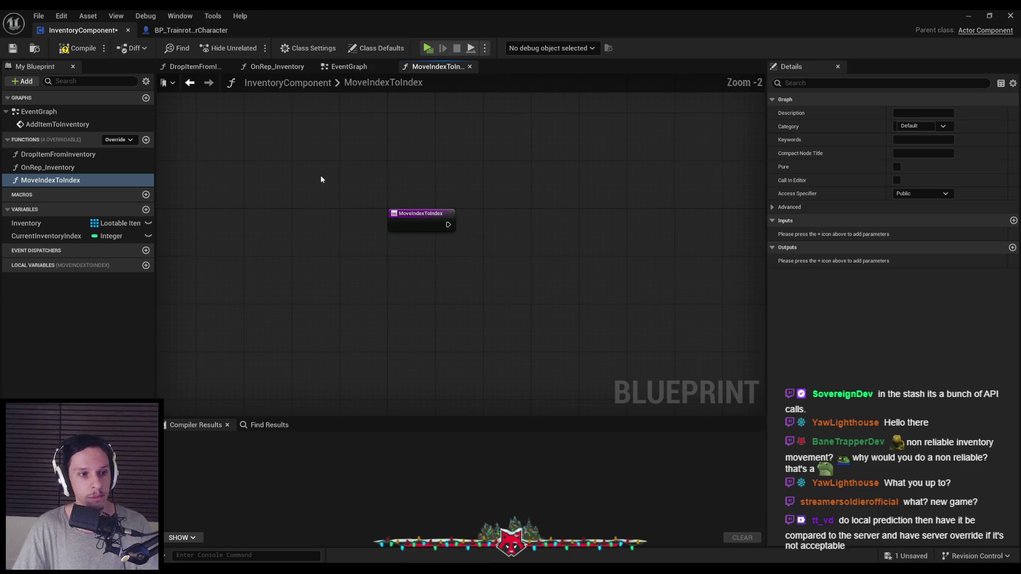
left_click(59, 51)
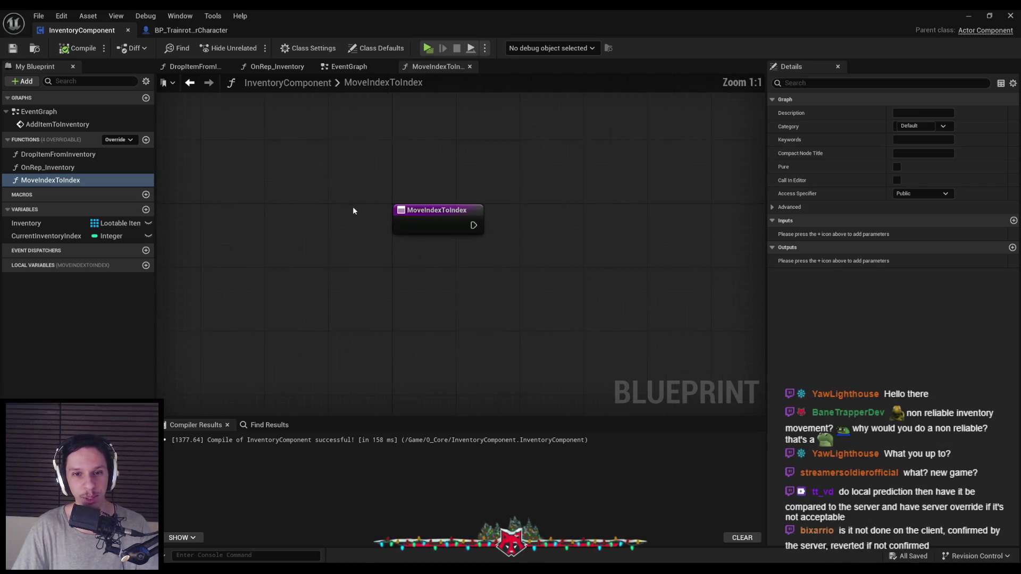
scroll(314, 217, "up", 1)
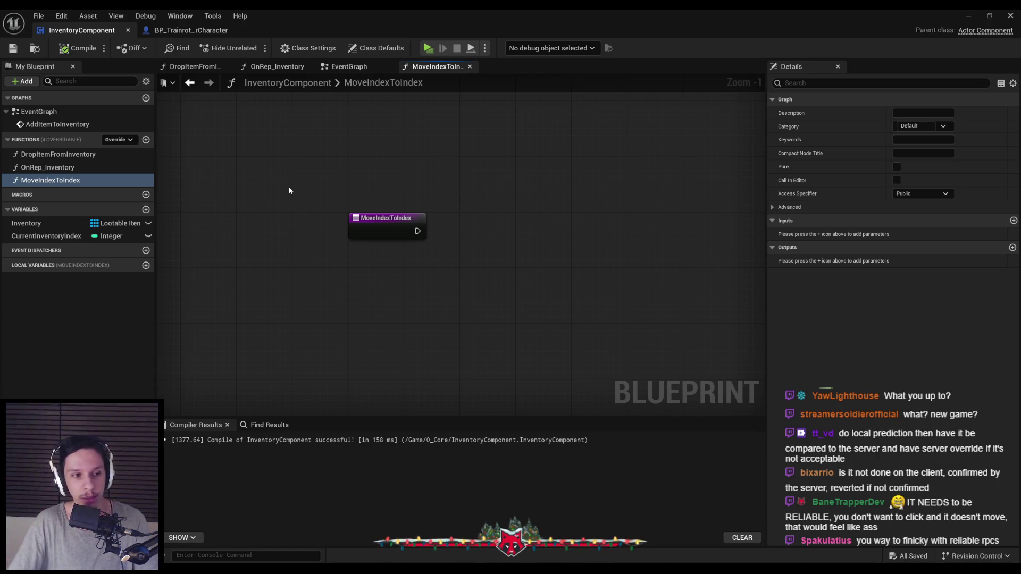
scroll(305, 218, "up", 1)
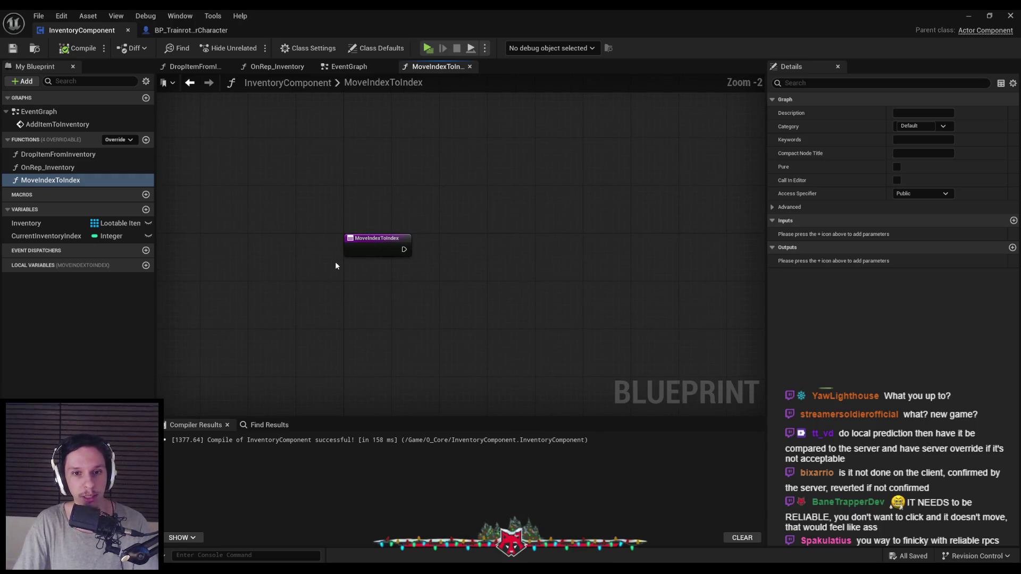
scroll(334, 261, "down", 1)
scroll(332, 272, "down", 1)
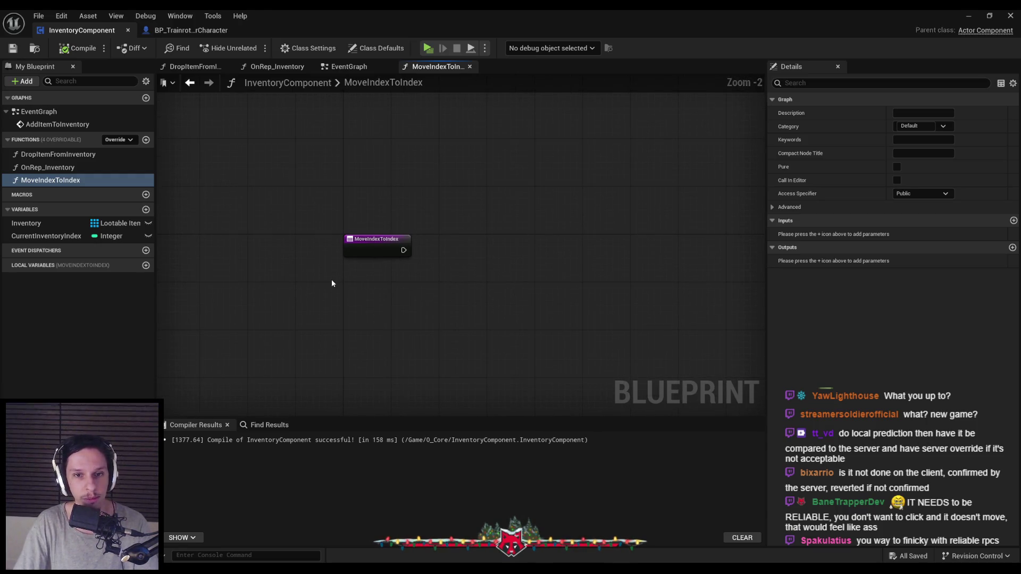
- Add a FromIndex input to MoveIndexToIndex and set its type to Integer
left_click(1013, 220)
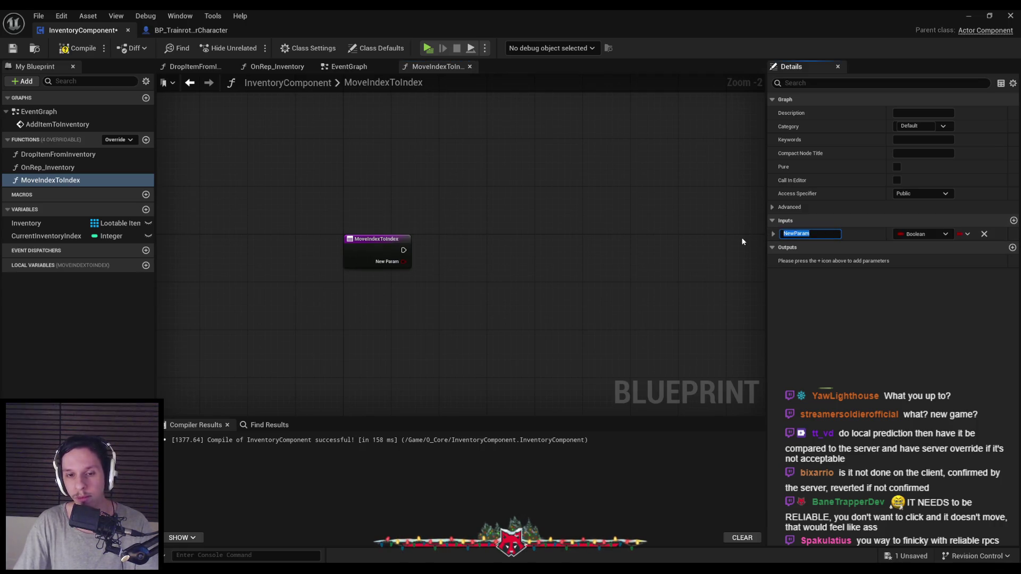
type("FfoomIndex")
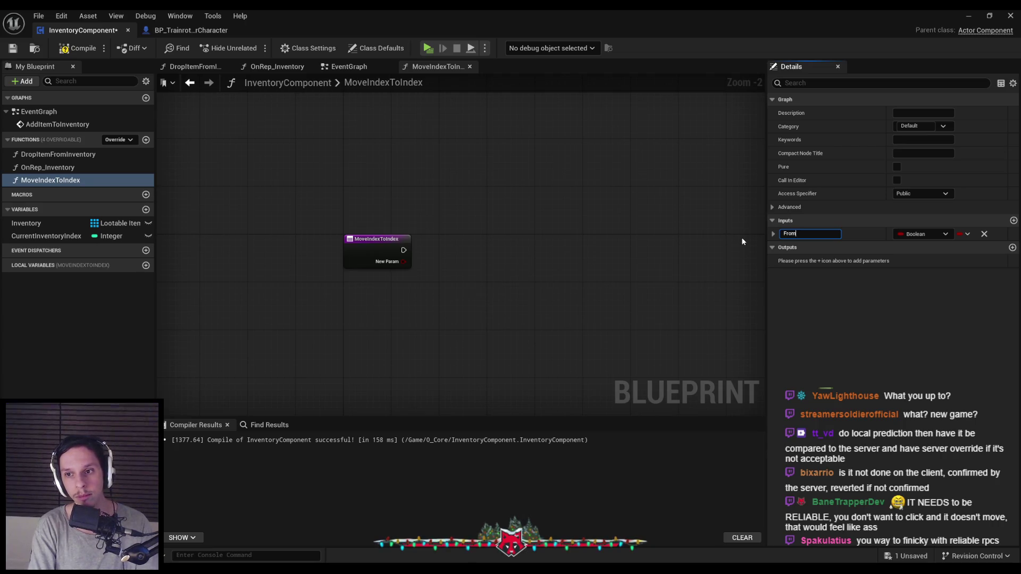
key("Return")
left_click(925, 234)
left_click(949, 253)
- Add a second input named ToIndex and recompile the blueprint
left_click(1014, 222)
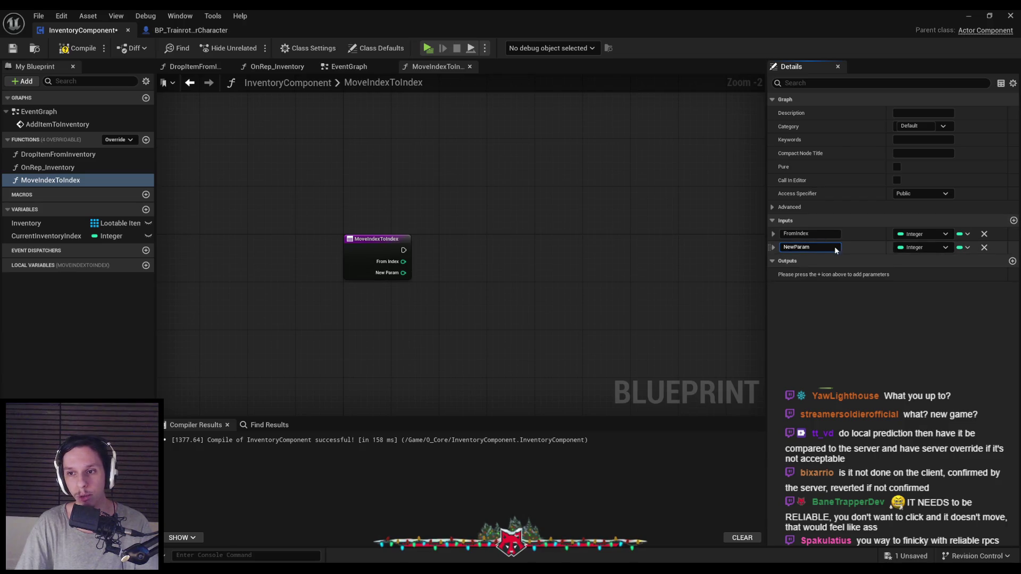
type("ToIndex")
key("Return")
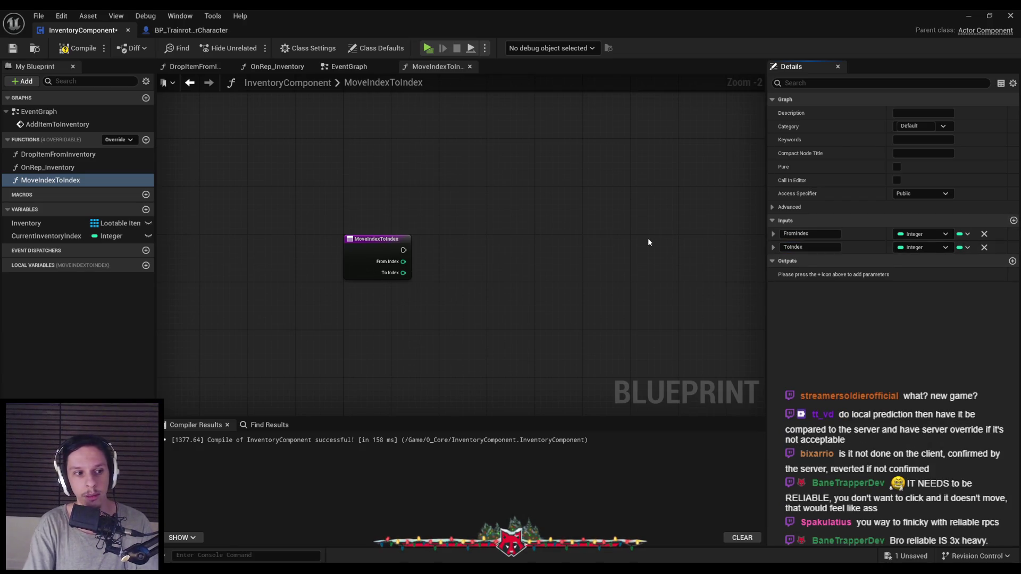
left_click(72, 50)
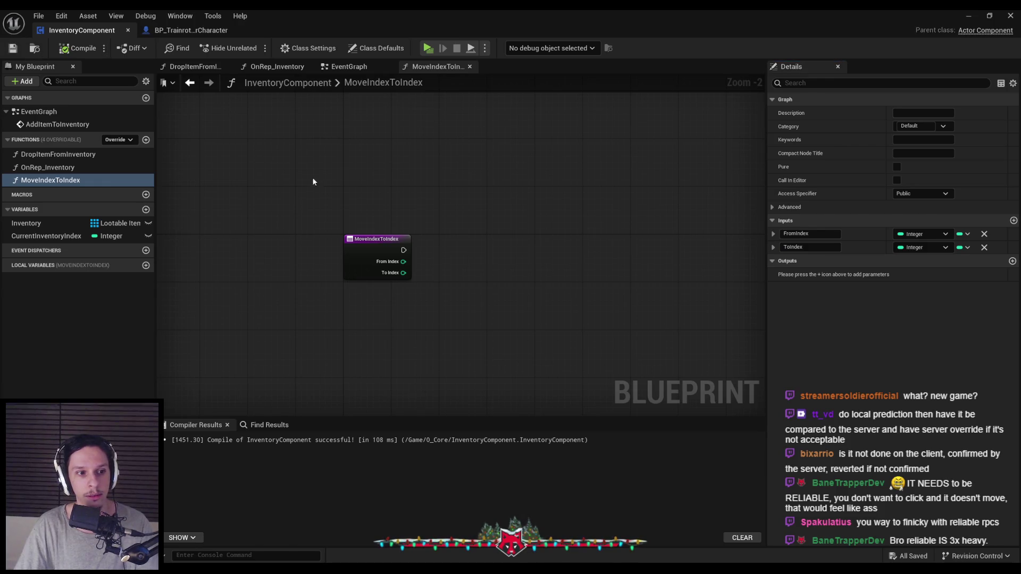
scroll(312, 180, "down", 1)
left_click_drag(292, 286, 294, 253)
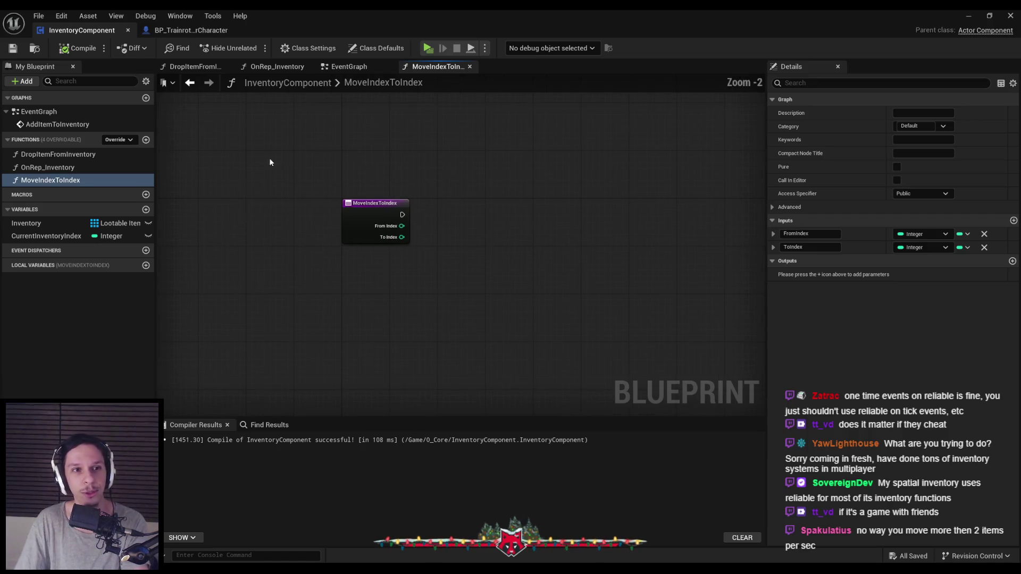
left_click(205, 31)
- Return to InventoryComponent and view the Inventory variable's details
left_click(82, 30)
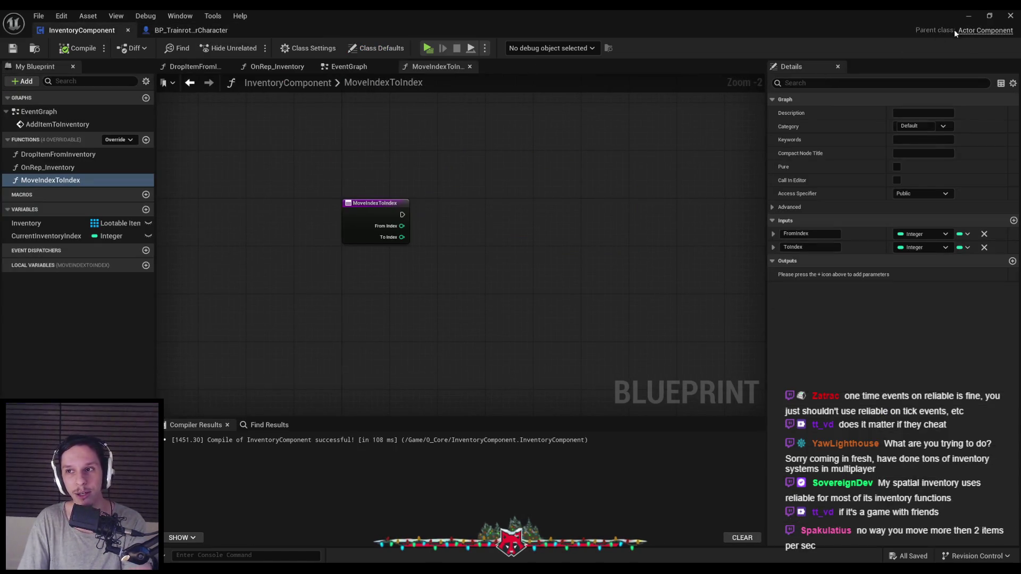
left_click(69, 222)
scroll(798, 381, "down", 2)
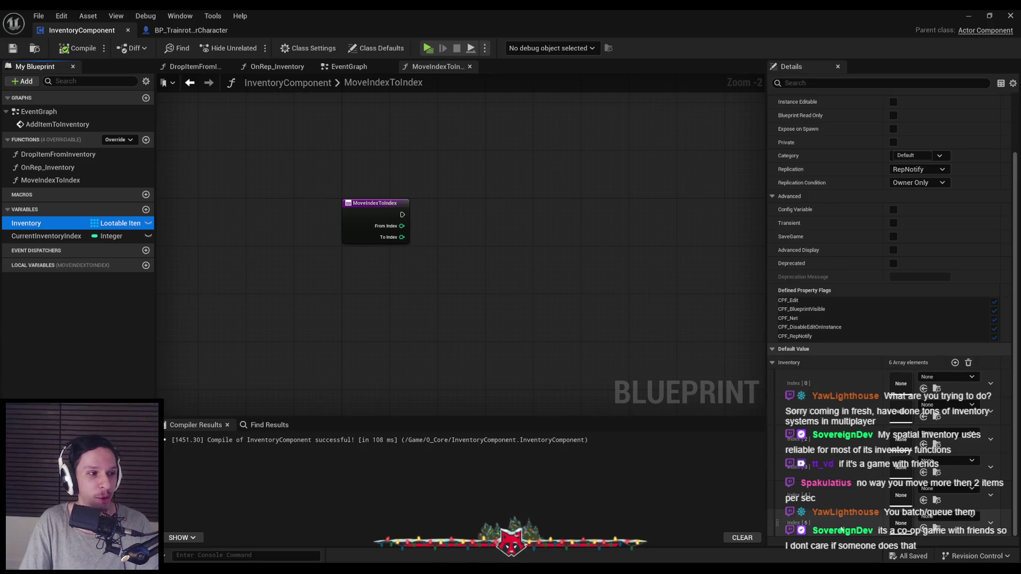
- Resize the Blueprint editor window, widen the Details values, then maximize the window
double_click(642, 28)
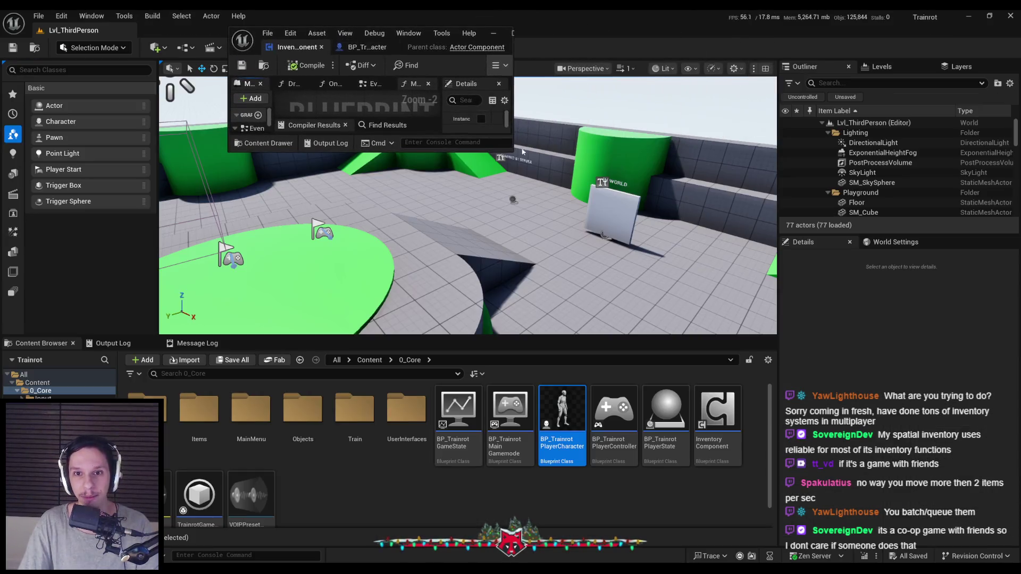
mouse_move(512, 153)
left_mouse_down()
mouse_move(836, 366)
mouse_move(946, 527)
left_mouse_up()
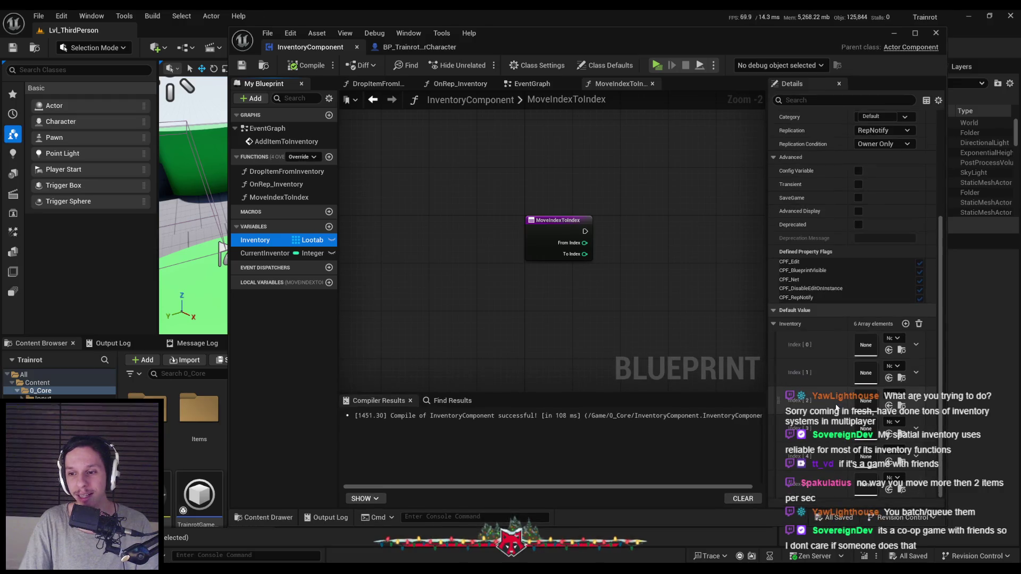
left_click_drag(846, 383, 814, 382)
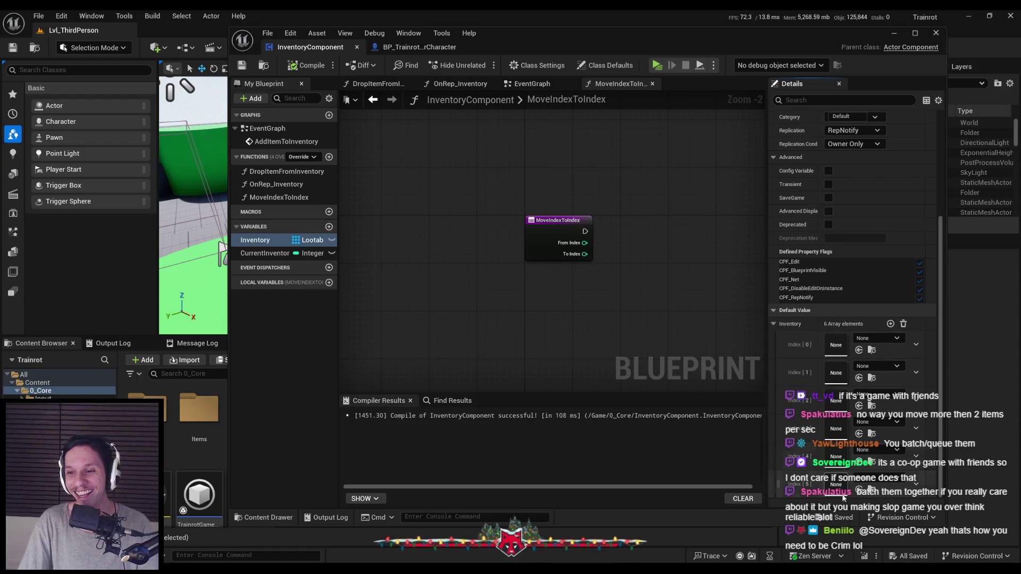
left_click_drag(667, 40, 386, 30)
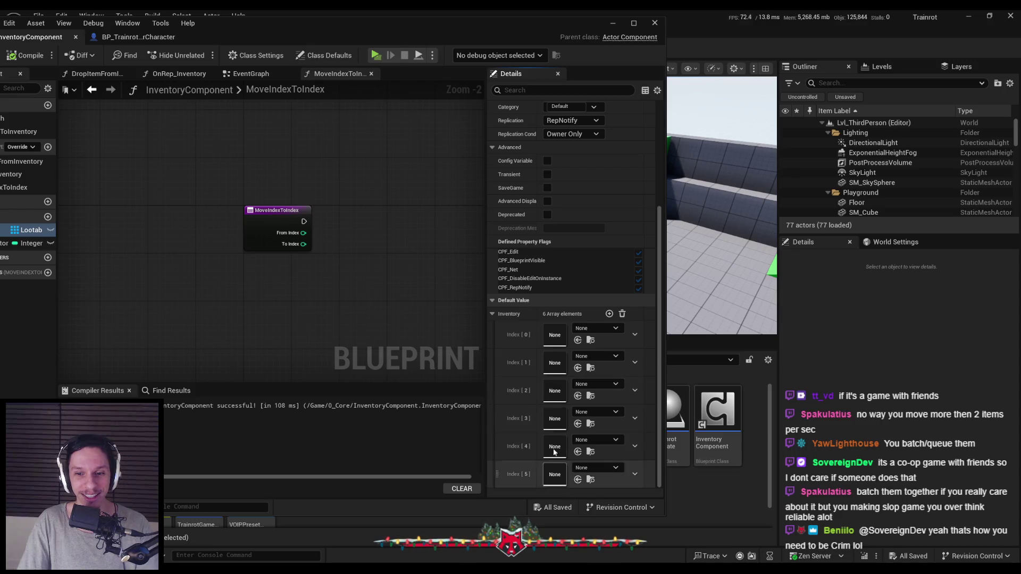
double_click(339, 30)
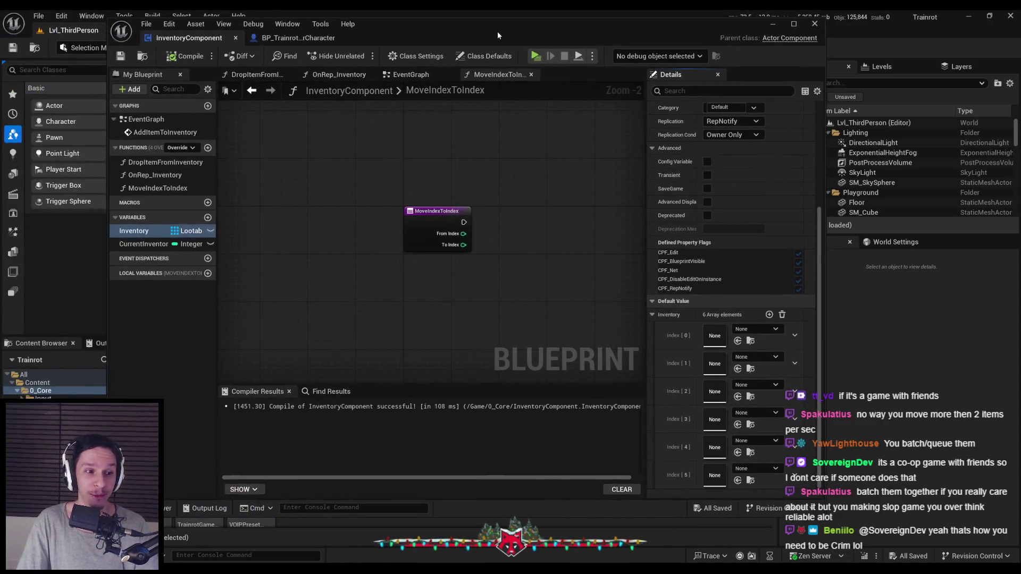
scroll(383, 215, "down", 1)
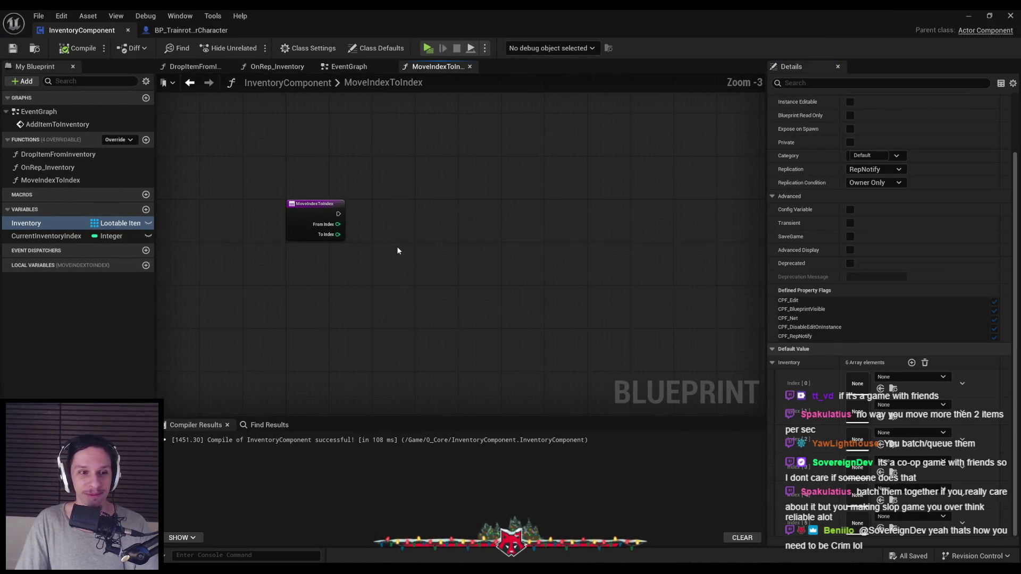
scroll(386, 237, "up", 2)
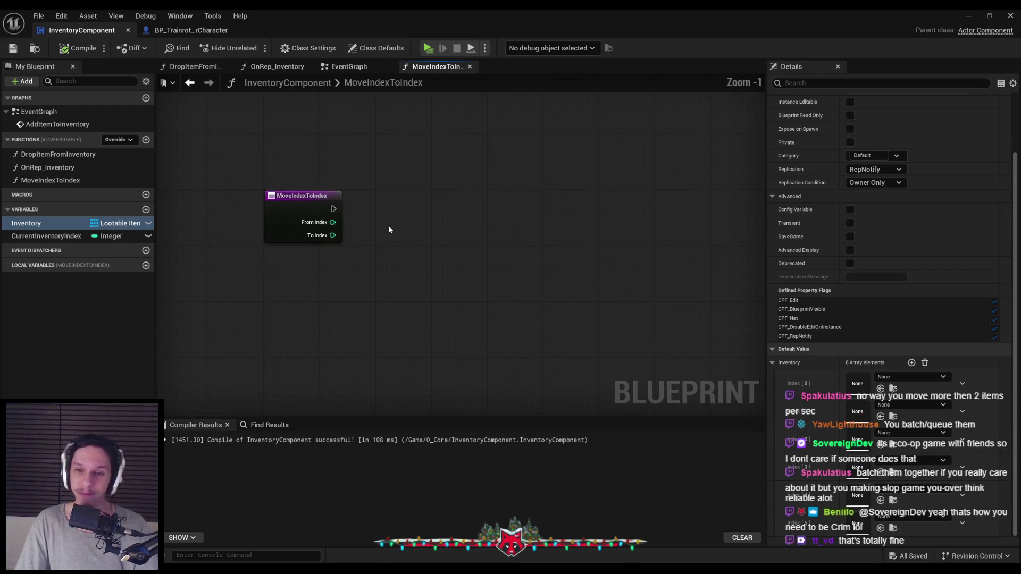
scroll(405, 250, "down", 1)
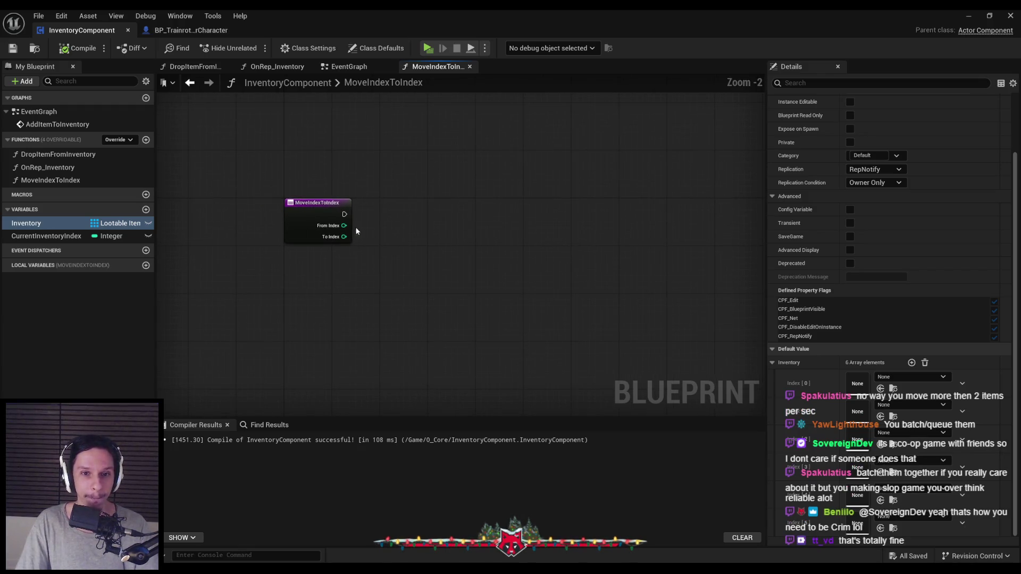
scroll(367, 229, "up", 1)
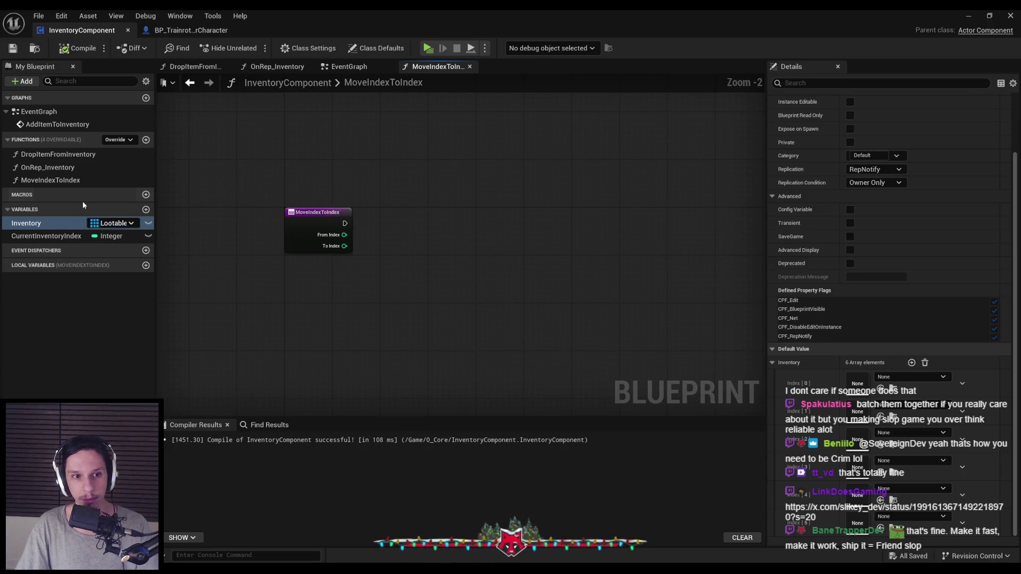
left_click(343, 67)
- Copy the EventGraph slot-setting nodes into MoveIndexToIndex and wire the entry's execution to Set Array Elem
left_click_drag(509, 243, 385, 295)
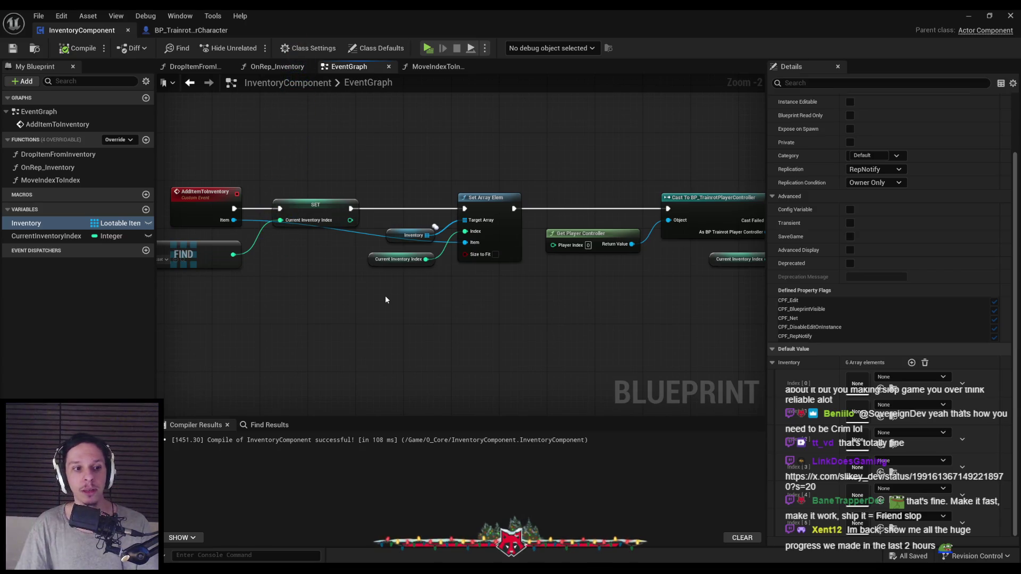
scroll(385, 295, "down", 1)
left_click_drag(668, 312, 399, 182)
key("ctrl+c")
left_click(437, 67)
scroll(554, 262, "down", 1)
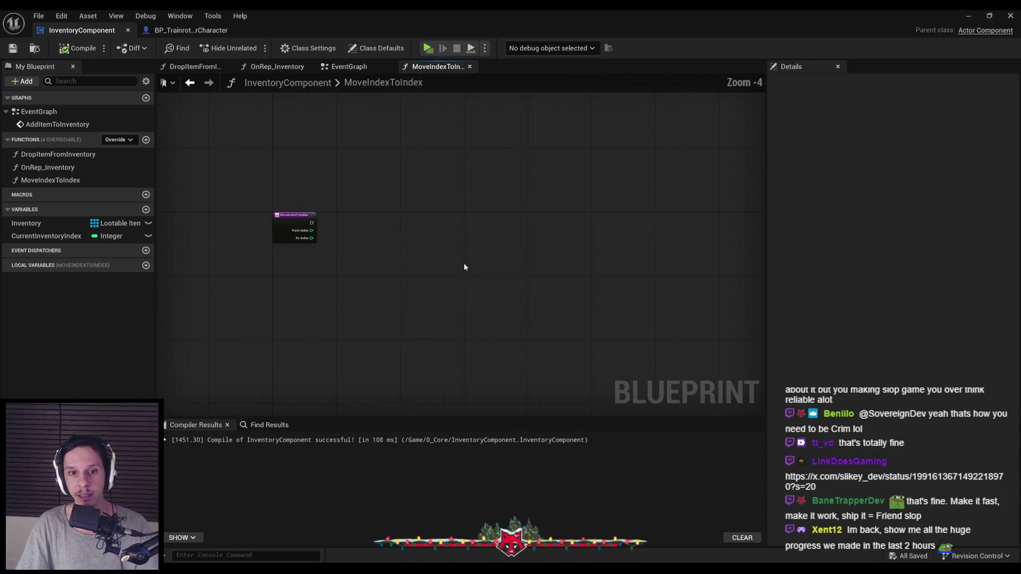
key("ctrl+v")
scroll(462, 263, "up", 2)
mouse_move(454, 197)
left_mouse_down()
mouse_move(234, 218)
mouse_move(238, 203)
mouse_move(482, 200)
left_mouse_up()
left_click(380, 181)
scroll(379, 181, "up", 1)
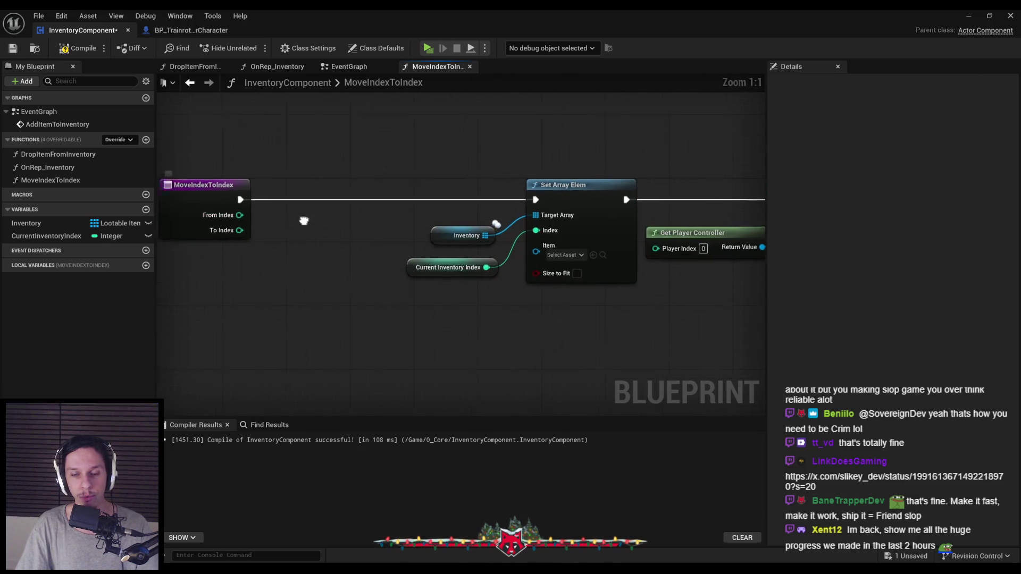
- Feed an Inventory GET at From Index into Item and wire To Index into the index
left_click(479, 232)
key("ctrl+c")
key("ctrl+v")
mouse_move(275, 278)
left_mouse_down()
mouse_move(336, 288)
mouse_move(303, 211)
left_mouse_up()
type("get")
key("Return")
mouse_move(242, 257)
left_mouse_down()
mouse_move(401, 306)
mouse_move(446, 234)
mouse_move(567, 249)
left_mouse_up()
left_click(486, 258)
key("Delete")
mouse_move(303, 225)
left_mouse_down()
mouse_move(558, 237)
mouse_move(564, 226)
left_mouse_up()
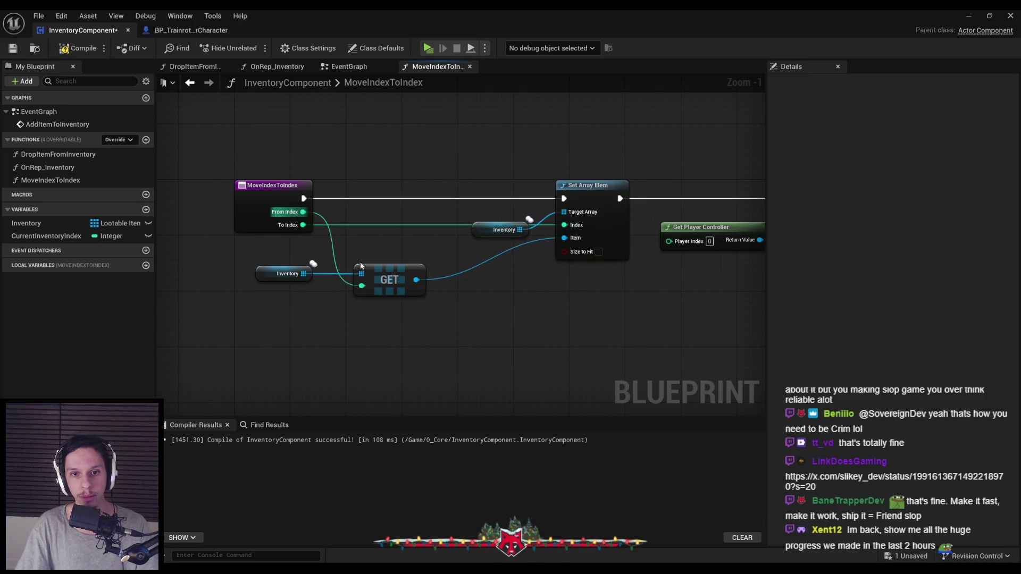
- Shift the cast and slot-update nodes right and straighten the second Set Array Elem
left_click_drag(474, 201, 651, 296)
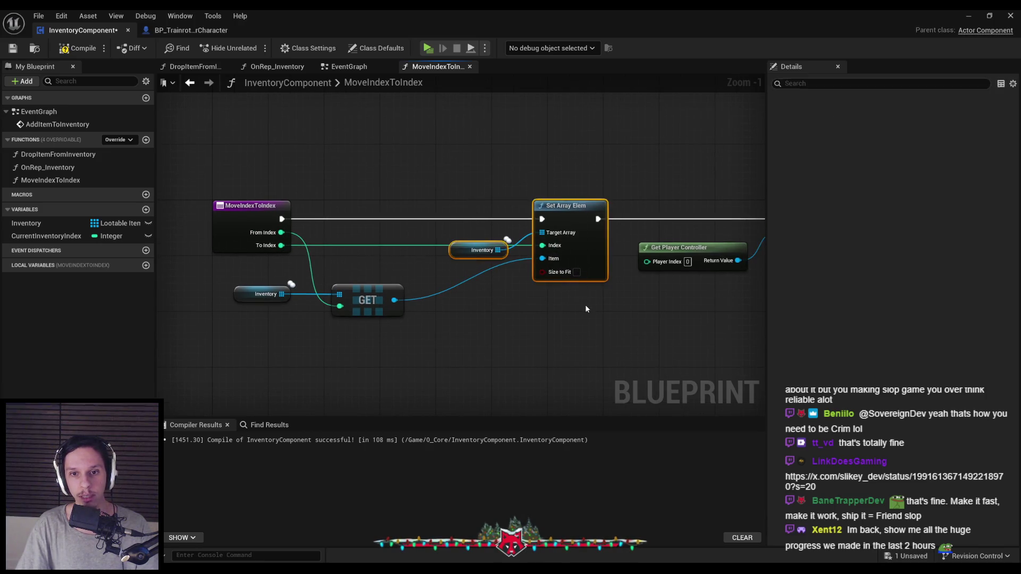
scroll(292, 284, "down", 3)
left_click_drag(510, 271, 298, 218)
scroll(410, 221, "up", 3)
mouse_move(417, 229)
left_mouse_down()
mouse_move(750, 234)
mouse_move(553, 249)
mouse_move(575, 247)
left_mouse_up()
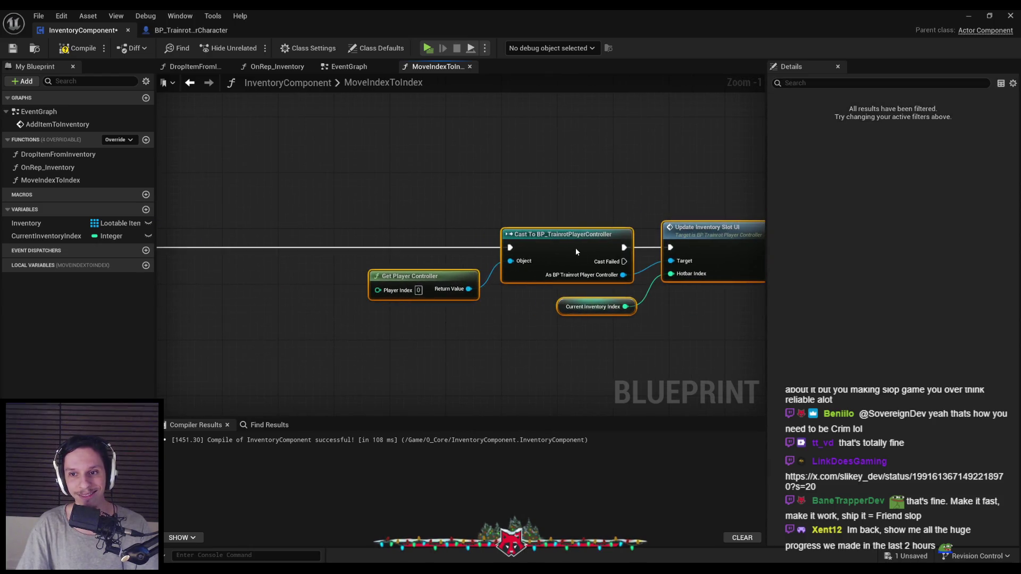
left_click(530, 209)
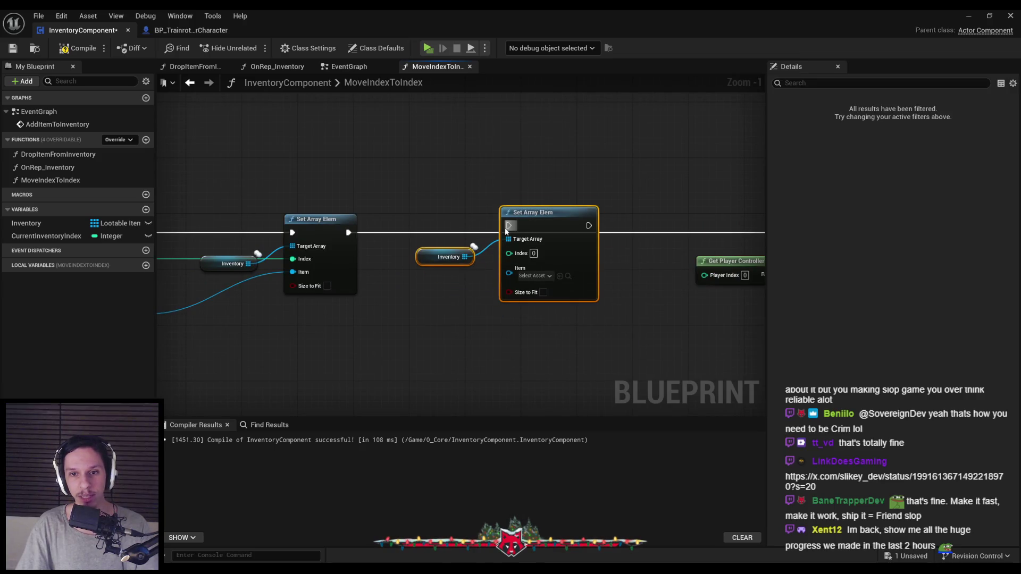
key("q")
scroll(560, 293, "down", 1)
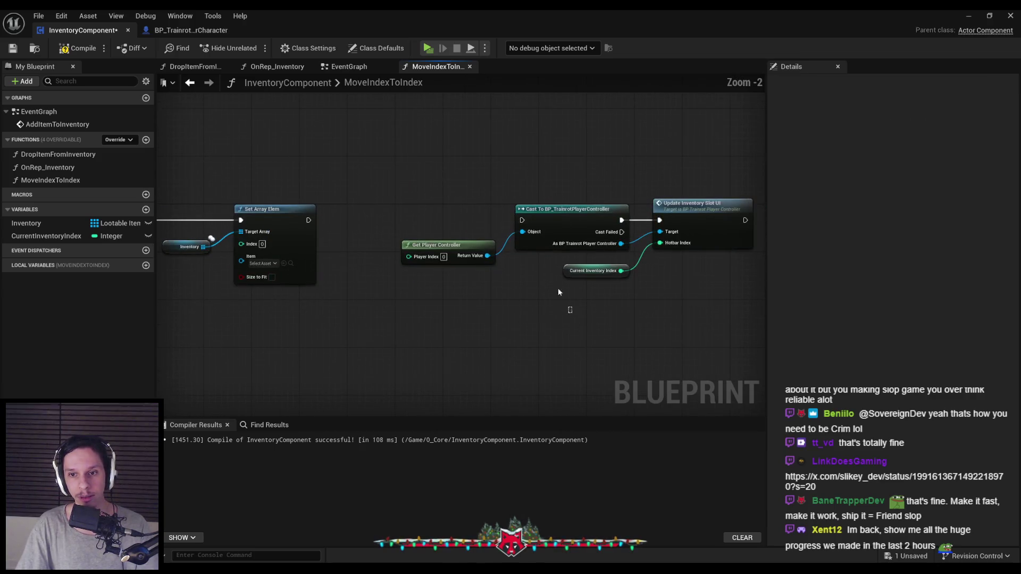
- Connect a Get To Index node to the Update Inventory Slot UI node's Hotbar Index
left_click(605, 295)
left_click(603, 292)
left_click_drag(604, 292, 122, 292)
left_click_drag(568, 233, 541, 277)
type("index")
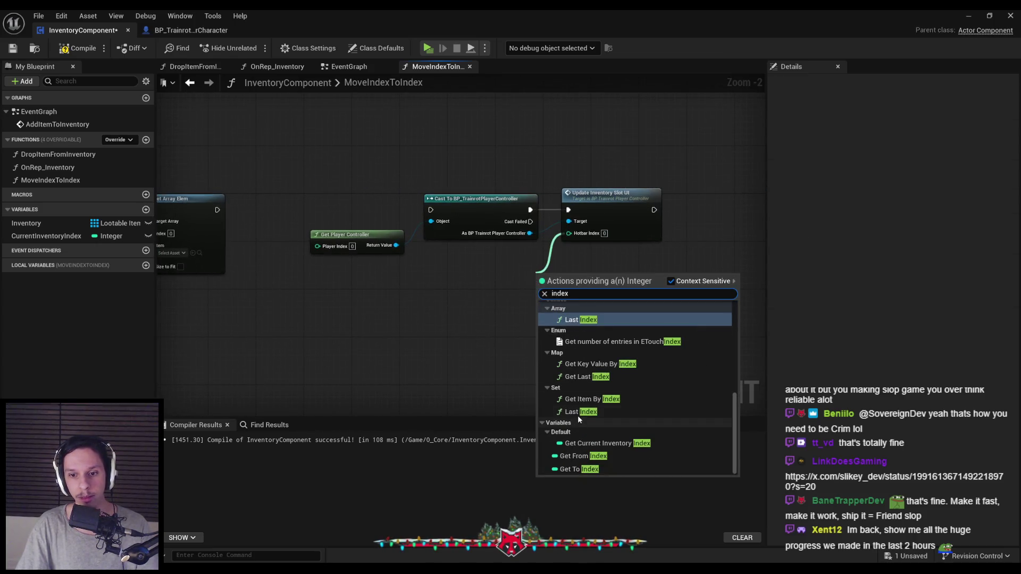
left_click(581, 469)
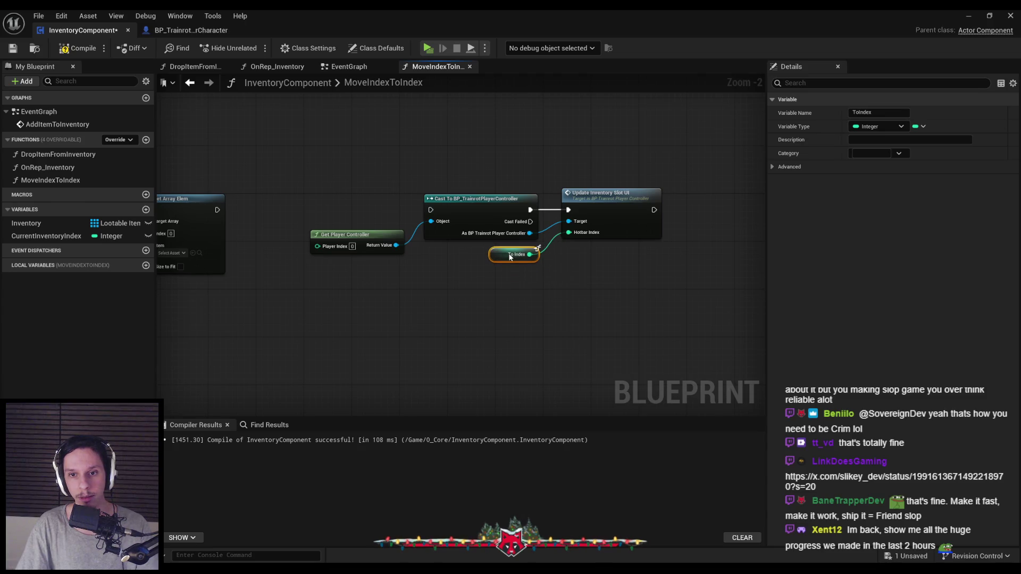
- Feed Get From Index into the second Set Array Elem's Index, then compile and save the Blueprint
scroll(511, 260, "down", 1)
left_click_drag(511, 260, 618, 283)
left_click(618, 283)
scroll(397, 274, "up", 2)
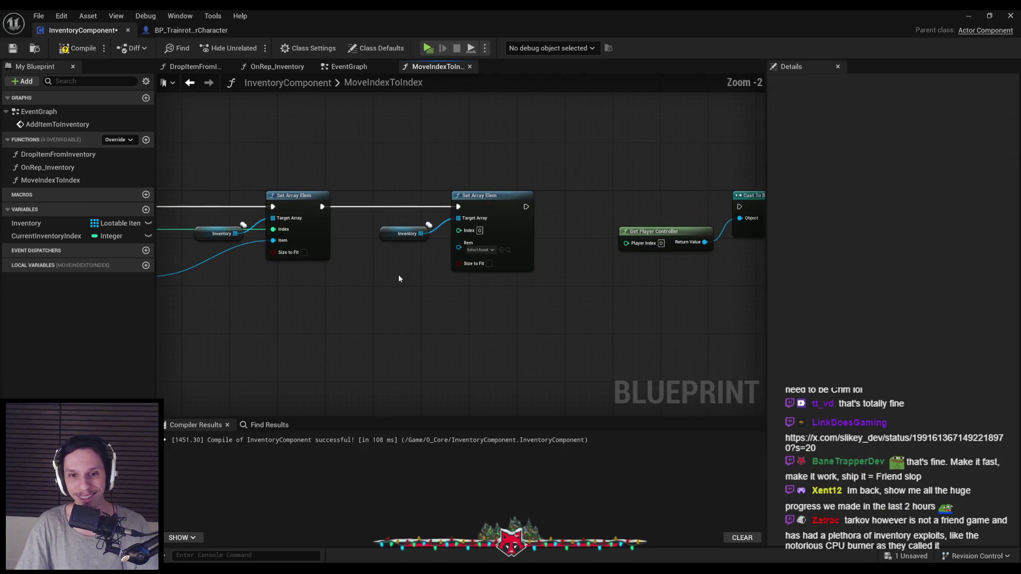
left_click_drag(504, 256, 489, 279)
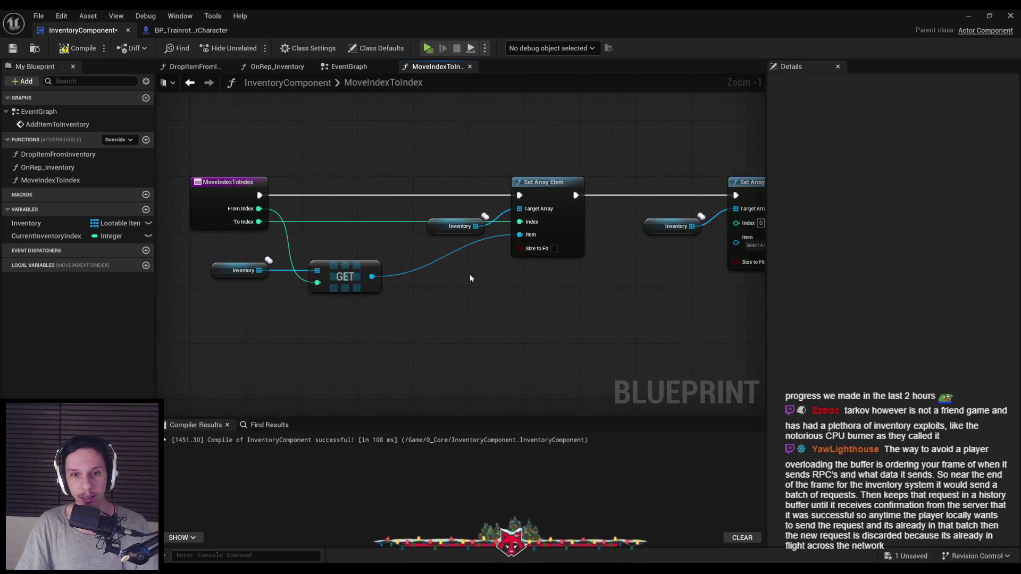
left_click_drag(429, 271, 290, 282)
left_click_drag(596, 234, 532, 268)
type("fr")
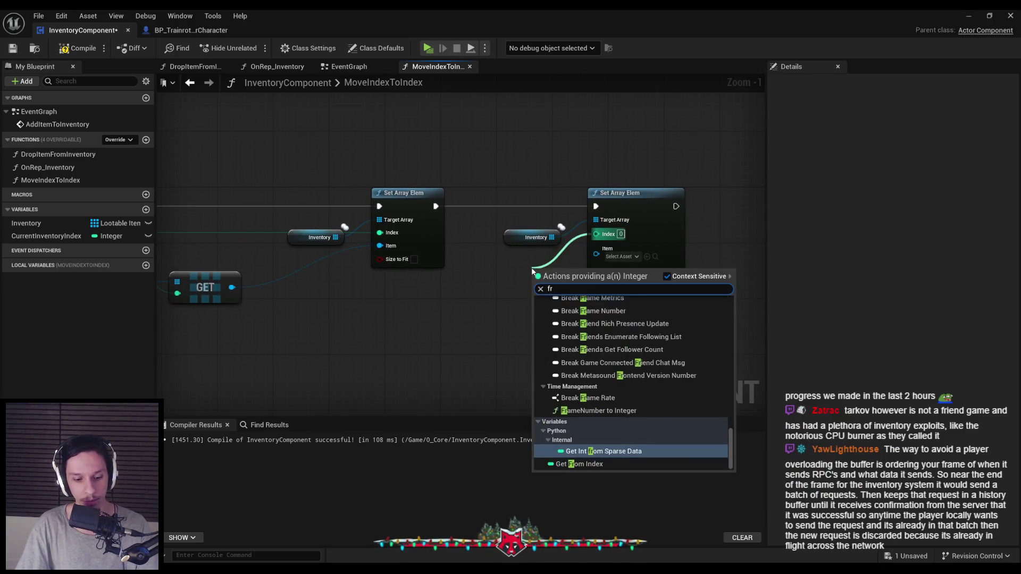
type("om index")
key("Return")
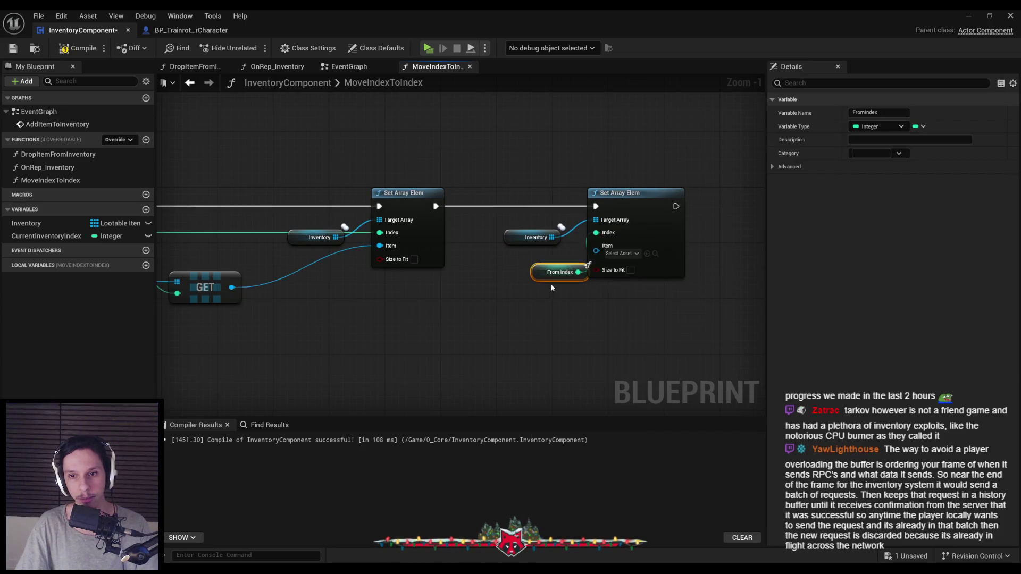
left_click_drag(507, 256, 508, 263)
left_click(567, 306)
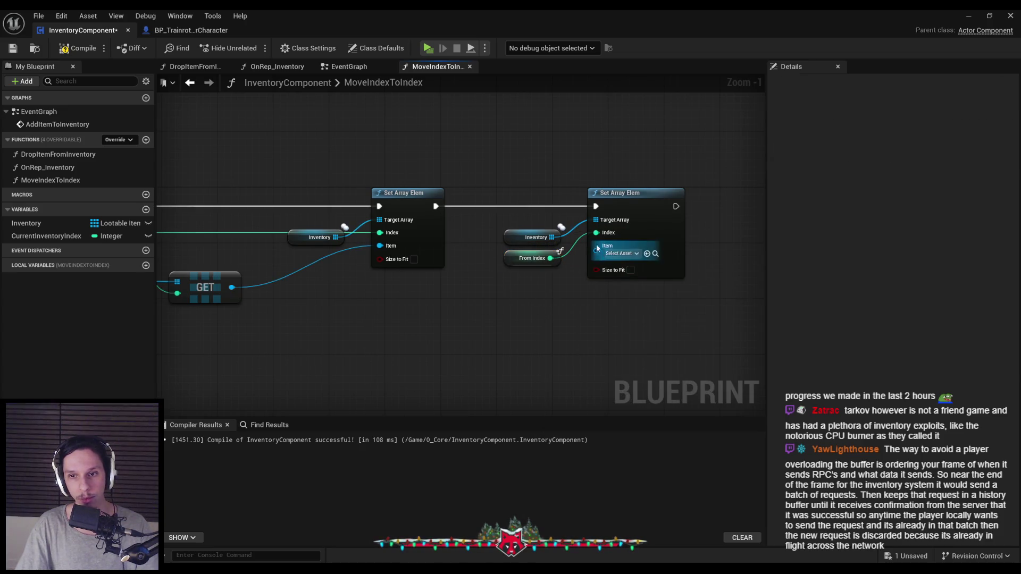
key("F7")
key("ctrl+s")
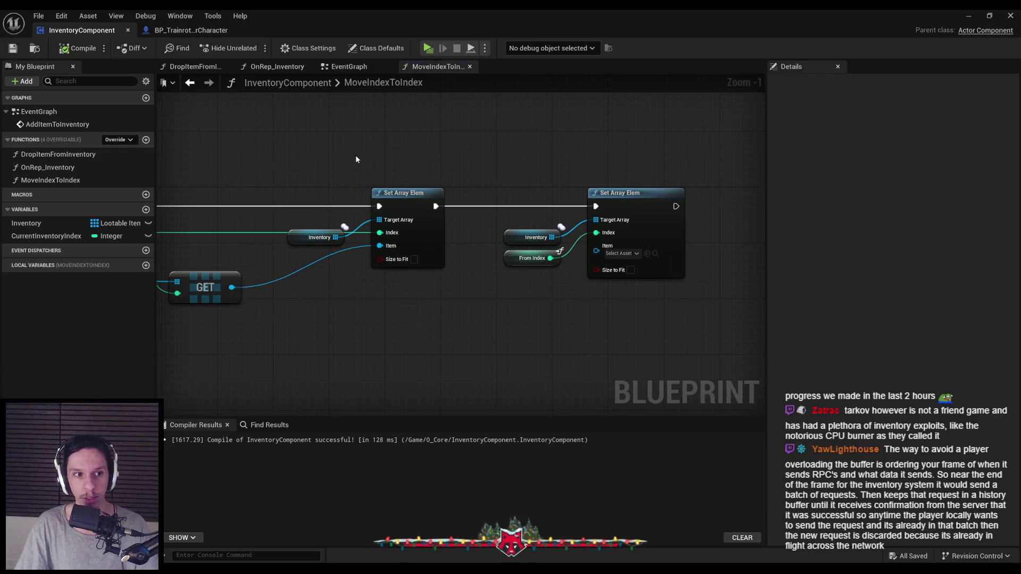
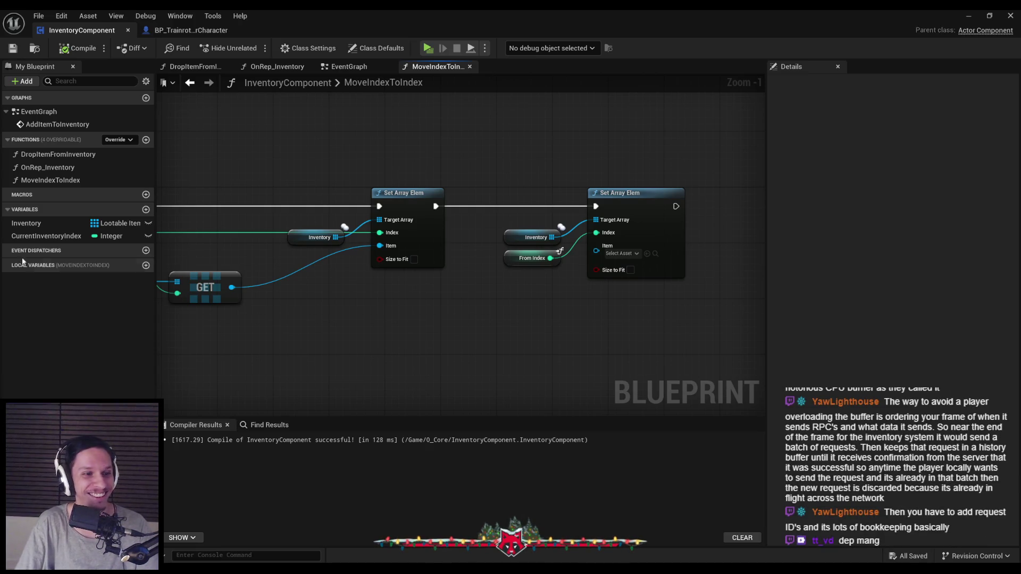
- Duplicate the cast and Update Inventory Slot UI nodes in MoveIndexToIndex
mouse_move(310, 185)
left_mouse_down()
mouse_move(341, 210)
mouse_move(499, 252)
left_mouse_up()
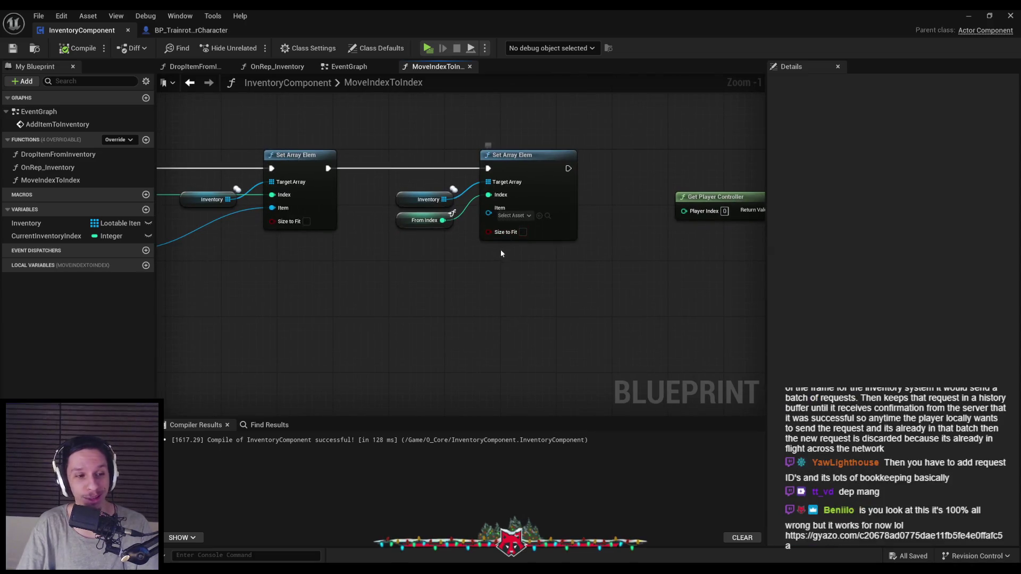
scroll(467, 281, "down", 1)
scroll(460, 285, "up", 2)
scroll(454, 273, "down", 4)
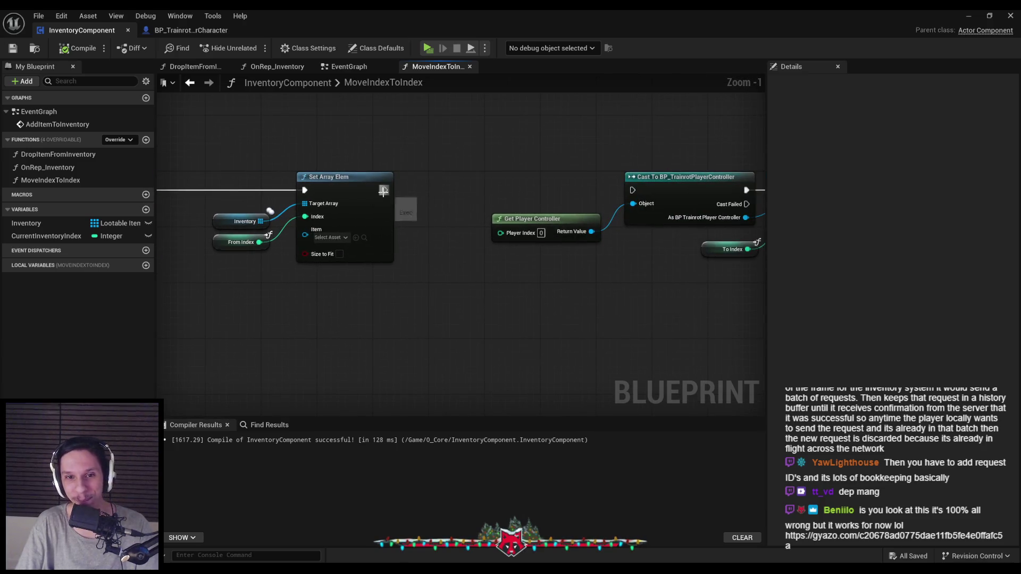
mouse_move(308, 286)
left_mouse_down()
mouse_move(537, 207)
mouse_move(586, 228)
mouse_move(621, 228)
left_mouse_up()
key("ctrl+c")
key("ctrl+v")
left_click(604, 283)
mouse_move(627, 306)
left_mouse_down()
mouse_move(597, 276)
mouse_move(580, 309)
mouse_move(623, 293)
left_mouse_up()
left_click(590, 277)
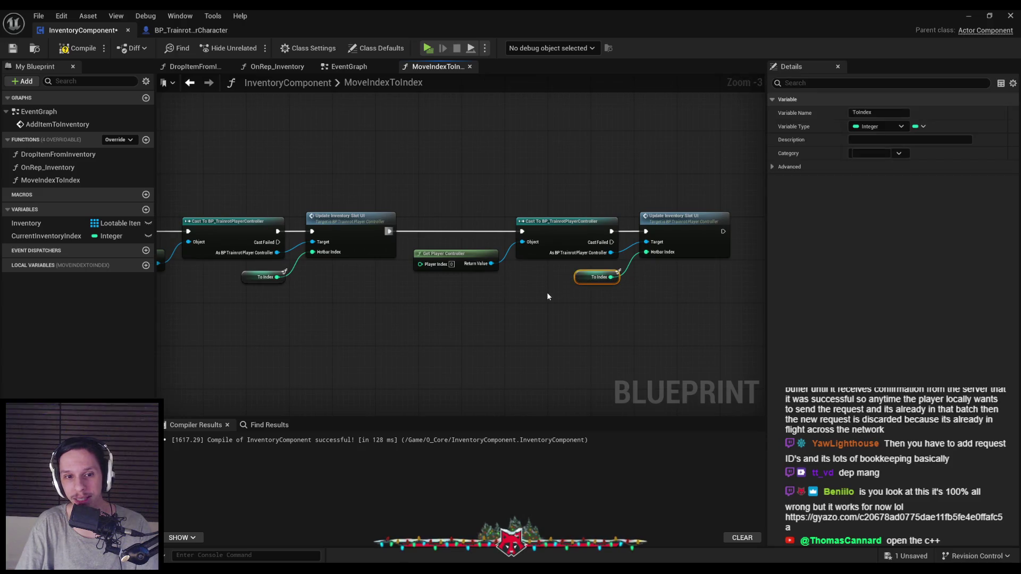
- Replace both Update Inventory Slot UI calls with one Update Player Inventory UI after the cast
mouse_move(733, 190)
left_mouse_down()
mouse_move(317, 300)
mouse_move(327, 292)
left_mouse_up()
key("Delete")
left_click_drag(277, 253, 324, 236)
type("inventory")
left_click(388, 308)
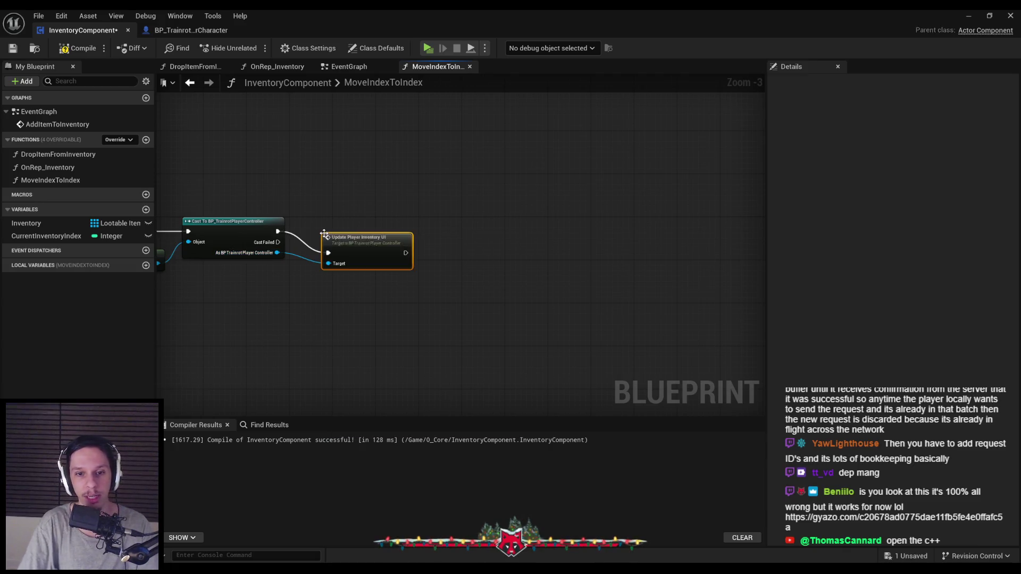
mouse_move(350, 275)
left_mouse_down()
mouse_move(320, 245)
mouse_move(392, 273)
mouse_move(570, 304)
left_mouse_up()
scroll(570, 304, "down", 2)
scroll(467, 267, "up", 5)
- Compile InventoryComponent and switch to its event graph
left_click(84, 49)
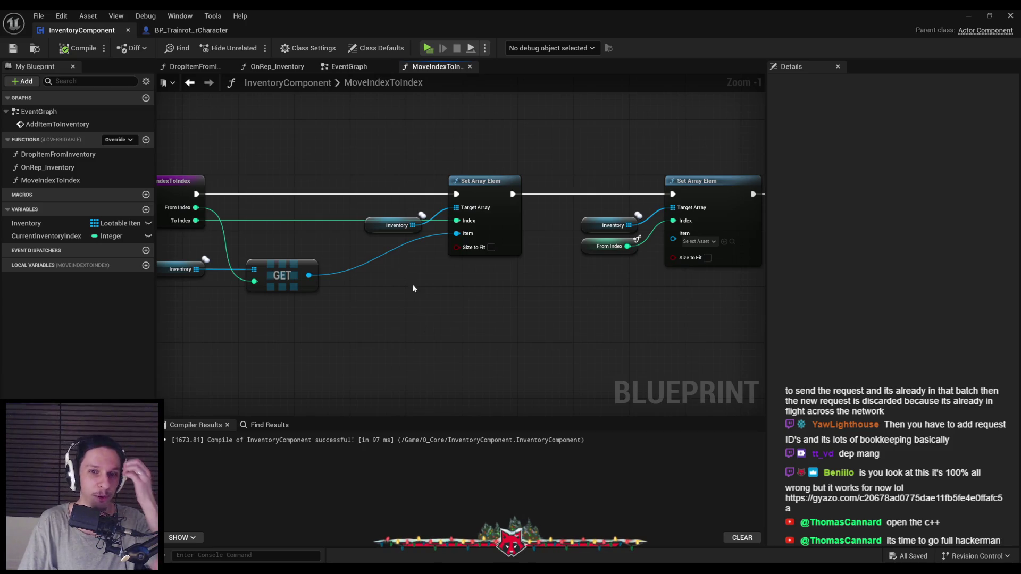
scroll(390, 257, "down", 3)
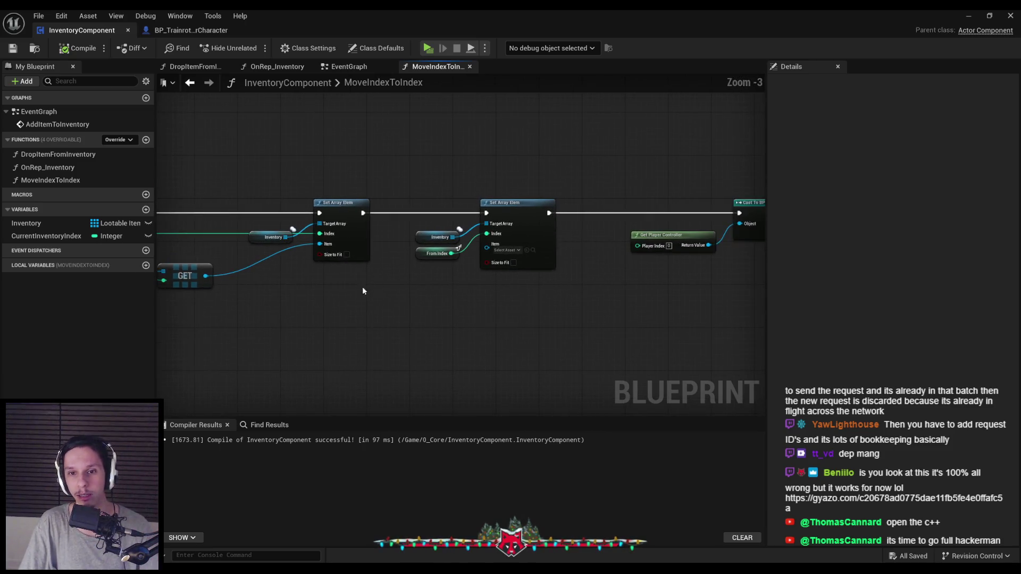
scroll(409, 191, "up", 1)
scroll(409, 264, "up", 1)
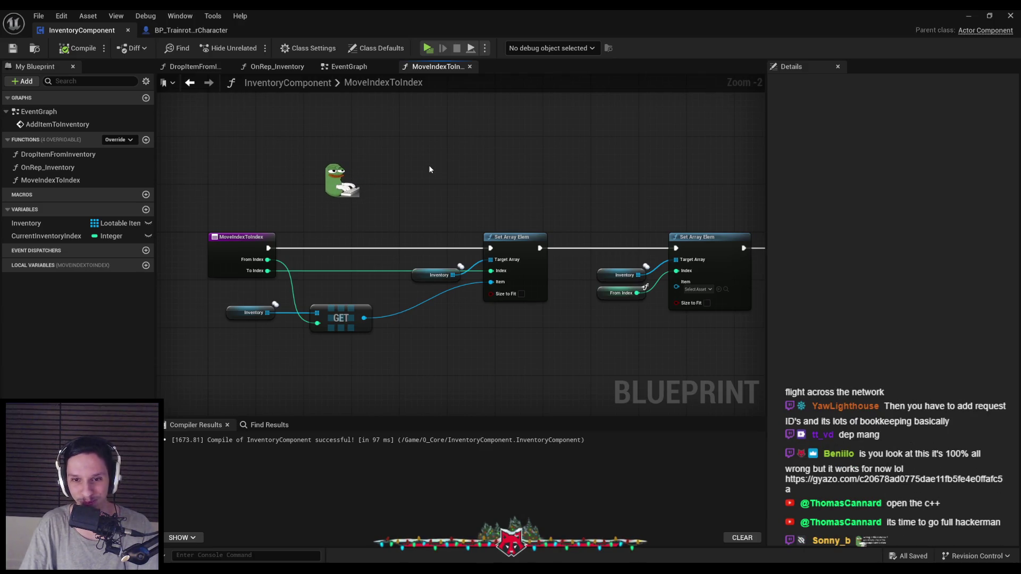
left_click(437, 275)
mouse_move(588, 348)
left_mouse_down()
mouse_move(239, 299)
mouse_move(322, 258)
mouse_move(619, 255)
left_mouse_up()
scroll(406, 160, "down", 1)
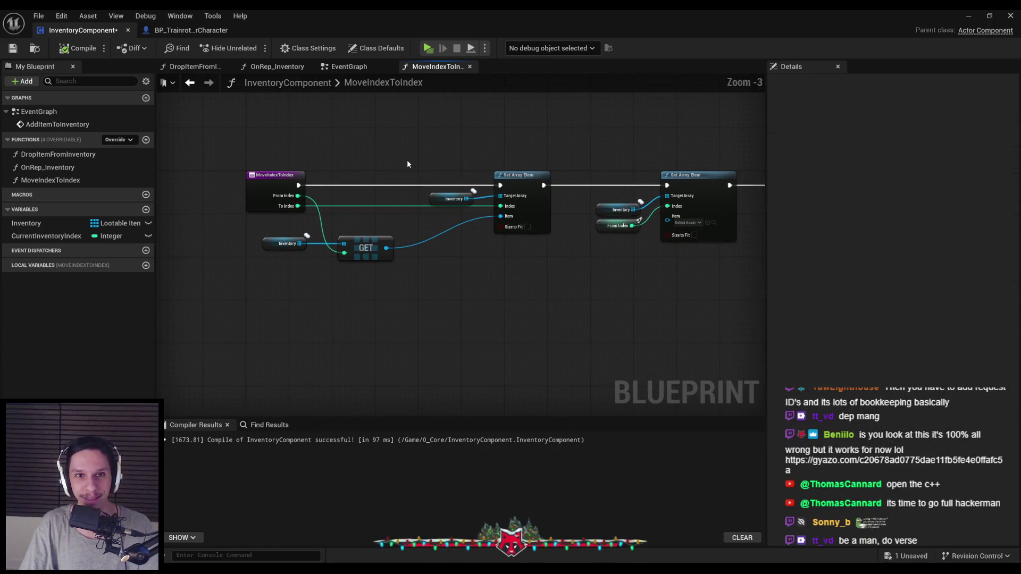
left_click(349, 67)
scroll(333, 176, "down", 3)
scroll(457, 226, "up", 4)
scroll(458, 225, "down", 2)
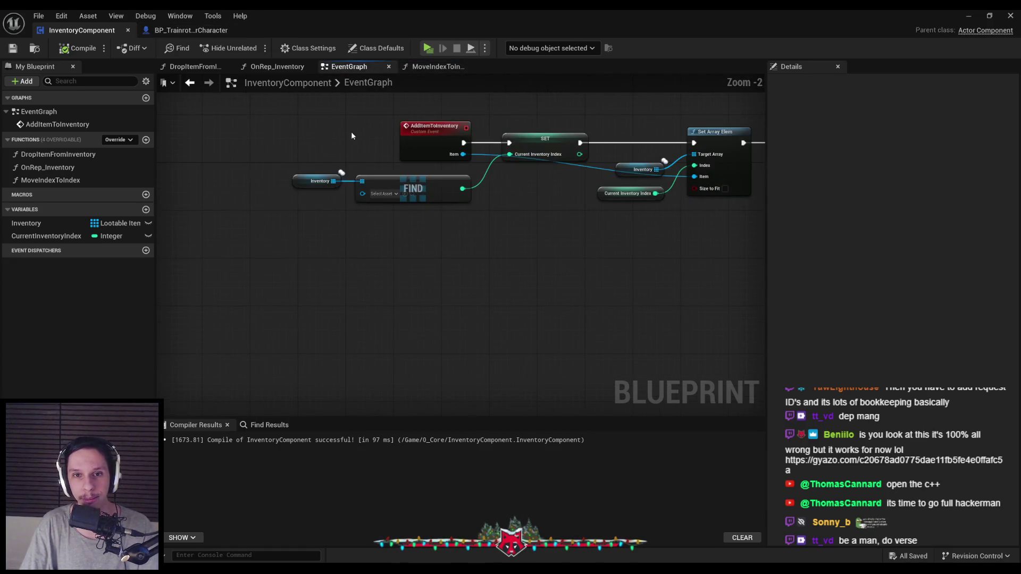
- Minimize the Blueprint editor and open WBP_PlayerHUD from the UserInterfaces folder
left_click(191, 30)
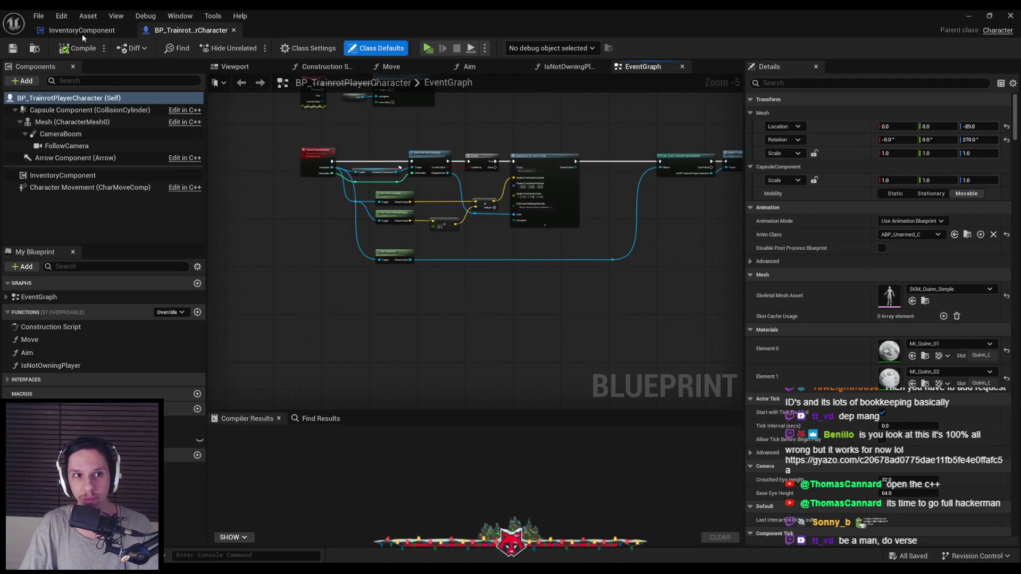
left_click(82, 30)
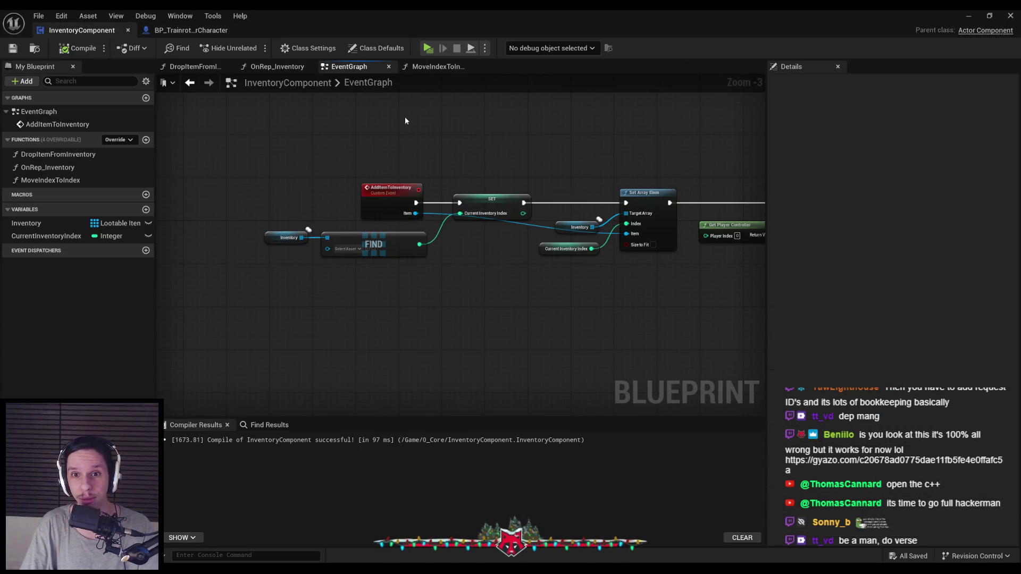
left_click(969, 19)
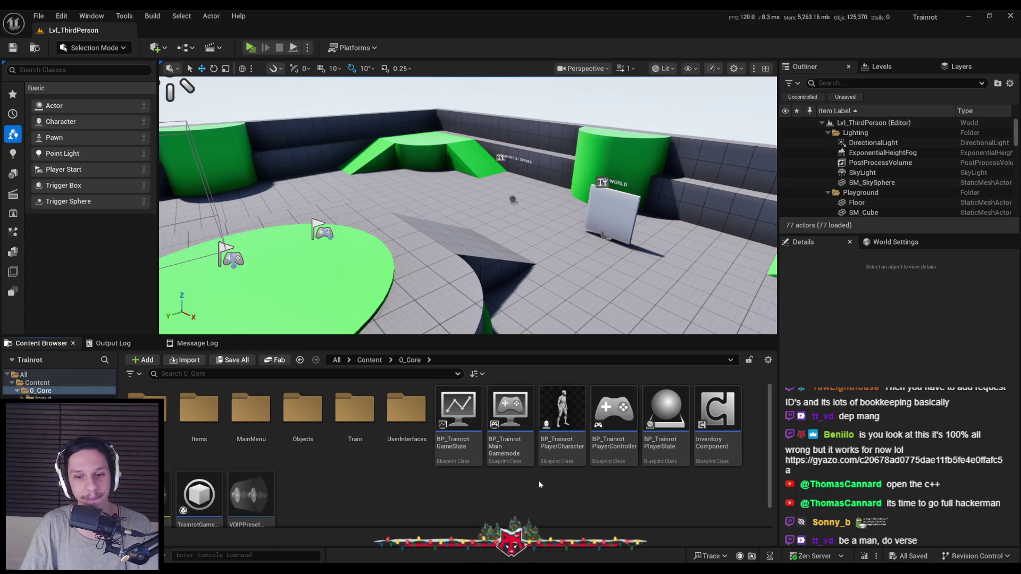
double_click(407, 410)
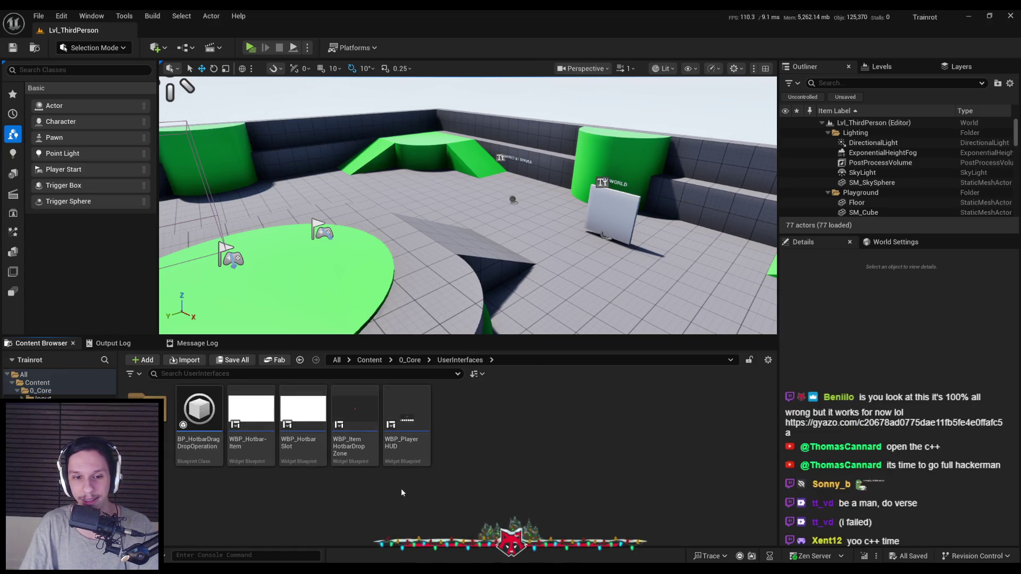
double_click(397, 450)
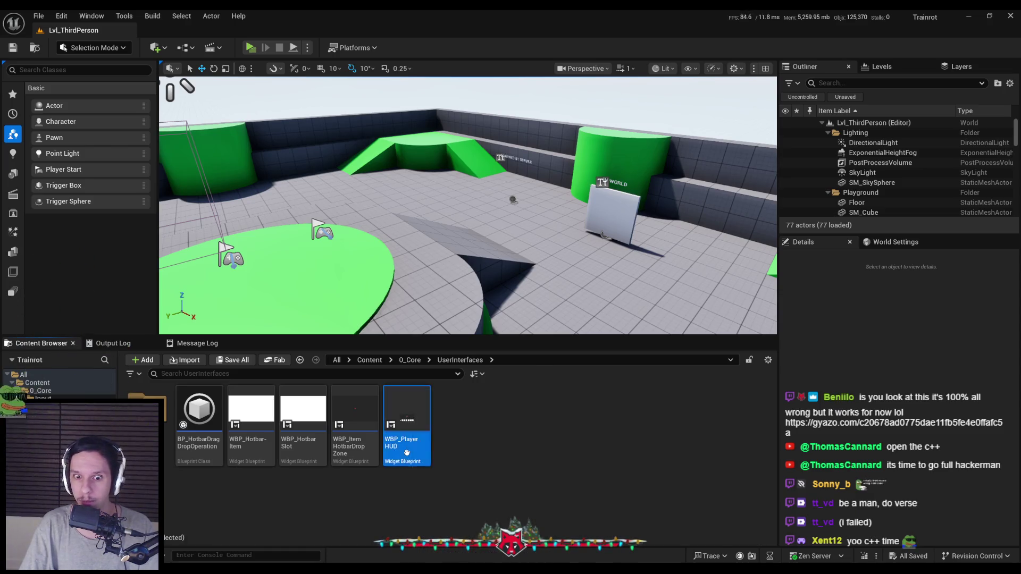
scroll(420, 322, "up", 2)
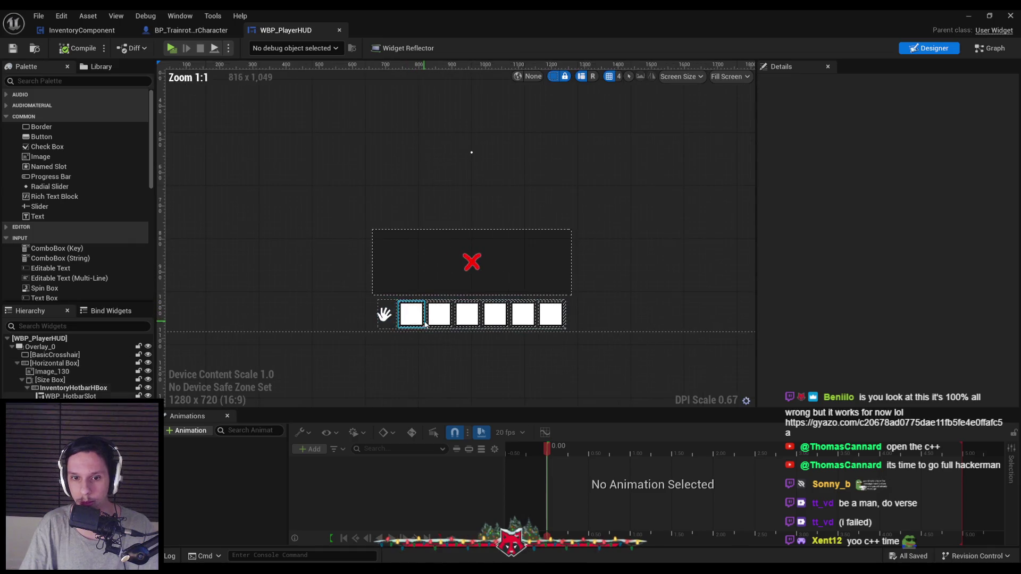
- Edit WBP_HotbarSlot from the first hotbar slot, review On Drag Detected, and open On Drop
left_click(420, 323)
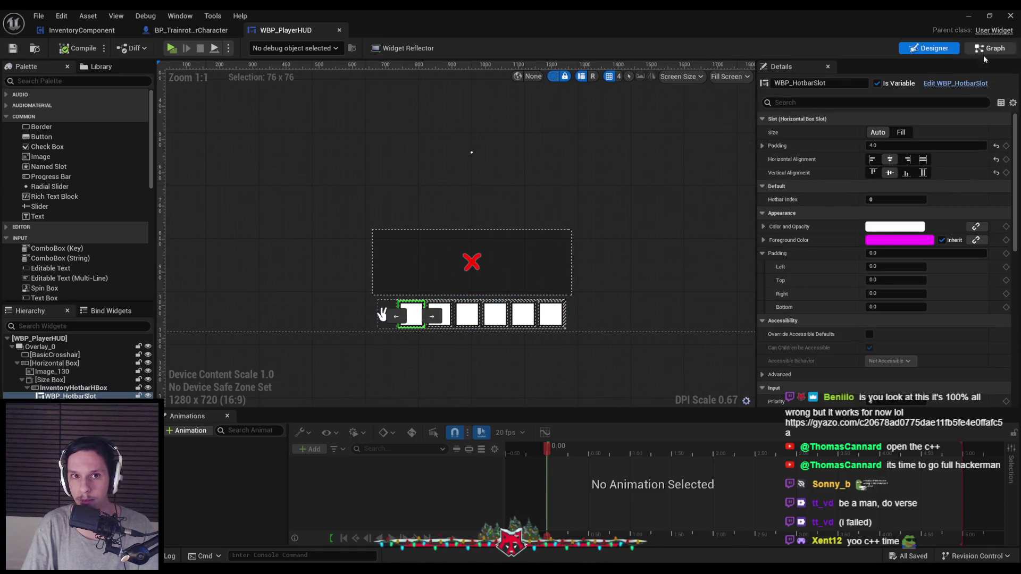
left_click(956, 84)
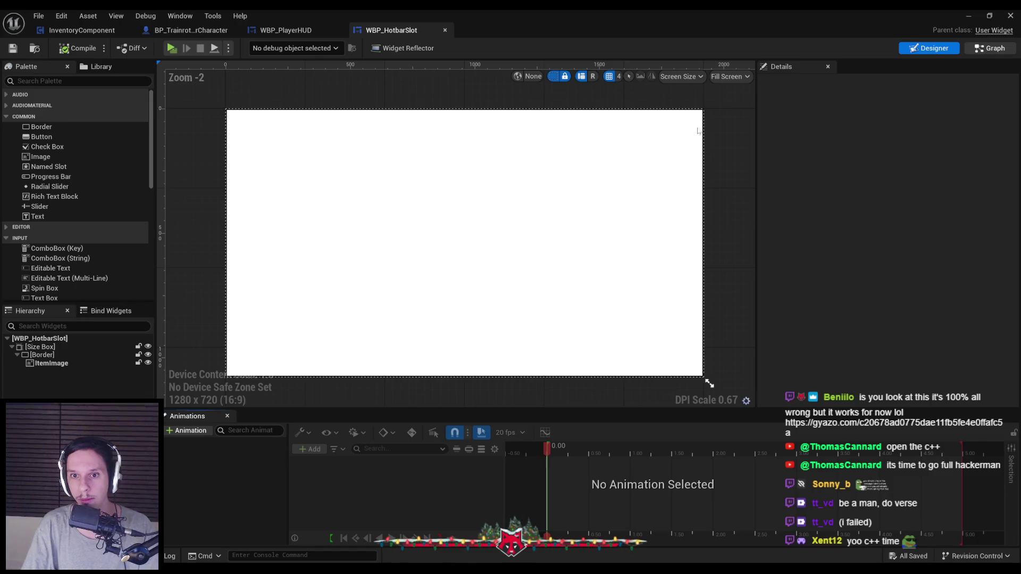
scroll(505, 385, "up", 1)
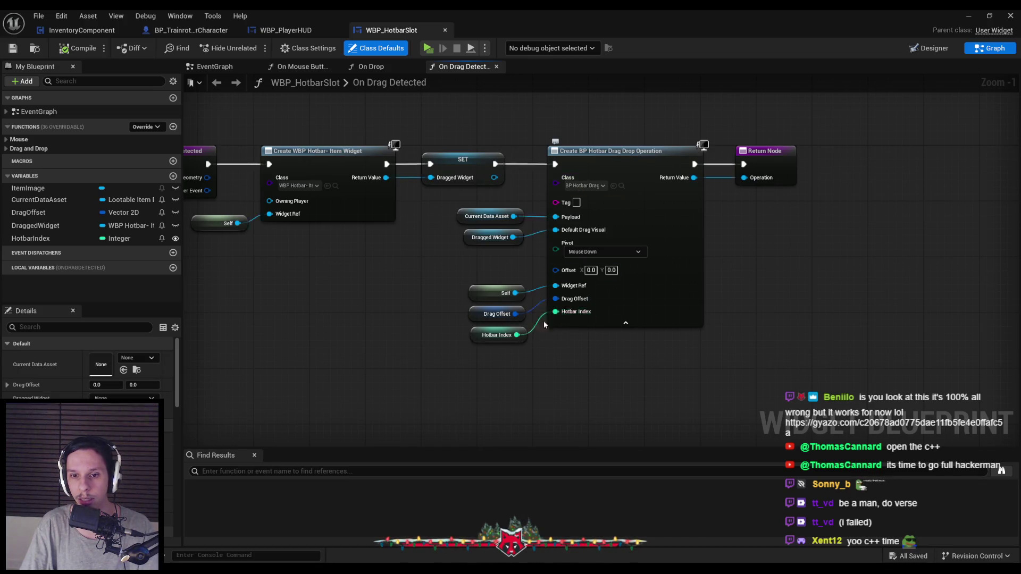
scroll(527, 335, "down", 1)
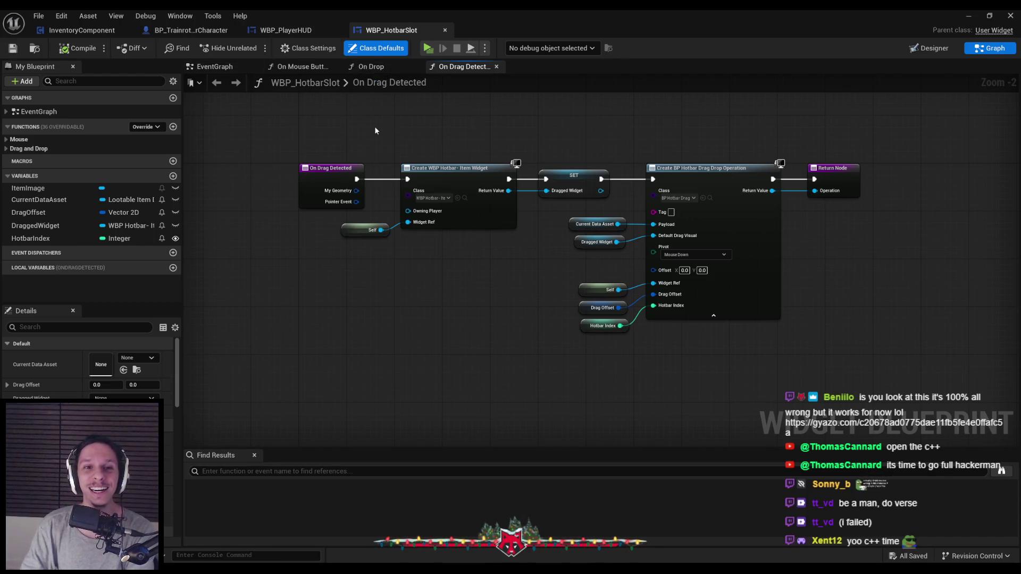
left_click(367, 67)
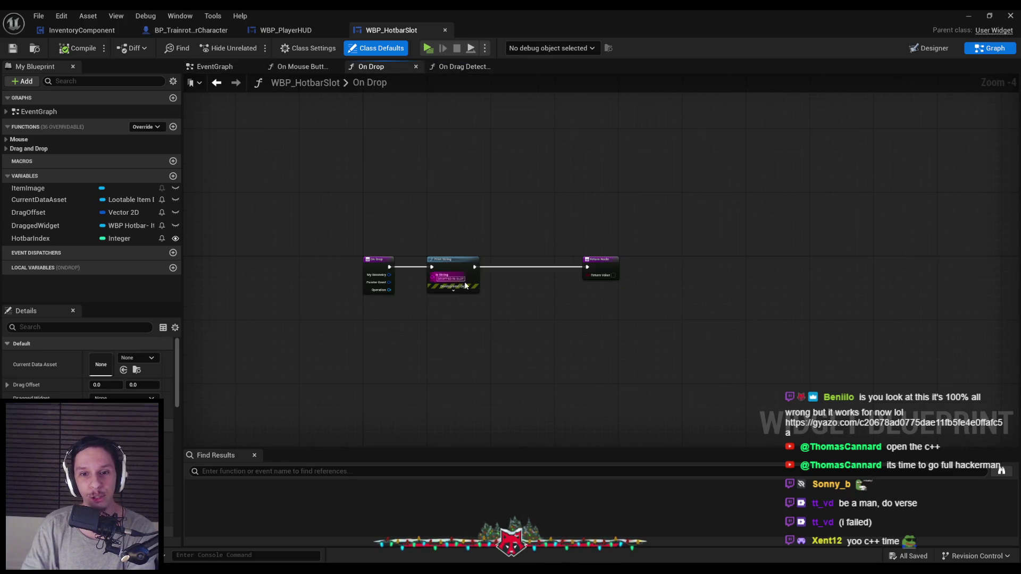
- Move Print String and Return right, then cast On Drop's Operation to BP_HotbarDragDropOperation
scroll(465, 286, "up", 5)
left_click_drag(675, 276, 479, 255)
scroll(478, 255, "down", 3)
left_click_drag(409, 258, 726, 261)
left_click(253, 317)
left_click_drag(244, 298, 282, 285)
type("drag")
key("Up")
key("Return")
scroll(298, 271, "up", 2)
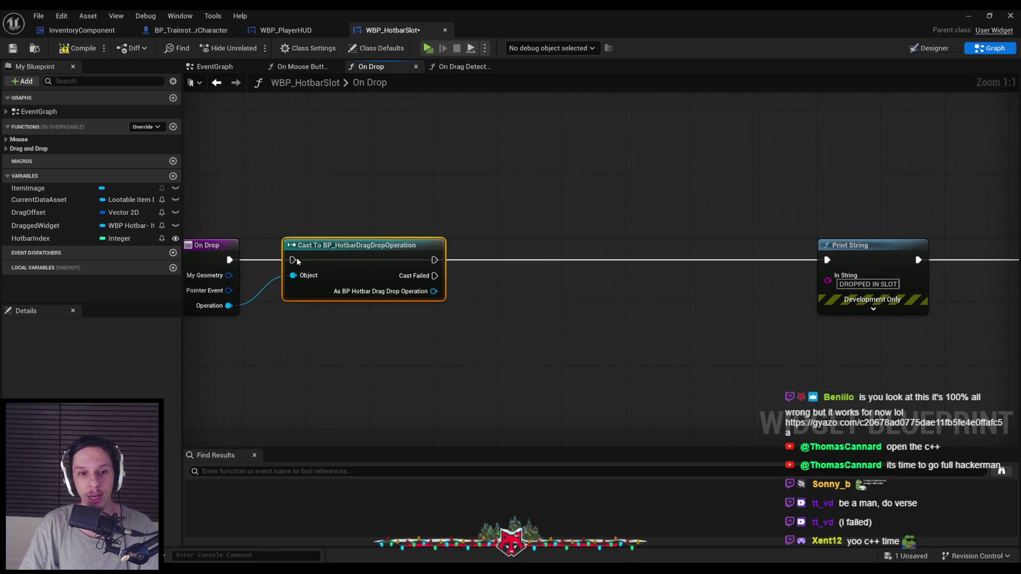
scroll(483, 327, "down", 2)
- Get the dragged operation's Hotbar Index and the slot's own HotbarIndex variable
mouse_move(469, 286)
left_mouse_down()
mouse_move(542, 305)
mouse_move(504, 311)
left_mouse_up()
type("hotbar")
key("Return")
mouse_move(118, 243)
left_mouse_down()
mouse_move(502, 347)
mouse_move(531, 333)
left_mouse_up()
left_click(534, 341)
scroll(539, 340, "up", 2)
left_click(540, 256)
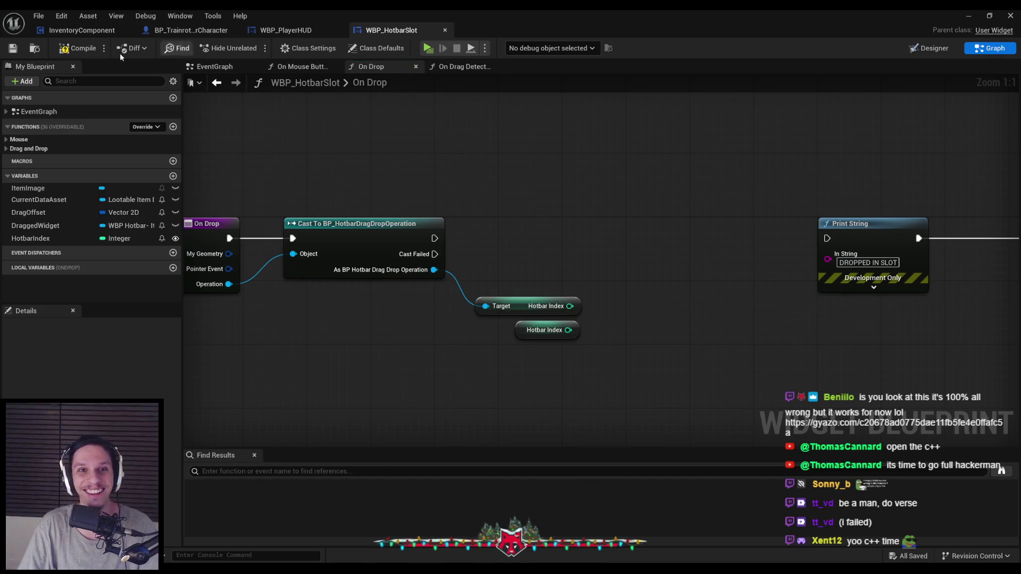
scroll(524, 212, "down", 1)
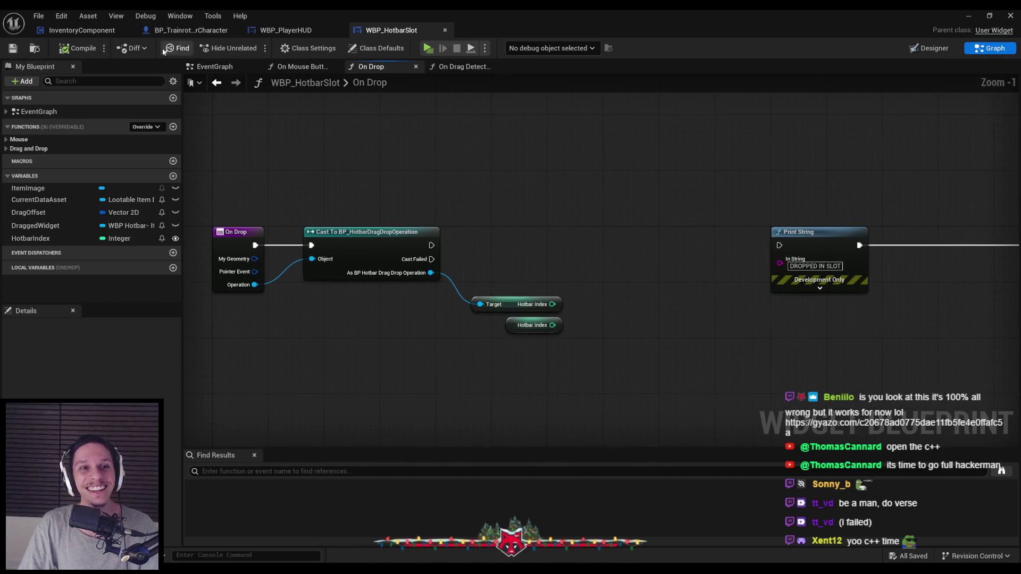
left_click(968, 15)
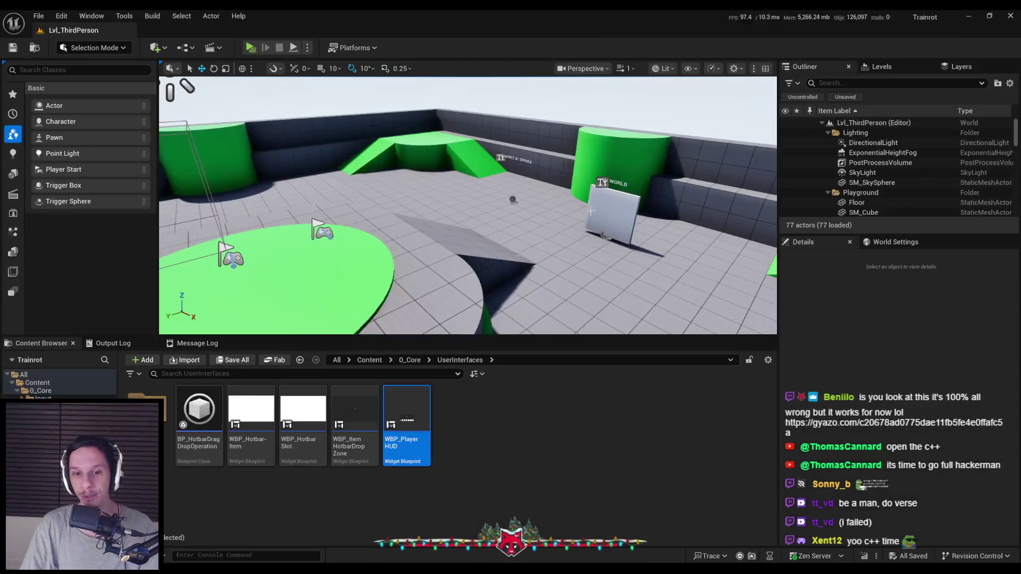
double_click(350, 423)
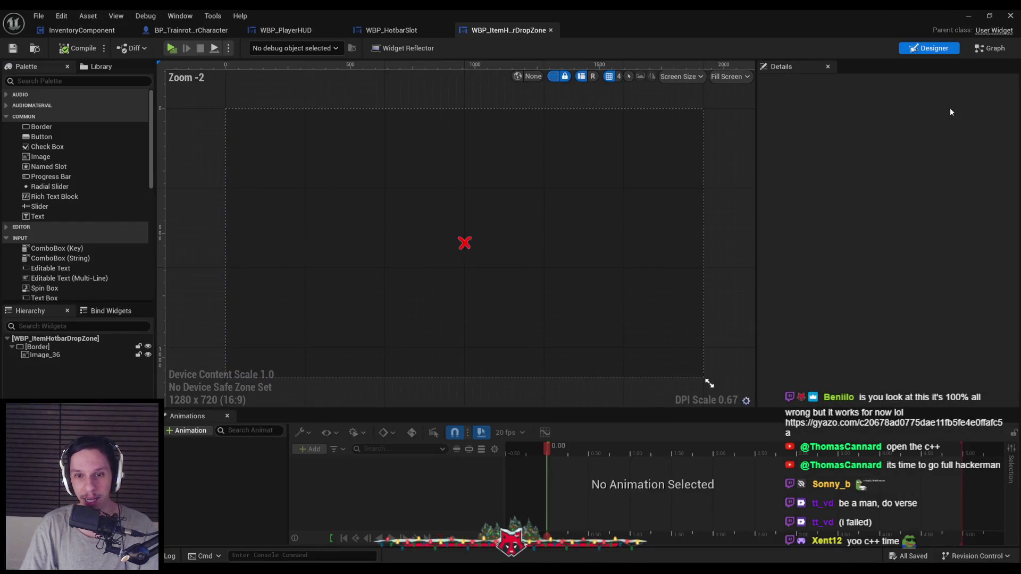
left_click(986, 48)
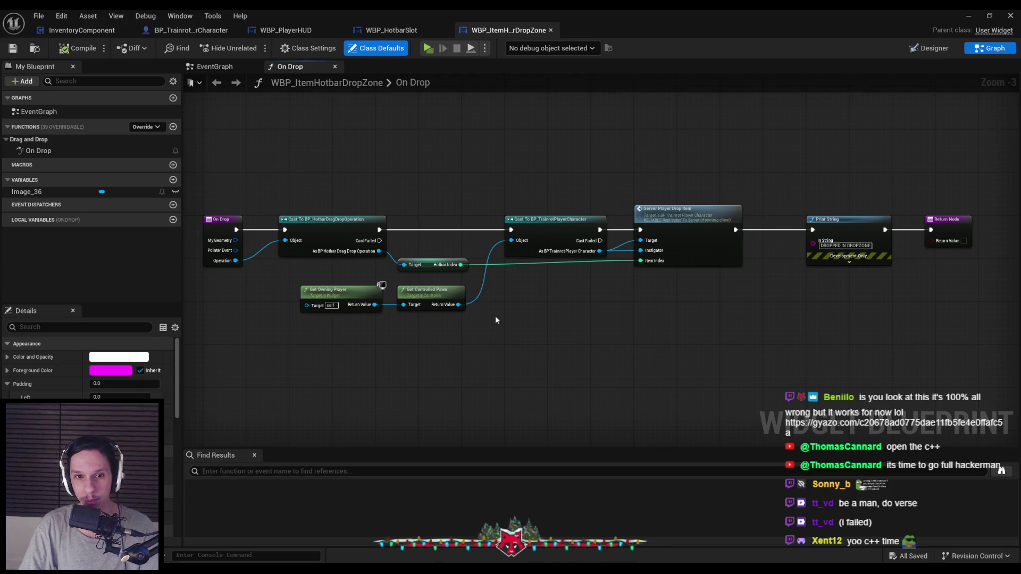
scroll(505, 316, "up", 1)
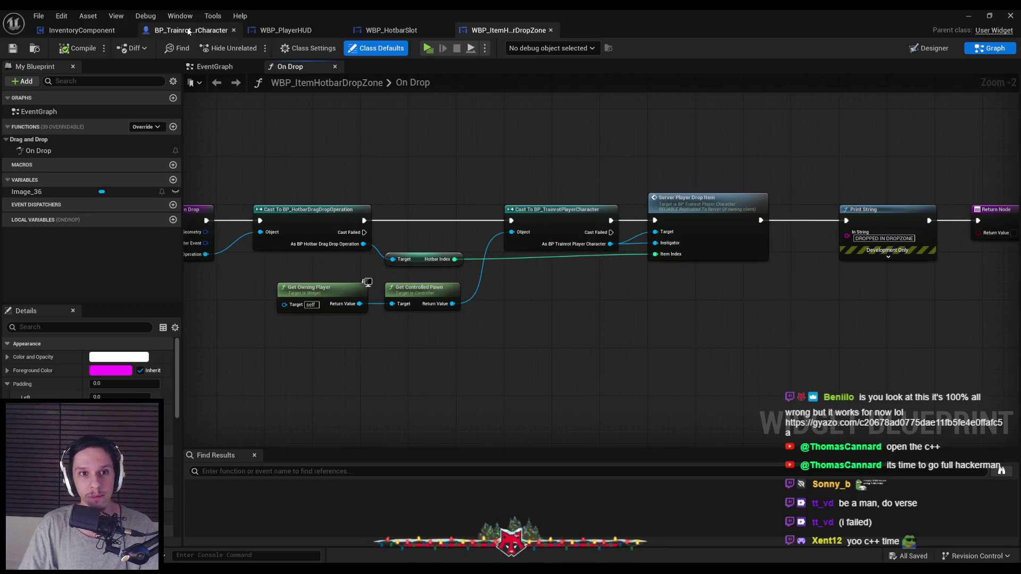
left_click(191, 30)
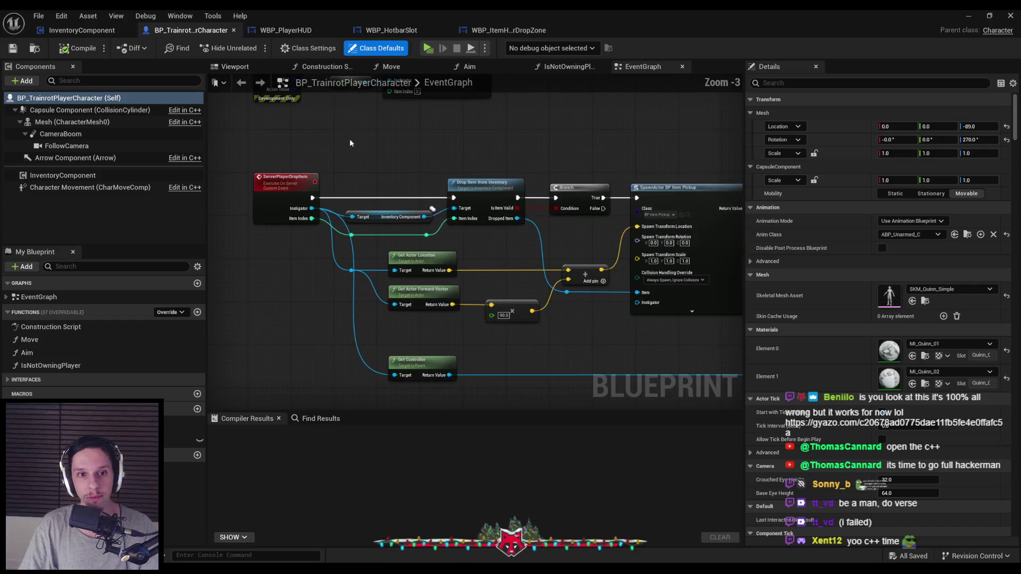
left_click(508, 30)
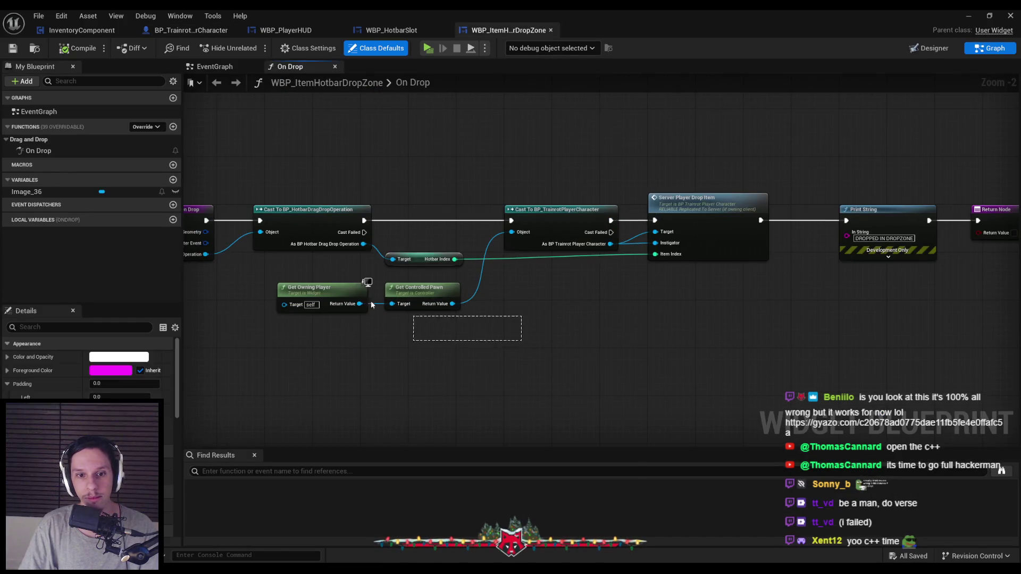
left_click_drag(384, 309, 526, 194)
left_click(393, 138)
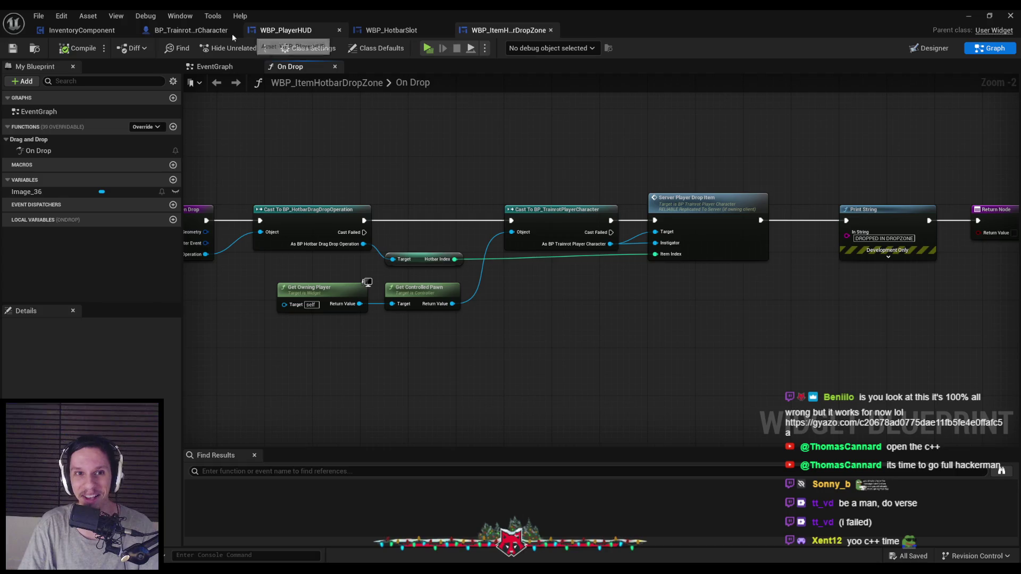
left_click(88, 29)
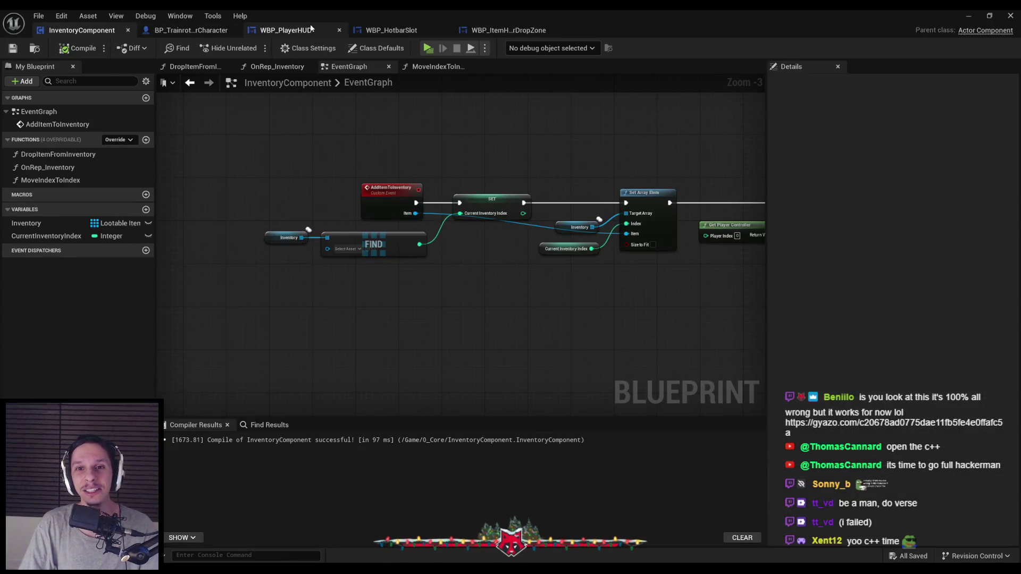
left_click(286, 30)
left_click(384, 31)
scroll(564, 260, "down", 2)
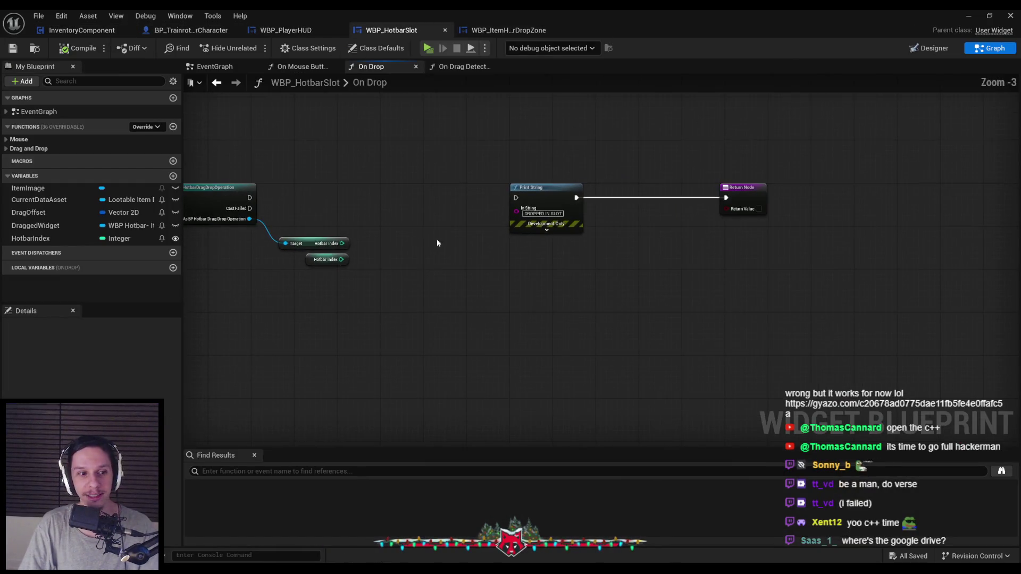
- Paste the Get Owning Player, Get Controlled Pawn and character cast nodes, chaining them after the first cast
left_click_drag(632, 201, 745, 205)
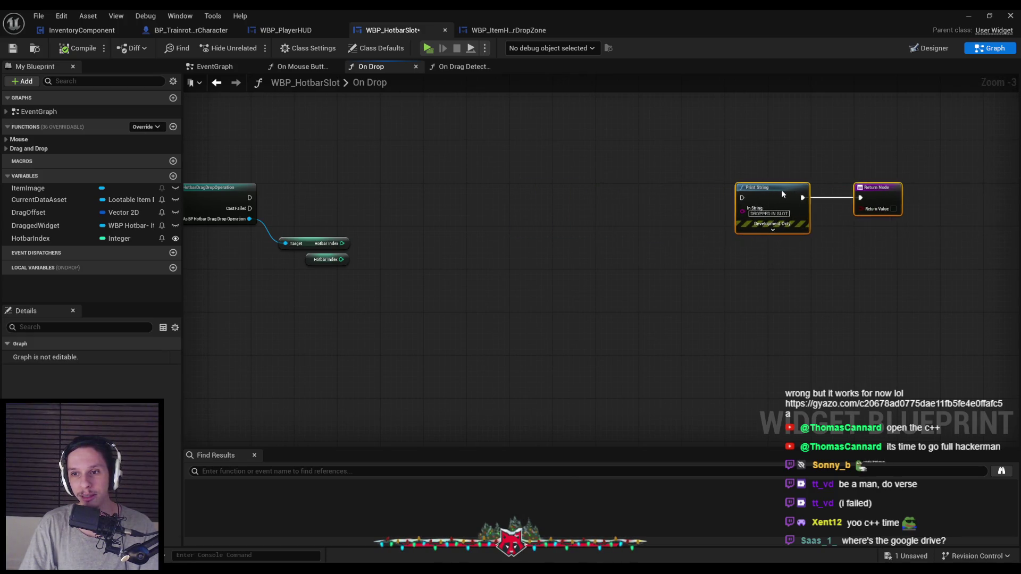
scroll(605, 252, "up", 1)
key("ctrl+v")
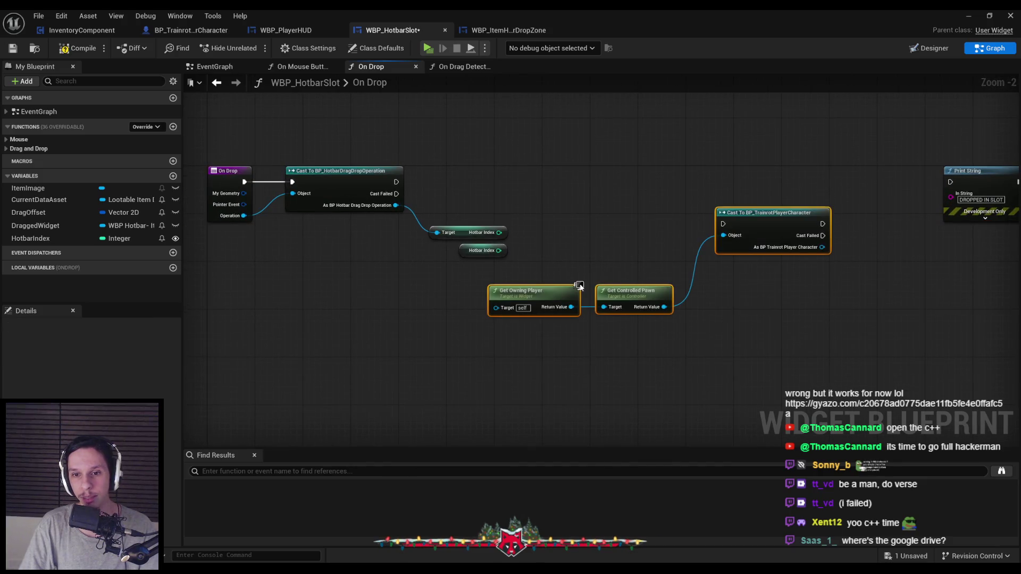
mouse_move(563, 261)
left_mouse_down()
mouse_move(425, 223)
mouse_move(488, 319)
mouse_move(558, 360)
left_mouse_up()
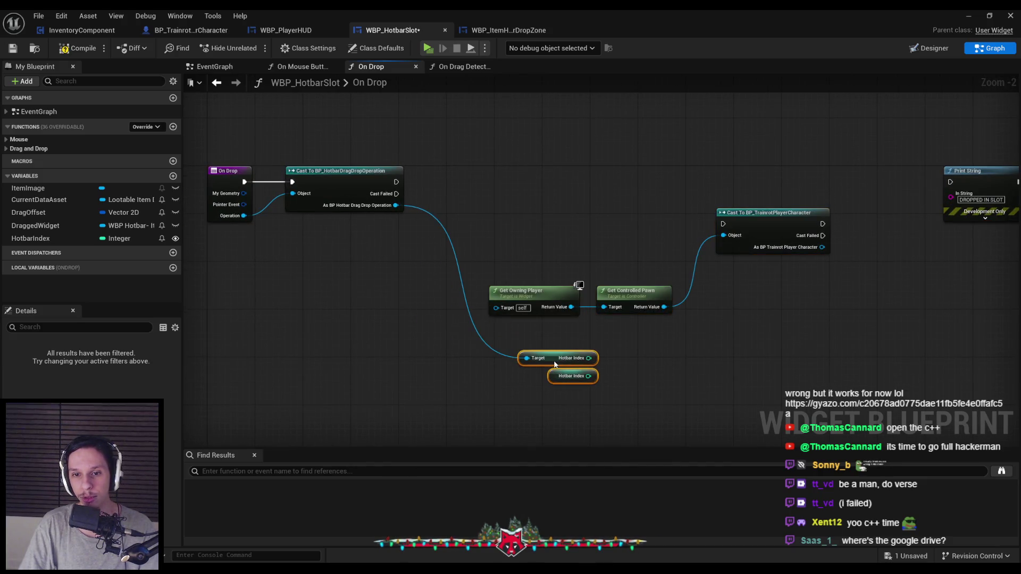
left_click(505, 256)
left_click_drag(505, 256, 612, 298)
left_click_drag(627, 292, 633, 251)
left_click_drag(722, 224, 396, 182)
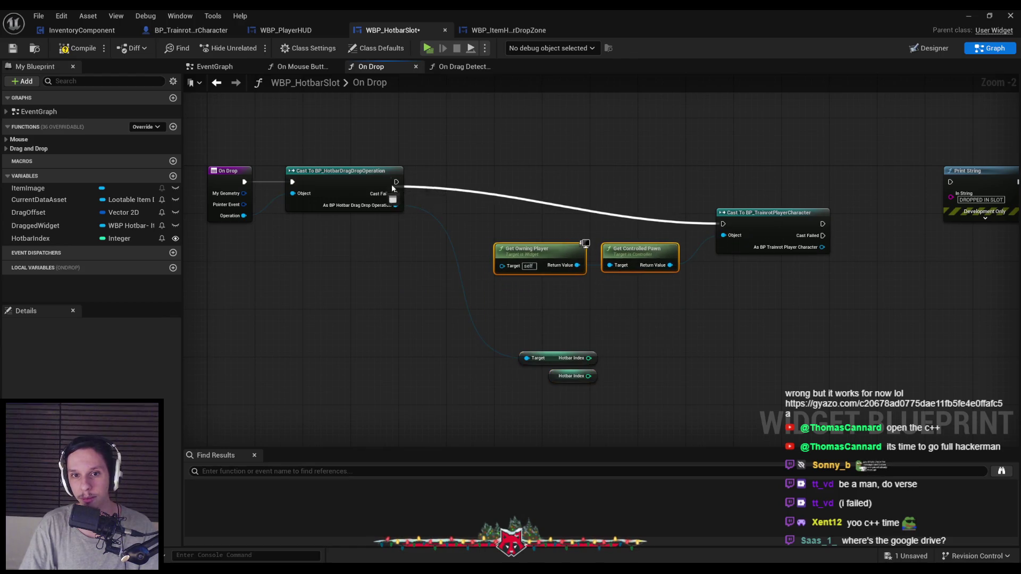
left_click_drag(744, 223, 643, 181)
left_click_drag(638, 260, 590, 242)
left_click(675, 186, "ctrl")
mouse_move(676, 186)
left_mouse_down()
mouse_move(705, 185)
mouse_move(726, 206)
left_mouse_up()
left_click(690, 206)
mouse_move(694, 392)
left_mouse_down()
mouse_move(566, 346)
mouse_move(550, 294)
left_mouse_up()
left_click_drag(637, 320, 475, 278)
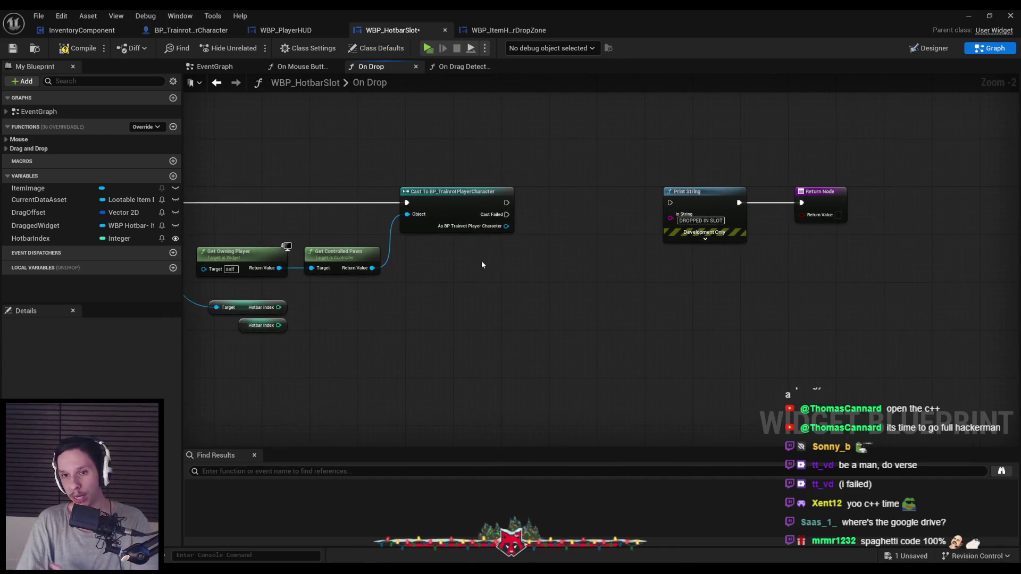
- Get the character's Inventory Component, call Move Index to Index on it, and open that function
left_click_drag(504, 232, 551, 273)
type("g")
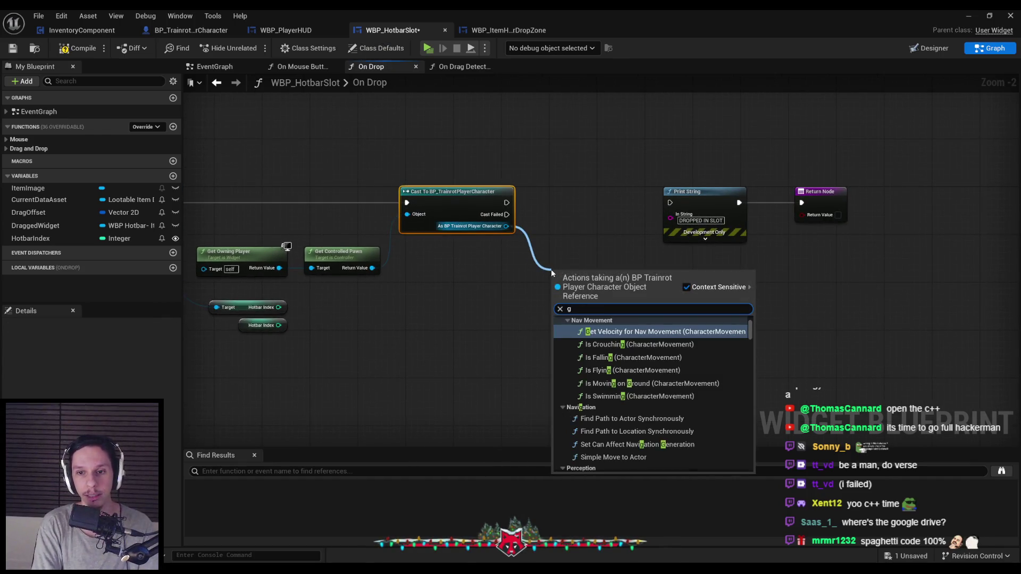
type("etinventory")
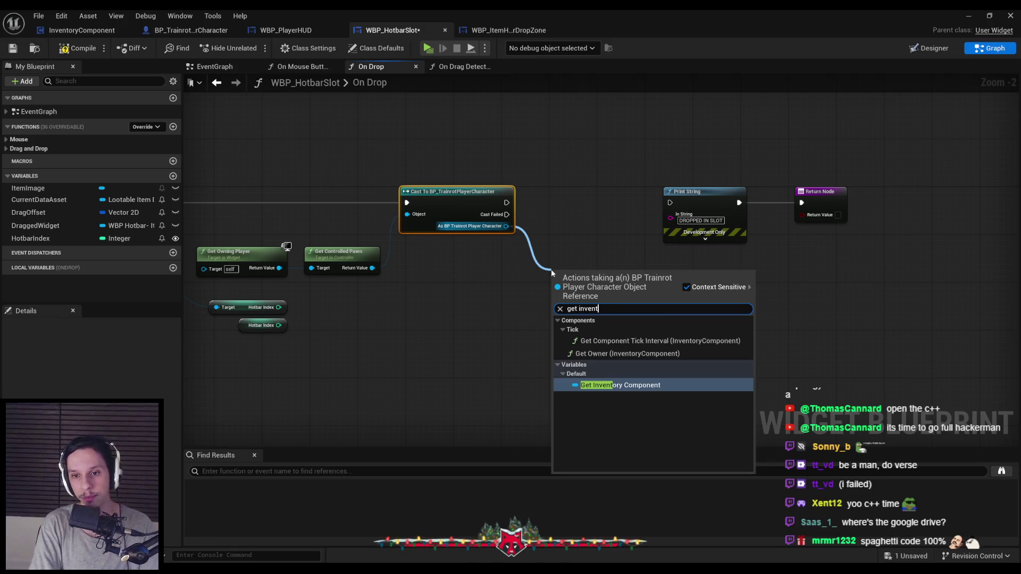
key("Return")
left_click_drag(707, 205, 925, 207)
mouse_move(611, 271)
left_mouse_down()
mouse_move(593, 247)
mouse_move(653, 219)
mouse_move(659, 202)
left_mouse_up()
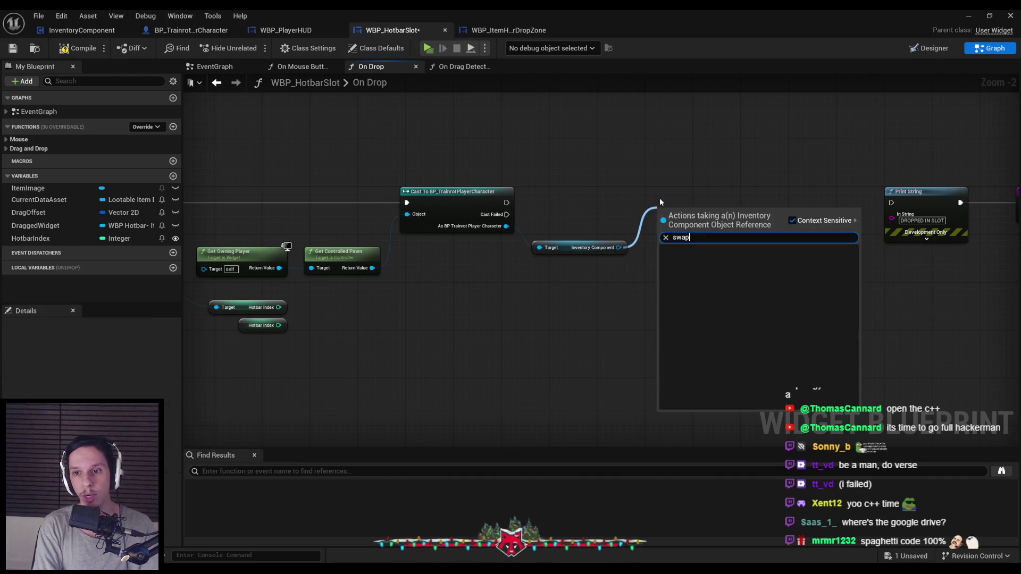
type("move")
key("Return")
mouse_move(506, 203)
left_mouse_down()
mouse_move(627, 245)
mouse_move(691, 206)
left_mouse_up()
left_click_drag(570, 250, 571, 232)
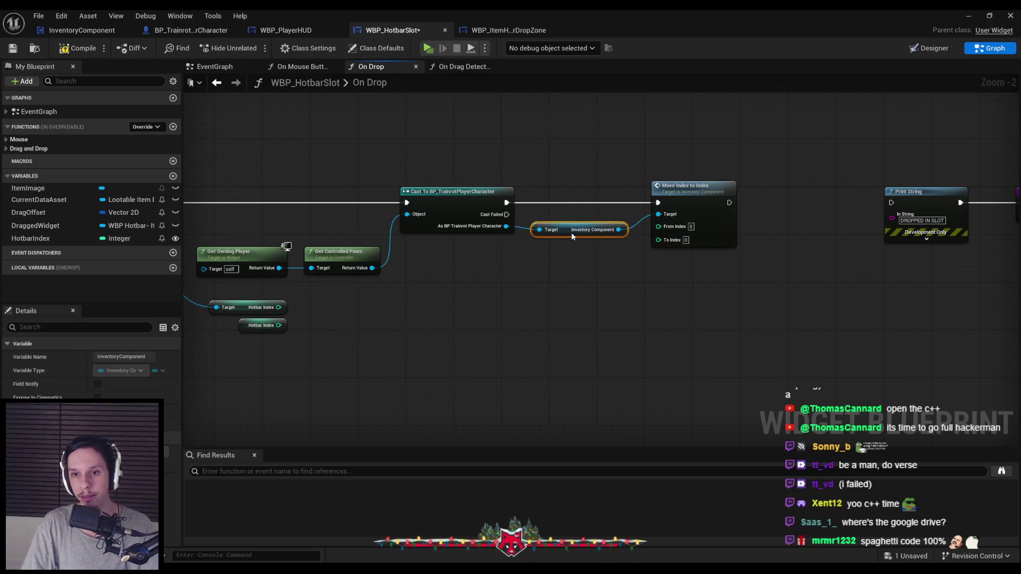
double_click(681, 213)
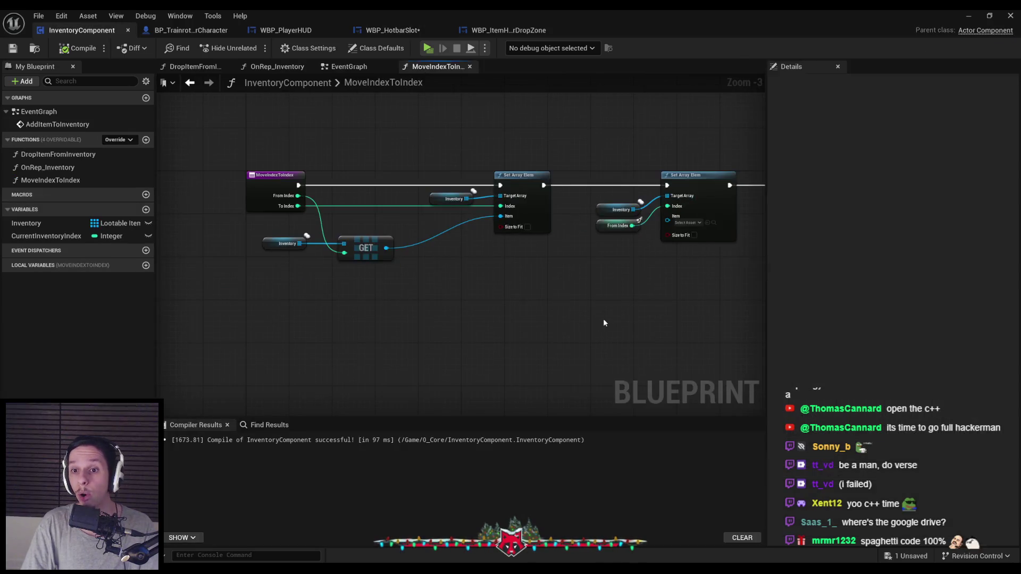
- Duplicate the Inventory and GET nodes, read To Index, and feed that item into the second Set Array Elem
scroll(582, 259, "up", 1)
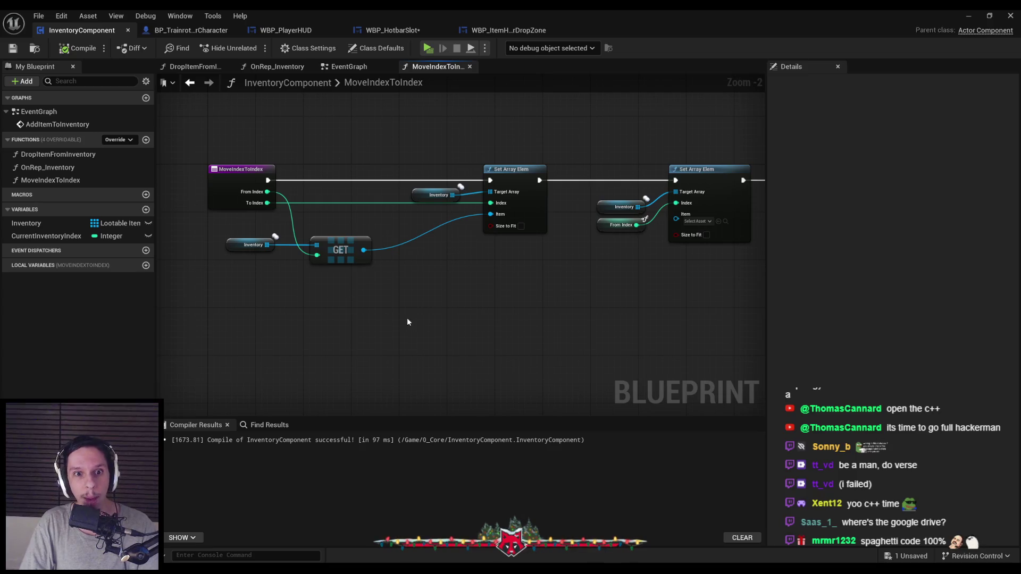
left_click_drag(240, 237, 311, 297)
key("ctrl+c")
key("ctrl+v")
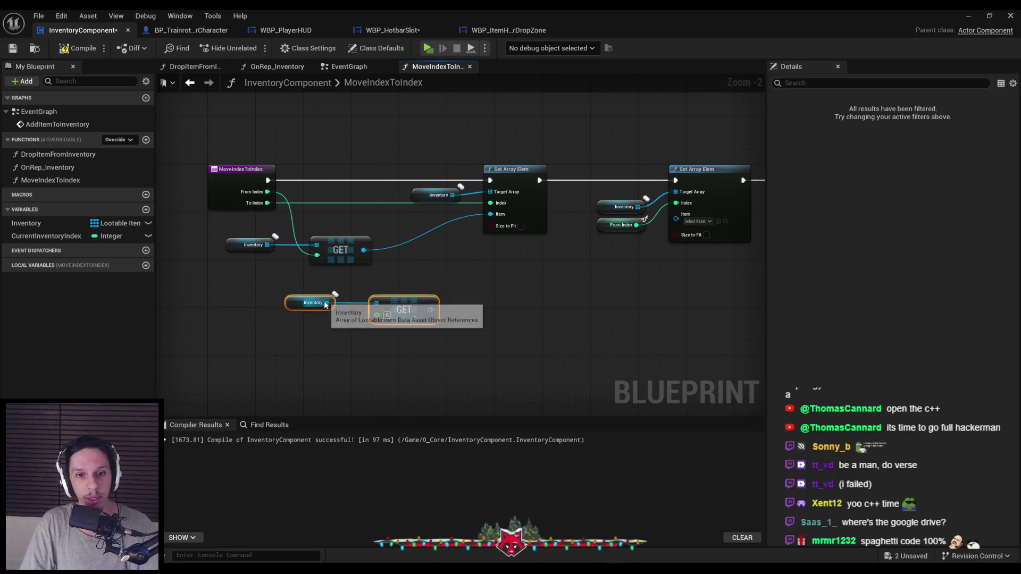
left_click(318, 314)
left_click_drag(311, 296, 270, 204)
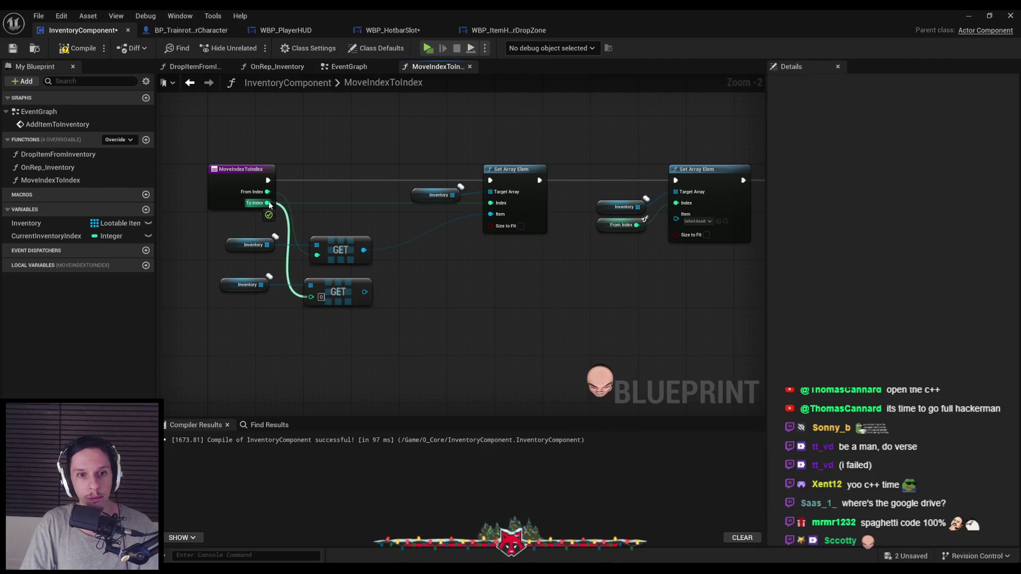
left_click_drag(269, 205, 269, 204)
mouse_move(356, 296)
left_mouse_down()
mouse_move(541, 311)
mouse_move(676, 214)
left_mouse_up()
double_click(475, 272)
left_click_drag(485, 275, 636, 300)
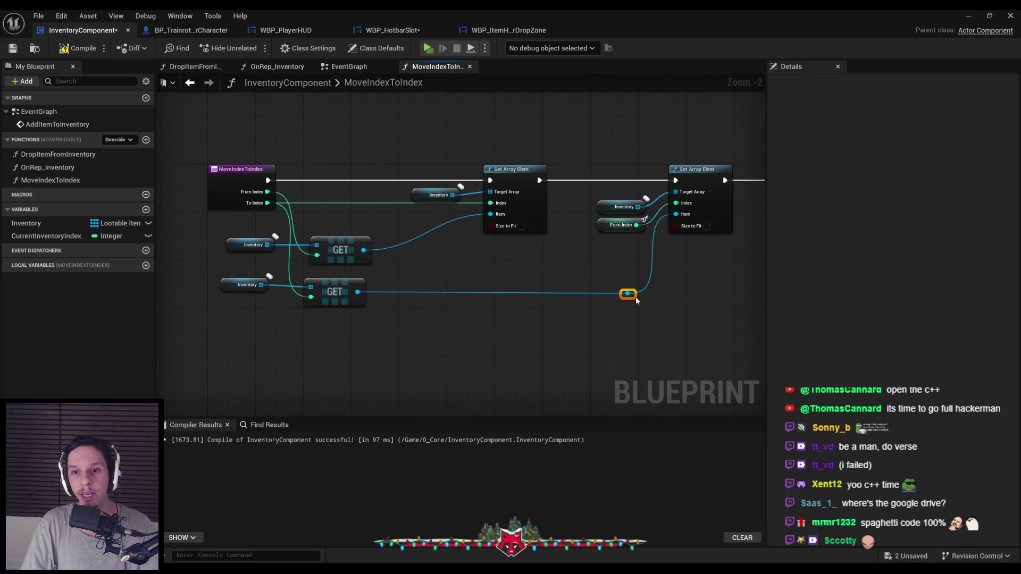
- Compile and save InventoryComponent, then return to WBP_HotbarSlot
left_click(78, 48)
left_click(13, 48)
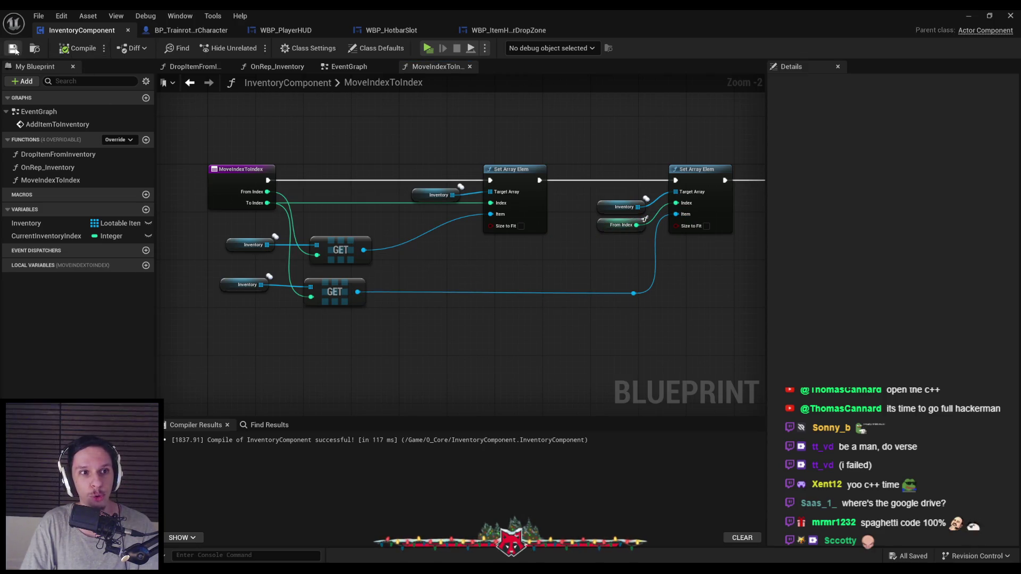
left_click(416, 30)
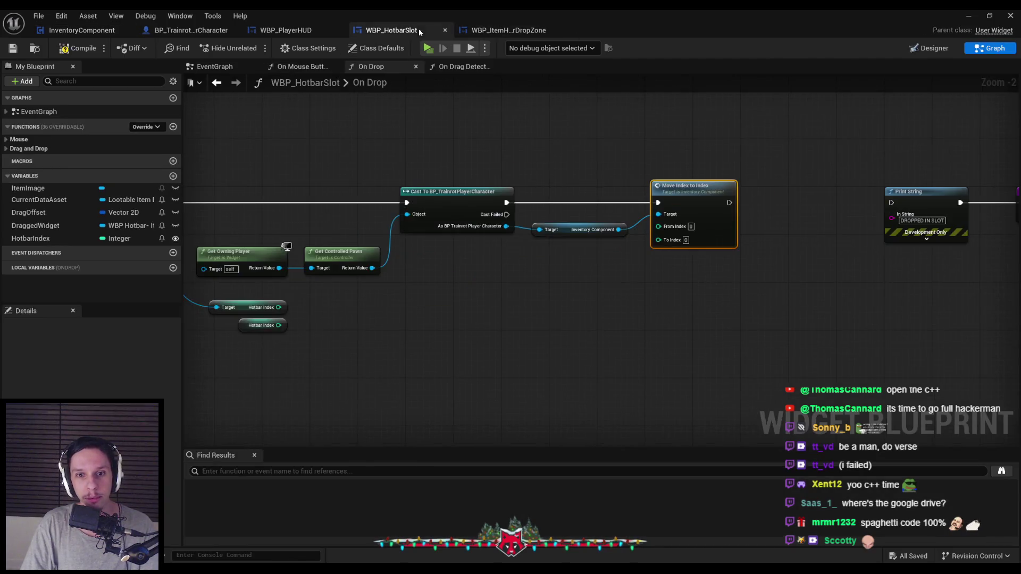
- Wire both Hotbar Index values into Move Index to Index, run it before Print String, compile, and play
mouse_move(278, 306)
left_mouse_down()
mouse_move(414, 296)
mouse_move(658, 237)
mouse_move(289, 308)
mouse_move(278, 325)
left_mouse_up()
left_click_drag(729, 202, 891, 203)
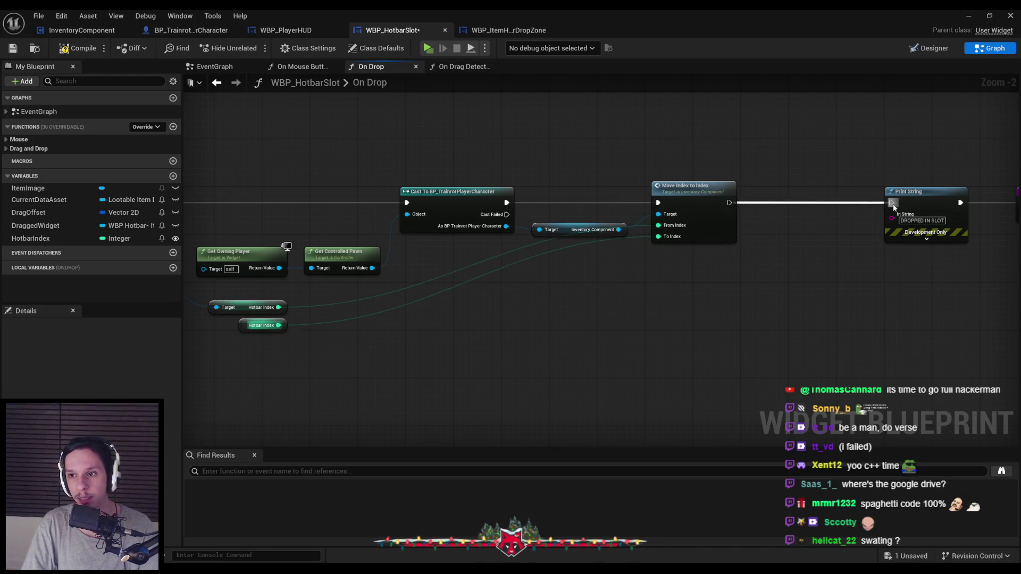
left_click(969, 16)
left_click(244, 46)
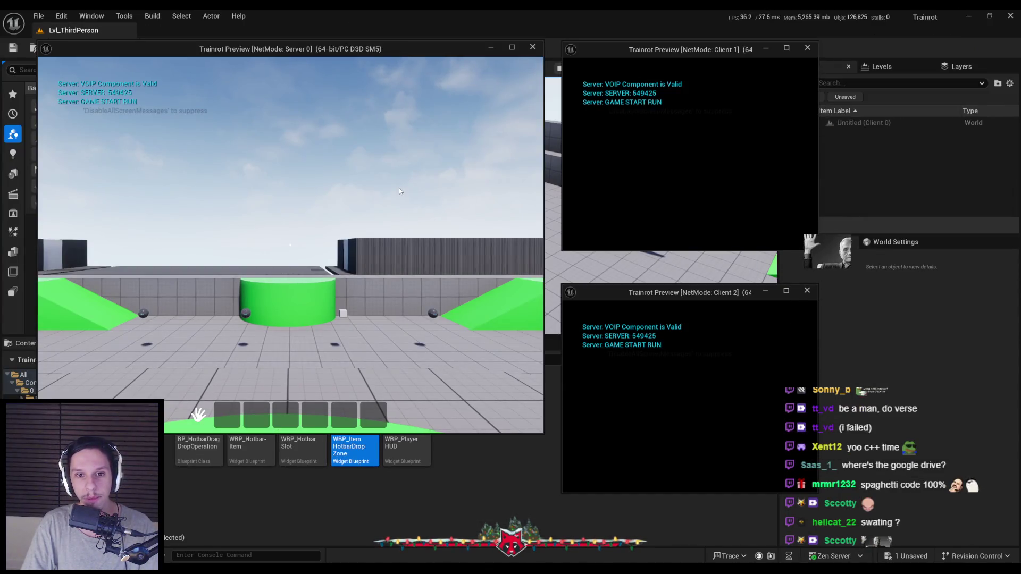
- Collect items with the server character and drag red items into hotbar slots 4 and 5
key("w")
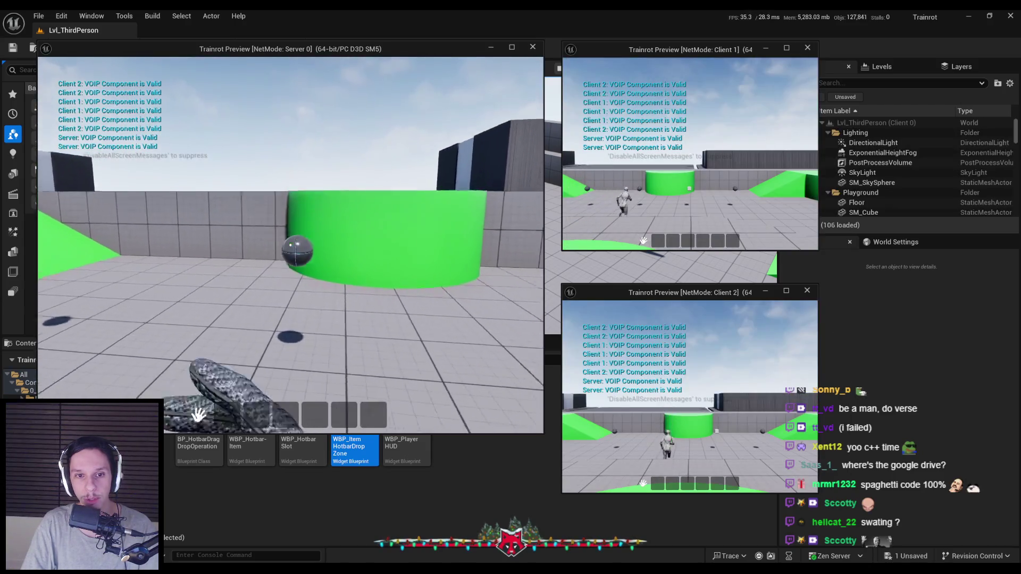
key("w")
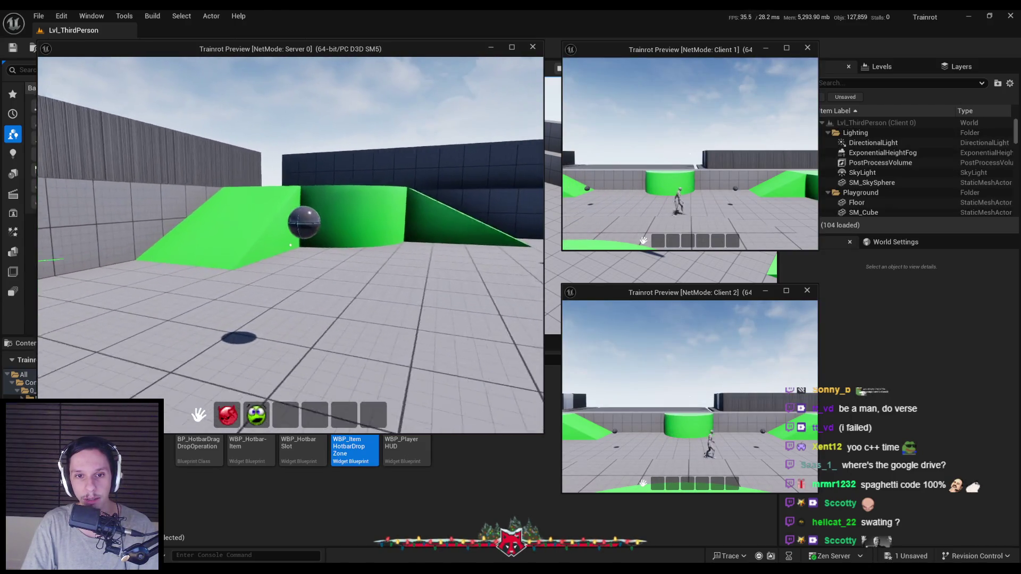
left_click_drag(303, 416, 321, 418)
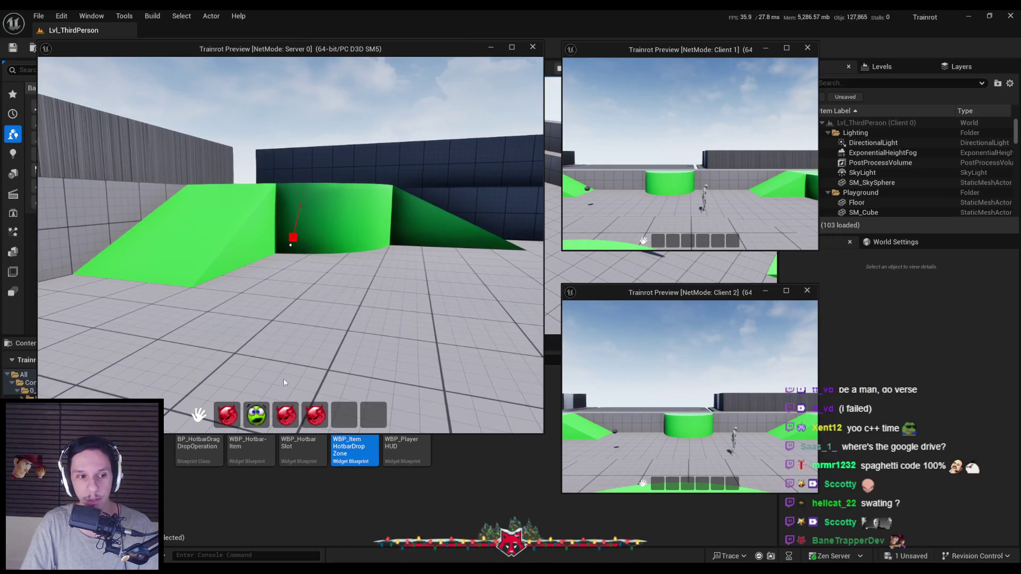
left_click_drag(286, 415, 344, 414)
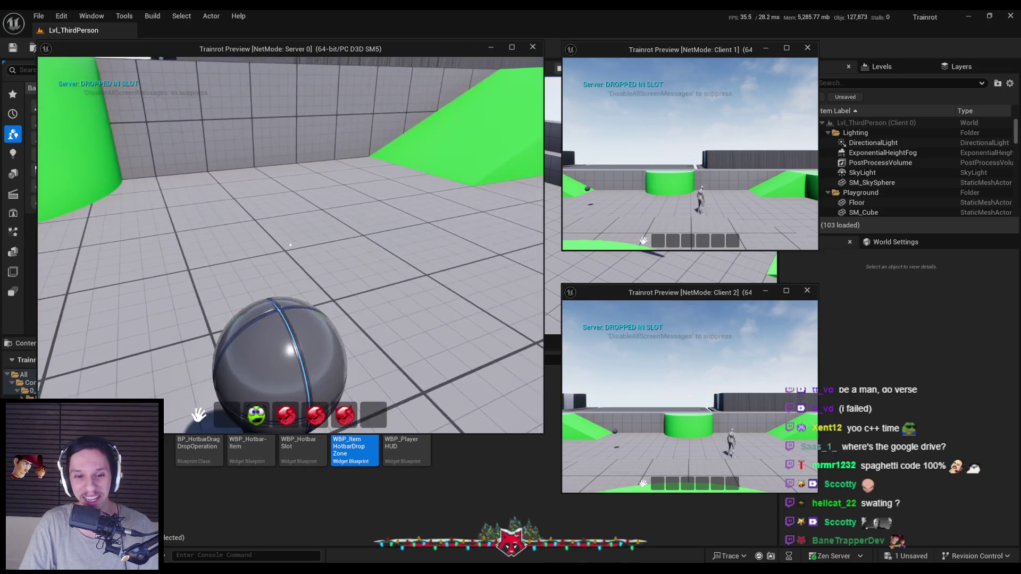
- Drop several items into the level, walk toward the spheres, and end the session
left_click(291, 245)
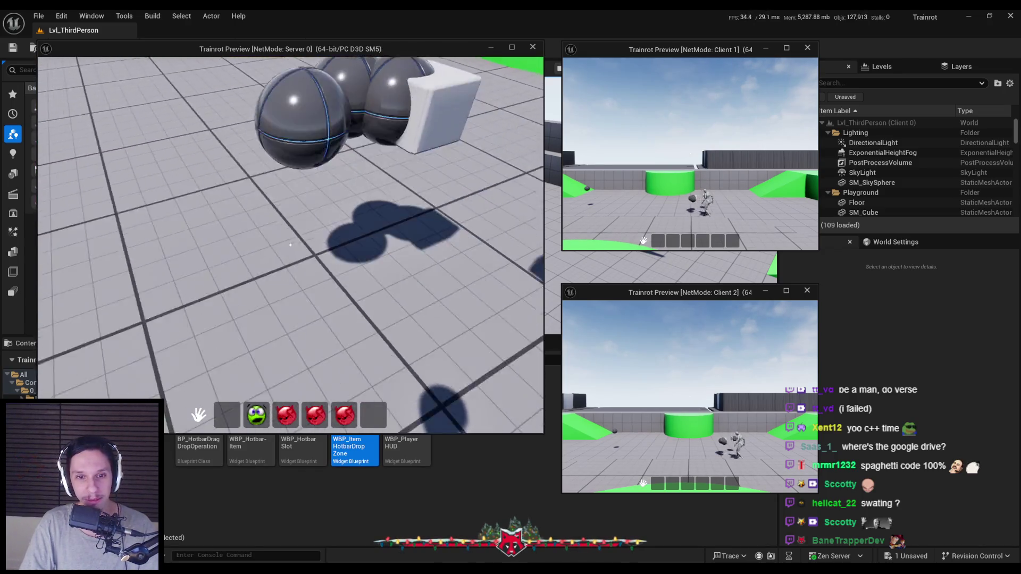
left_click(290, 245)
left_click(291, 245)
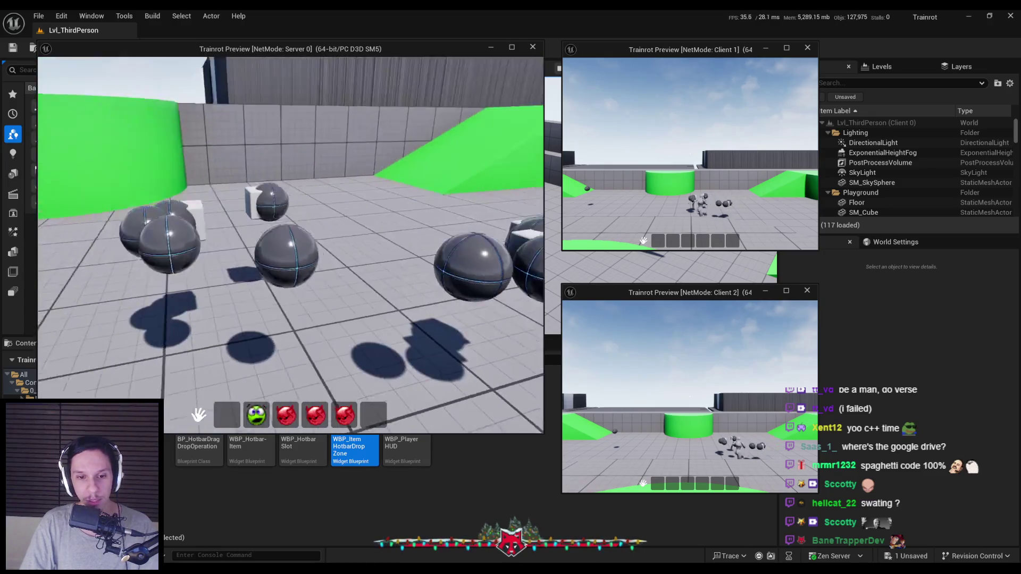
key("w")
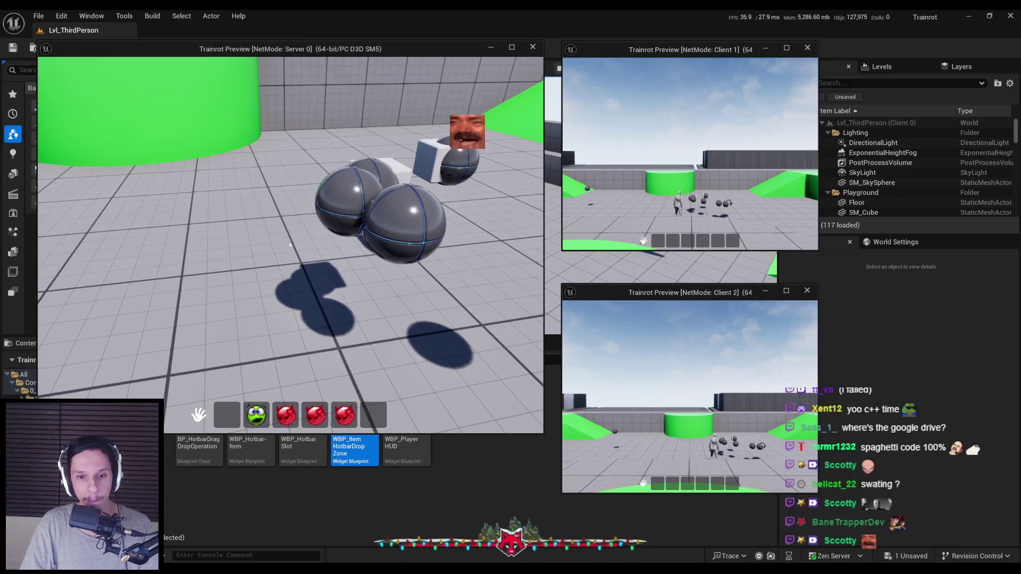
key("Escape")
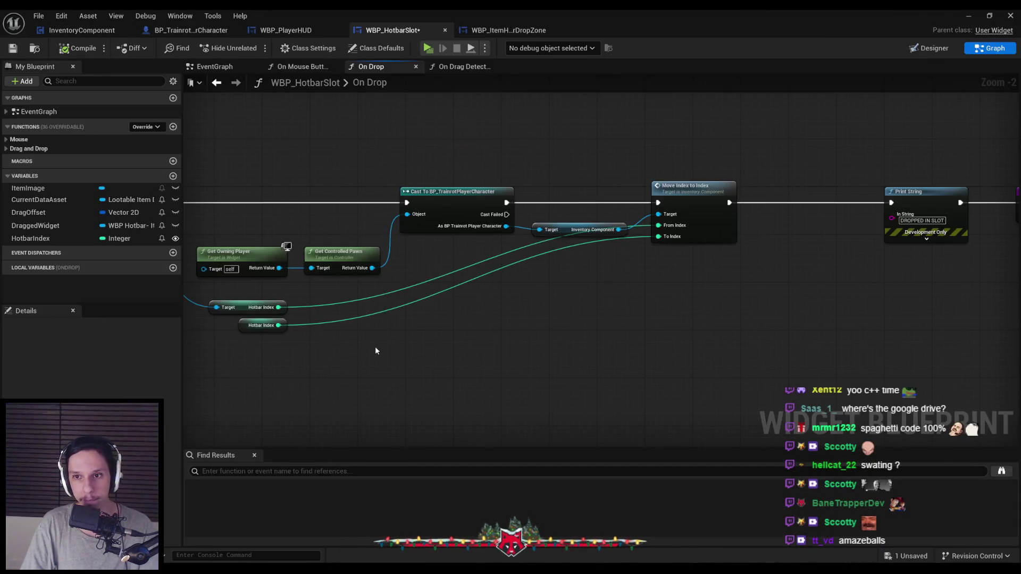
- In Move Index to Index, break the link into the second Set Array Elem's Item
scroll(565, 303, "down", 1)
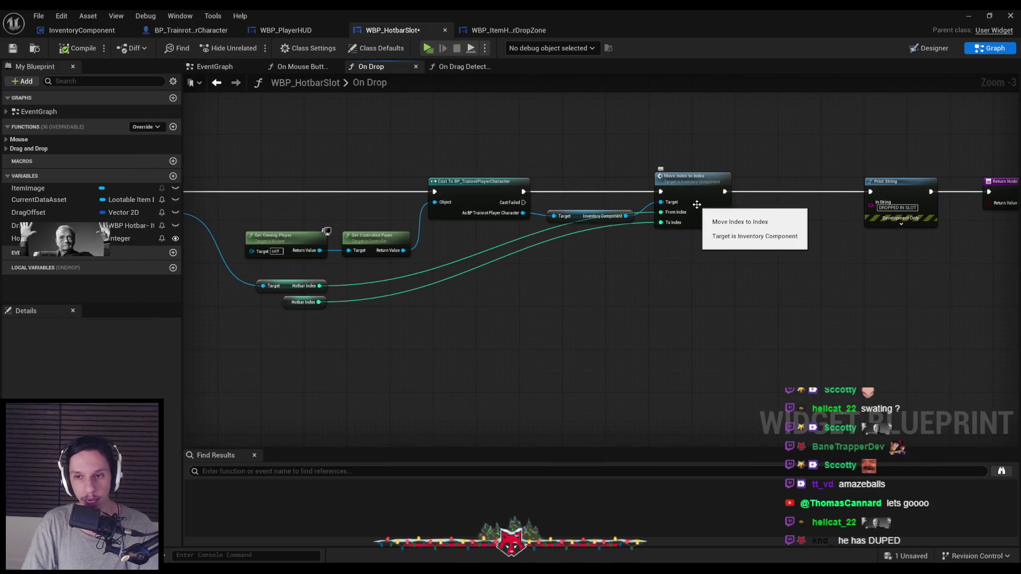
double_click(691, 196)
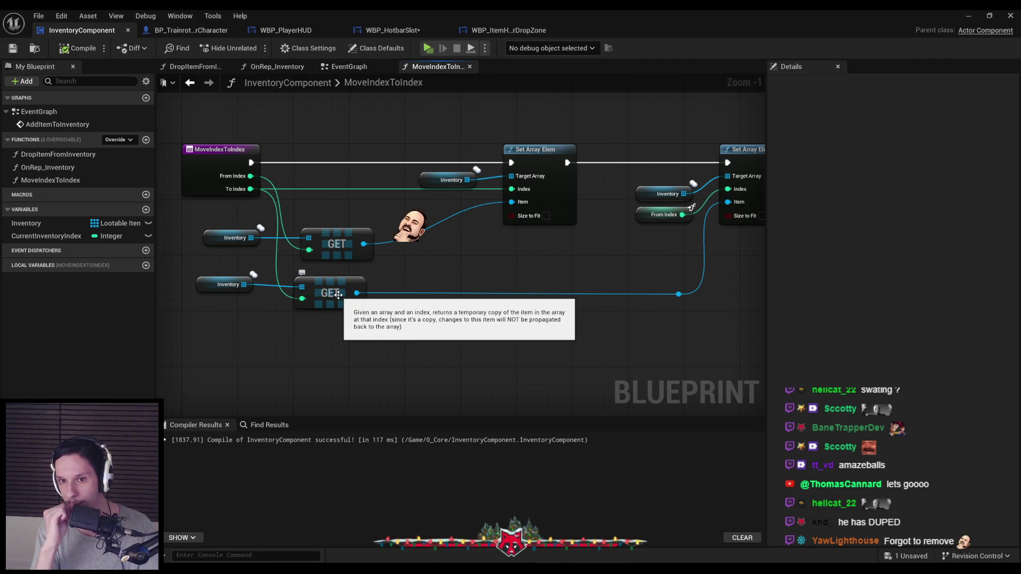
left_click(728, 202, "alt")
- Retest in multiplayer by moving the red item from slot 1 to slot 3, then stop
left_click(967, 17)
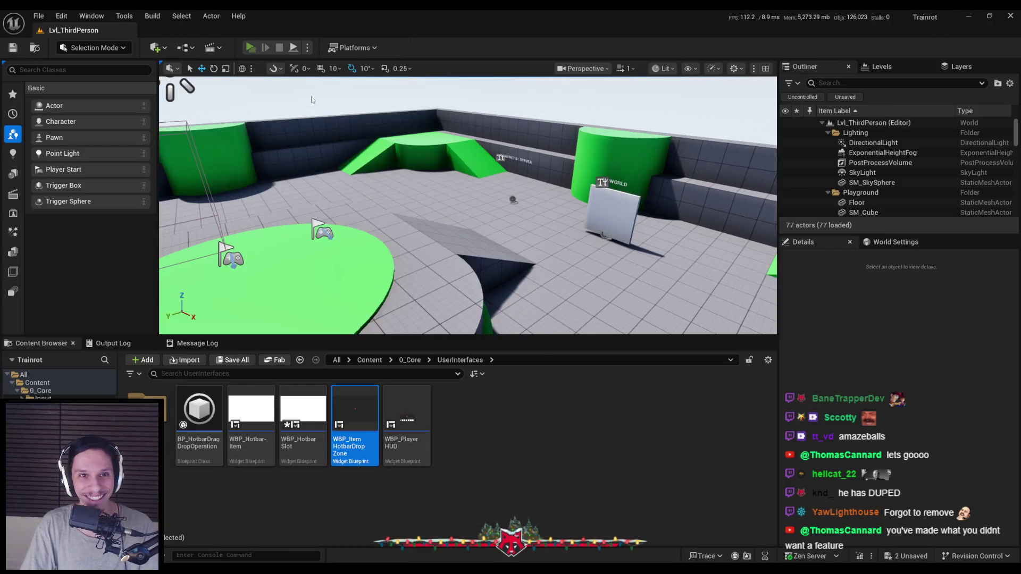
left_click(250, 47)
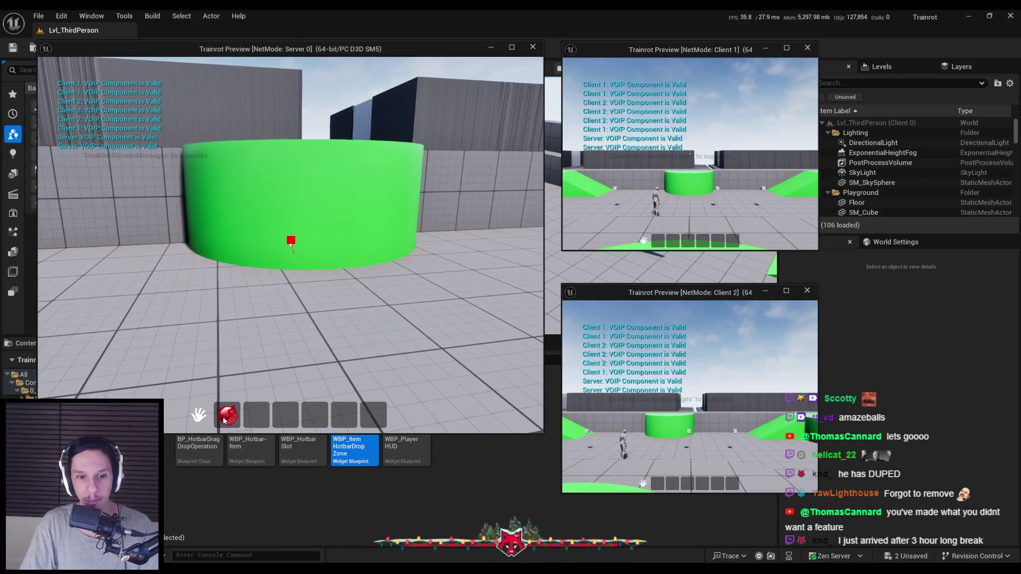
mouse_move(224, 420)
left_mouse_down()
mouse_move(298, 417)
mouse_move(285, 415)
left_mouse_up()
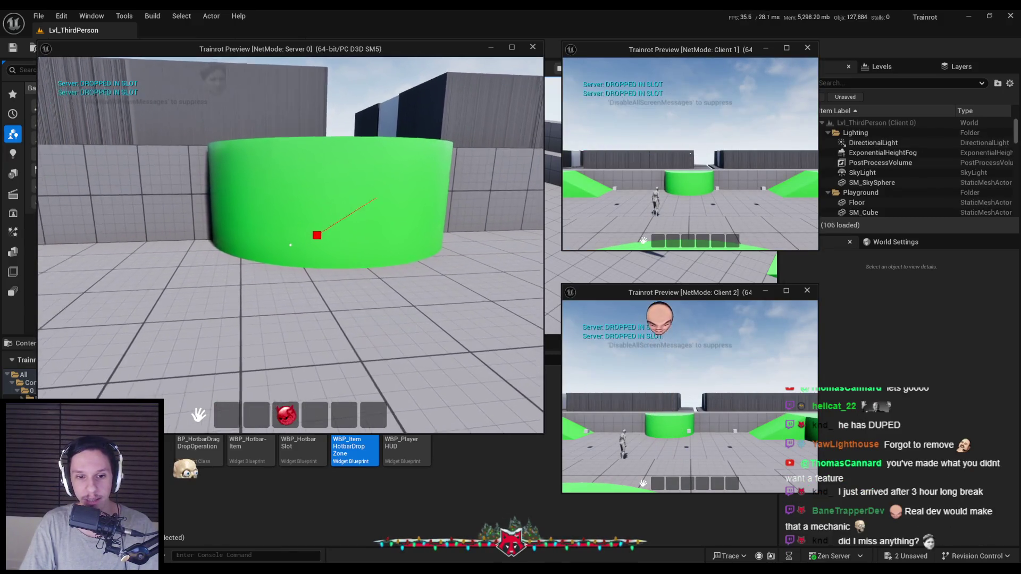
key("Escape")
left_click(369, 529)
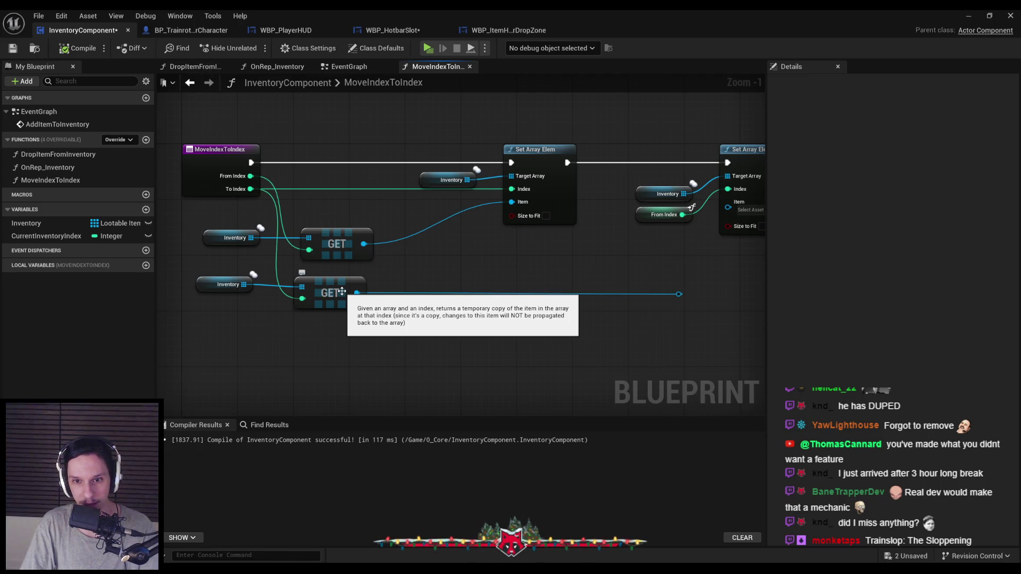
- Add an Is Valid check on the second GET result driving a Select, with the GET item as True
mouse_move(356, 292)
left_mouse_down()
mouse_move(532, 291)
mouse_move(601, 275)
left_mouse_up()
type("isvalid")
key("Return")
type("select")
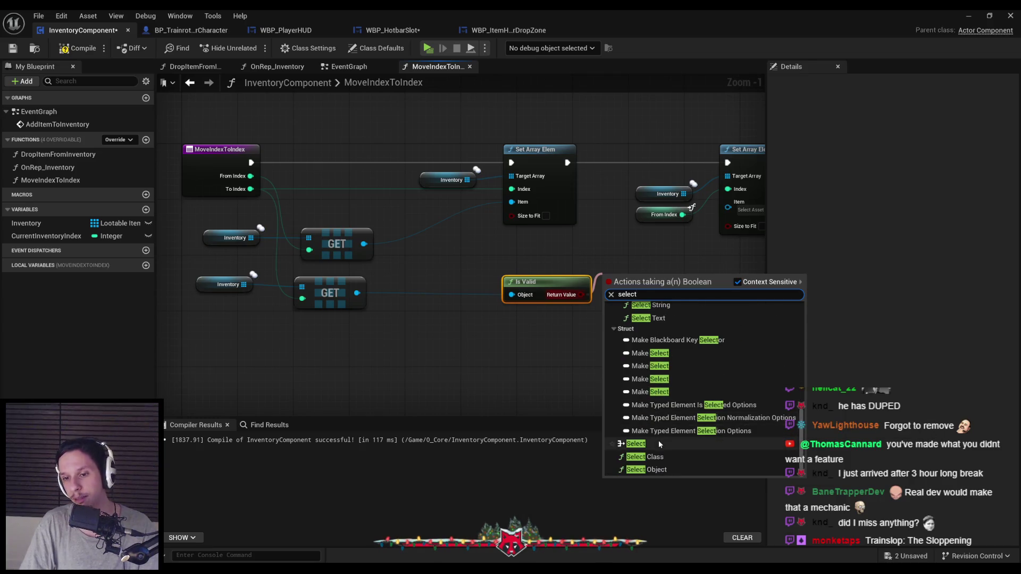
left_click(658, 443)
left_click_drag(657, 312, 728, 201)
left_click_drag(630, 279, 357, 292)
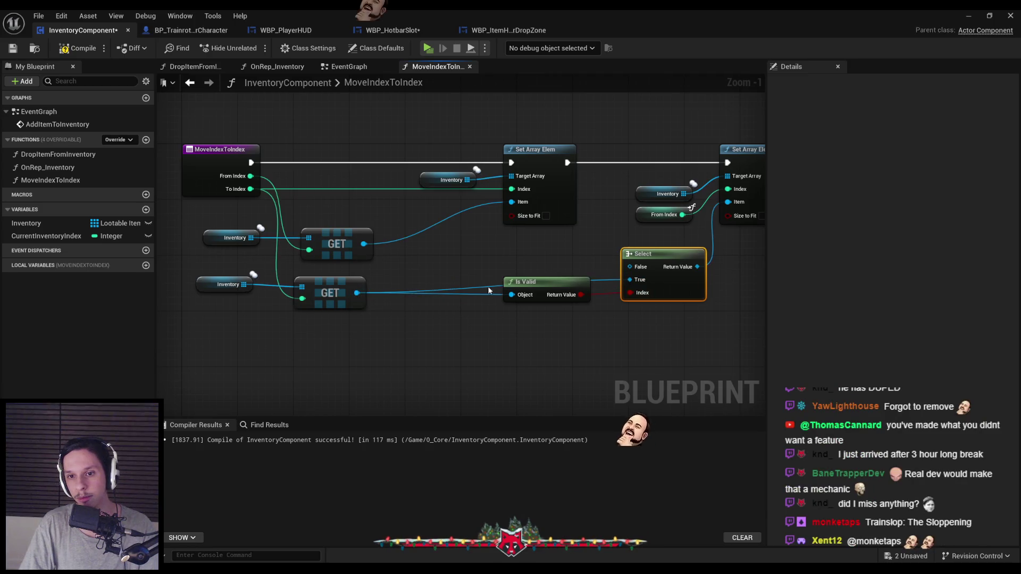
left_click(602, 280)
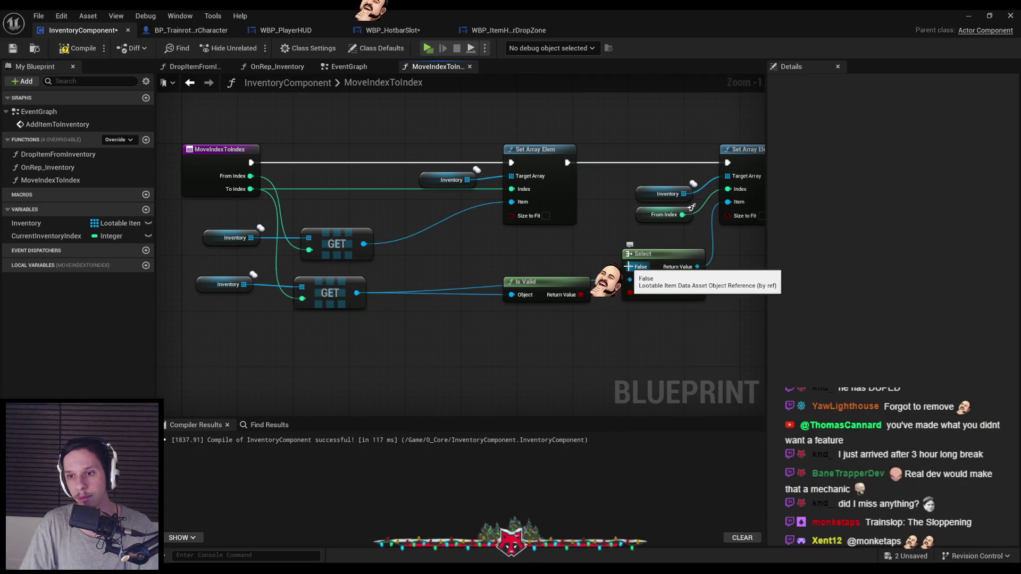
- Browse options for Select's False input without adding any, then launch a server-and-two-client test
left_click_drag(630, 266, 570, 263)
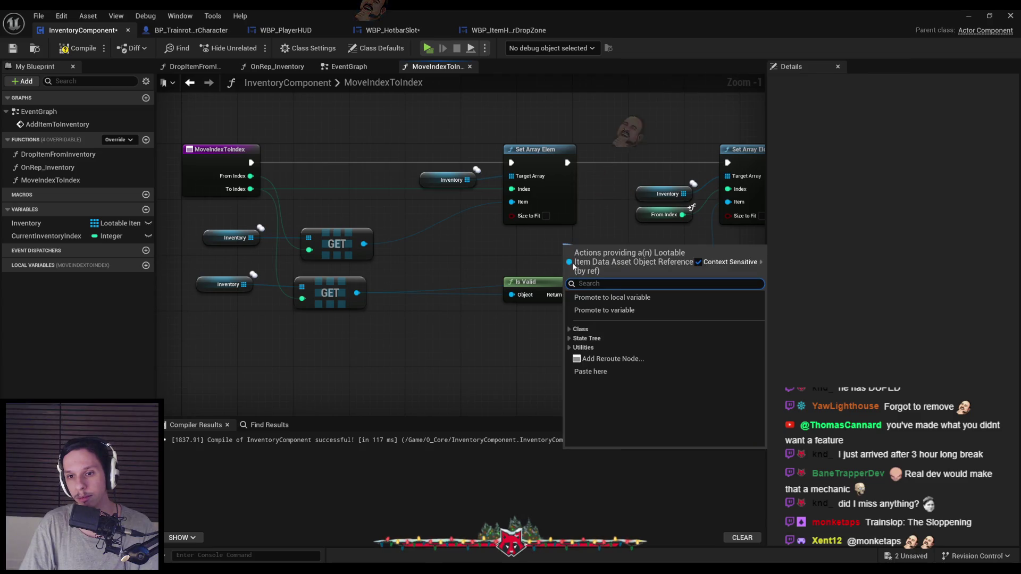
left_click(569, 330)
left_click(569, 330)
left_click(568, 349)
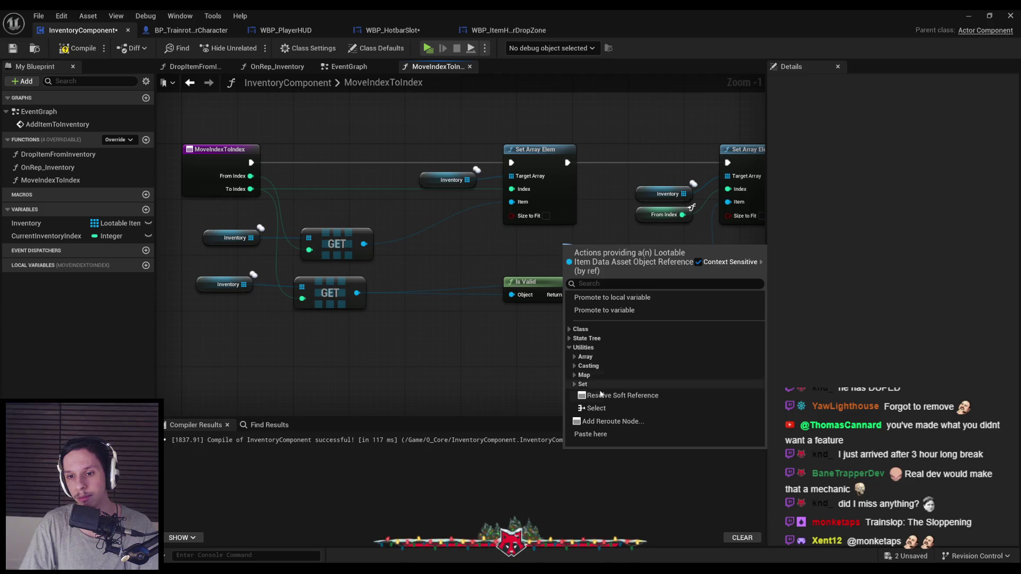
left_click(474, 366)
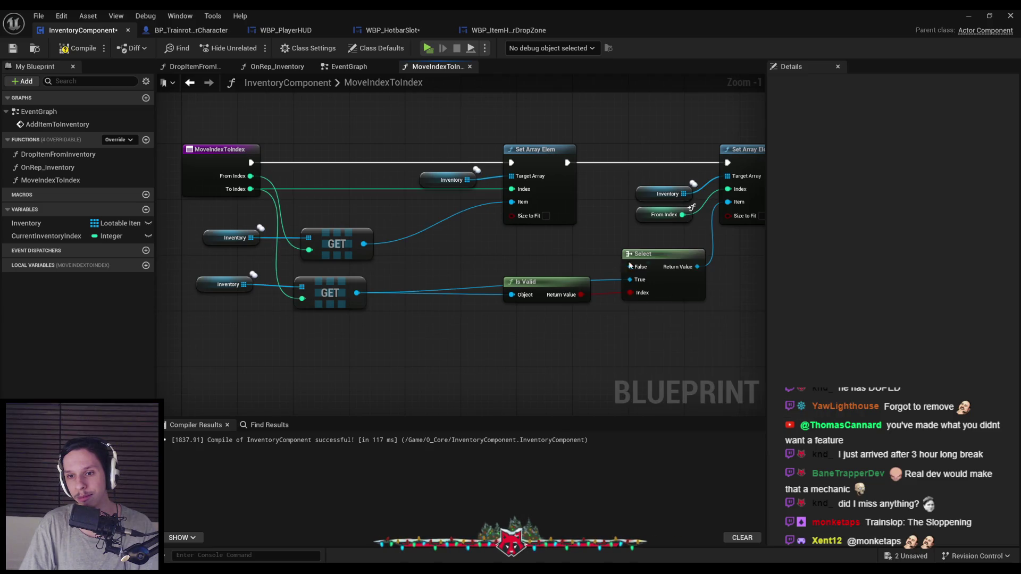
left_click_drag(629, 267, 601, 256)
left_click(549, 359)
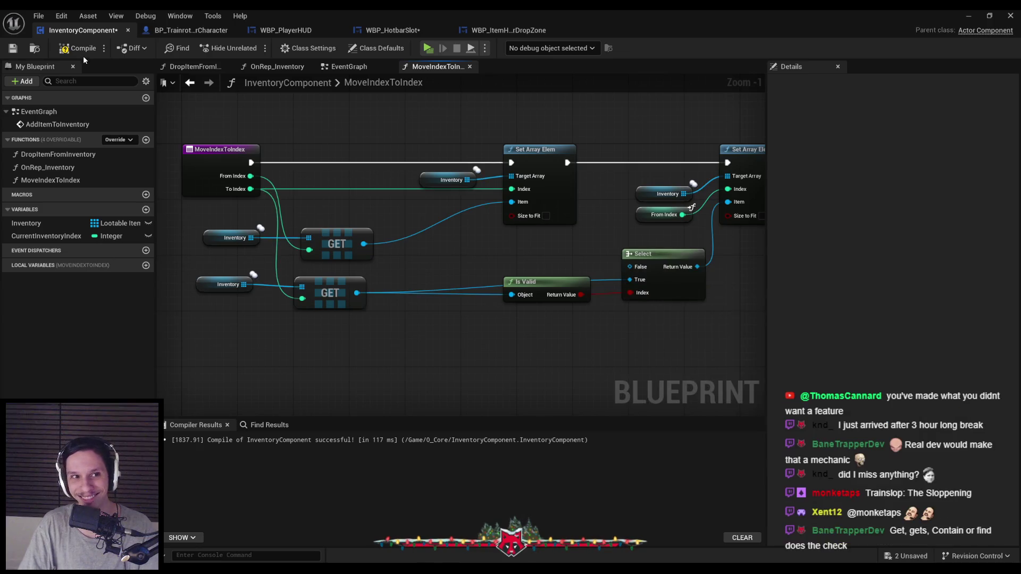
left_click_drag(541, 263, 449, 254)
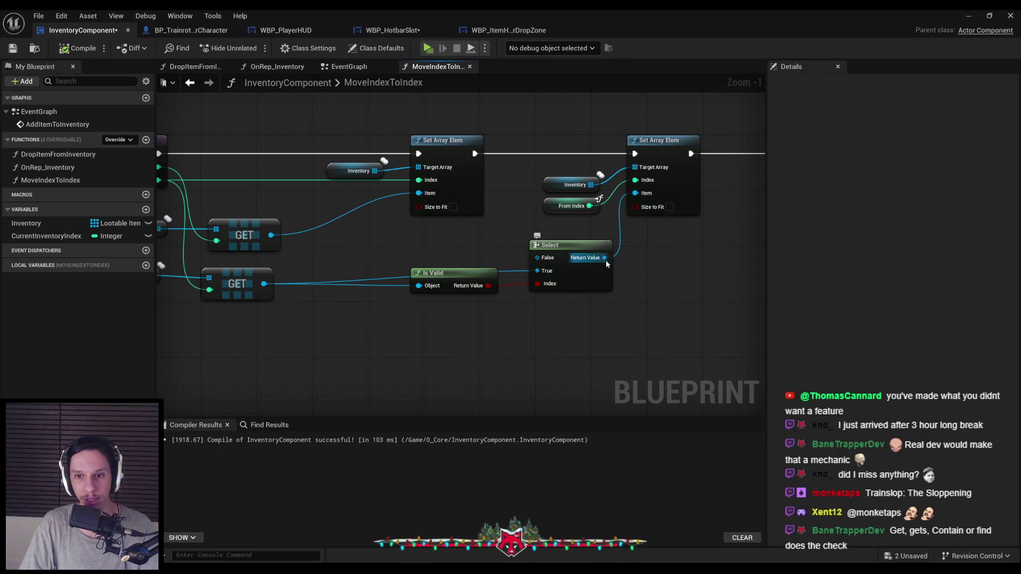
left_click_drag(453, 278, 454, 299)
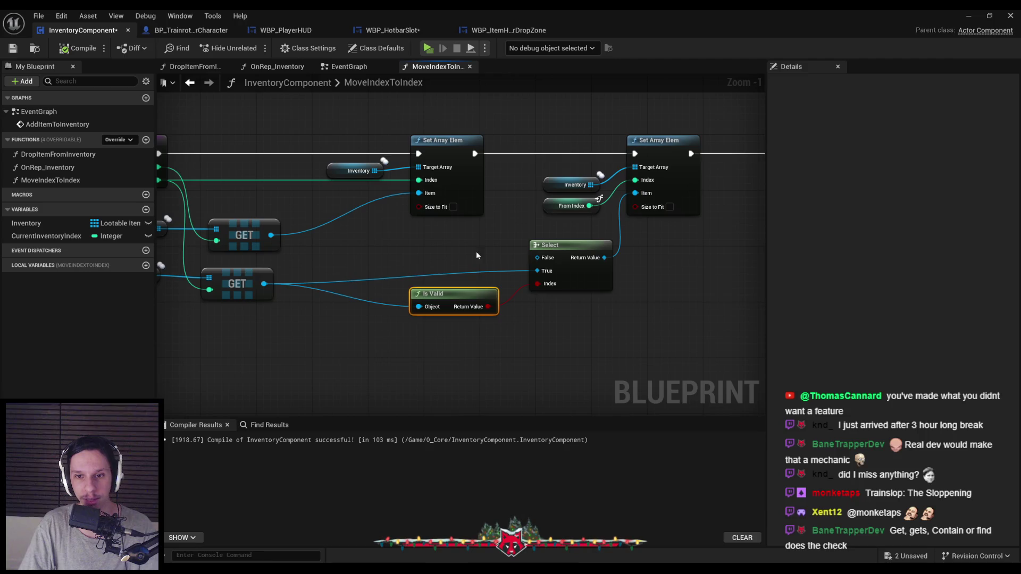
key("alt+p")
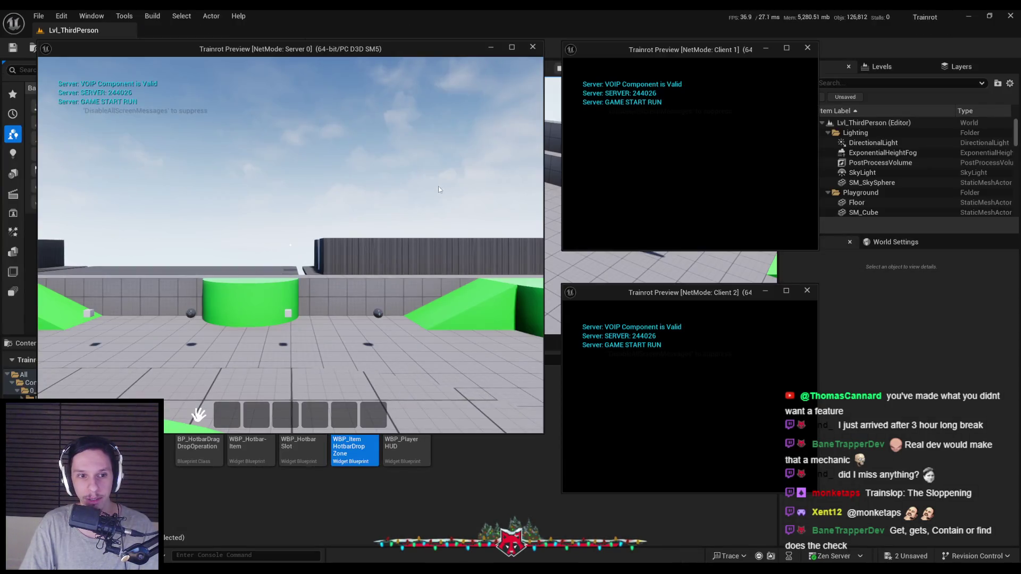
- In the server window, walk to the white cube, pick it into hotbar slot 1, then stop play
left_click(439, 189)
key("w")
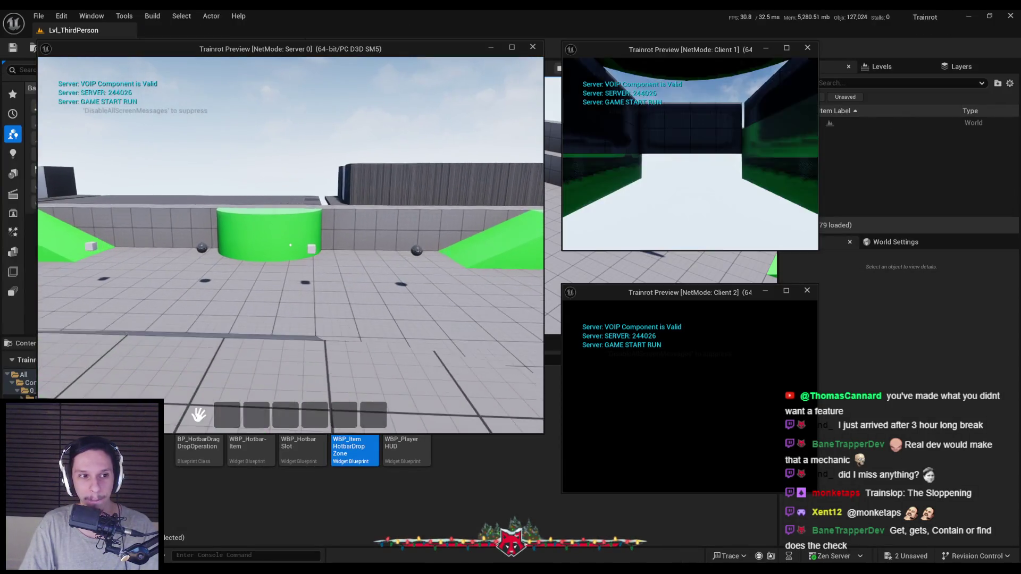
key("e")
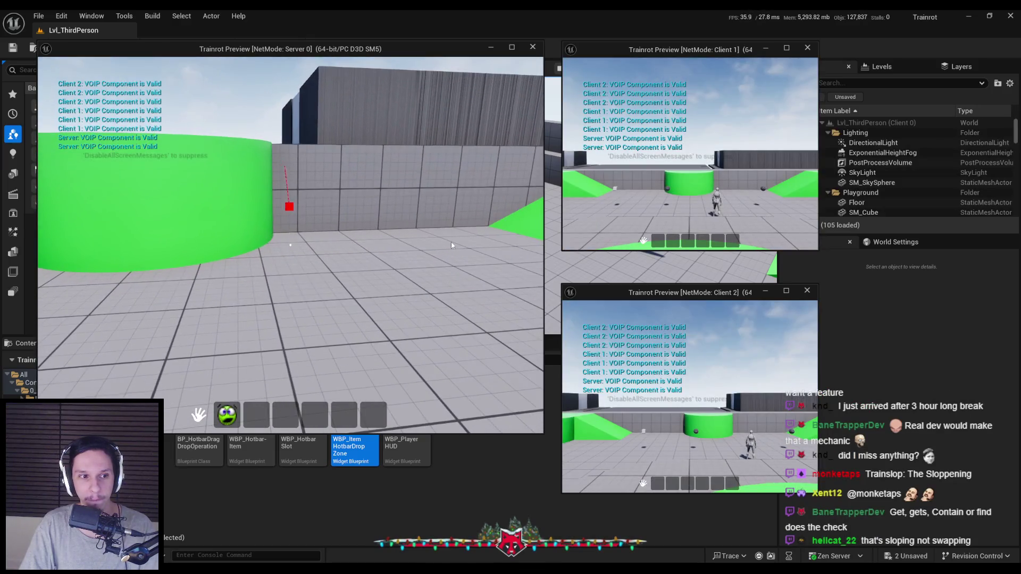
key("Escape")
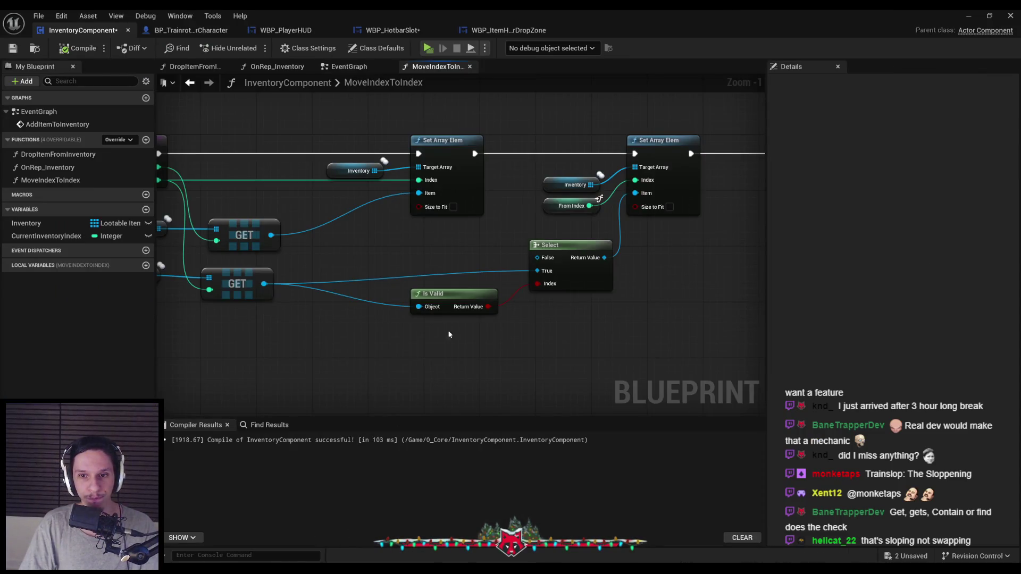
- Pull a connection from the Select node's False input and add a reroute point on that wire
left_click(538, 276)
scroll(531, 334, "down", 1)
mouse_move(530, 334)
left_mouse_down()
mouse_move(563, 317)
mouse_move(545, 323)
left_mouse_up()
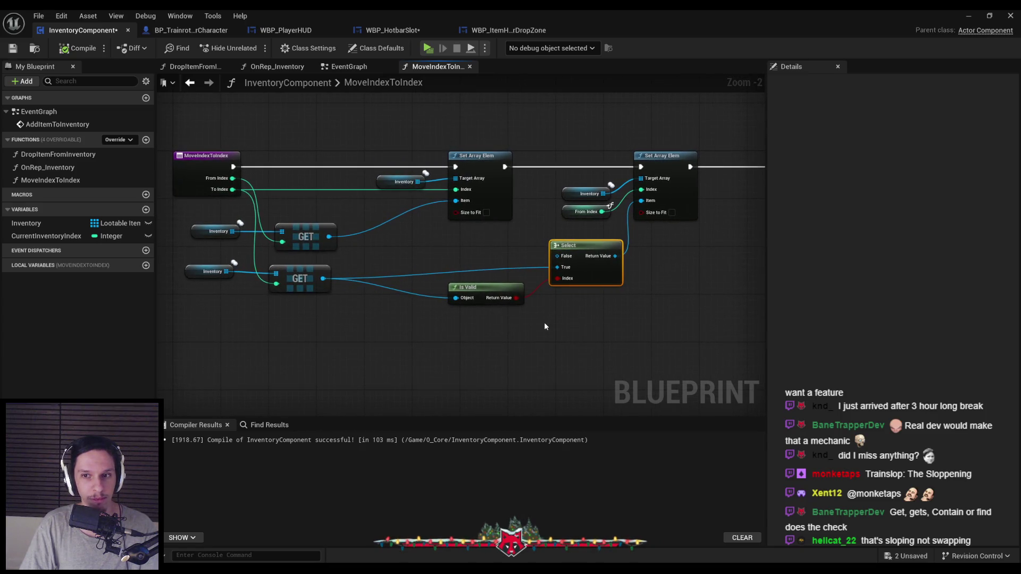
left_click_drag(556, 256, 474, 246)
left_click(483, 336)
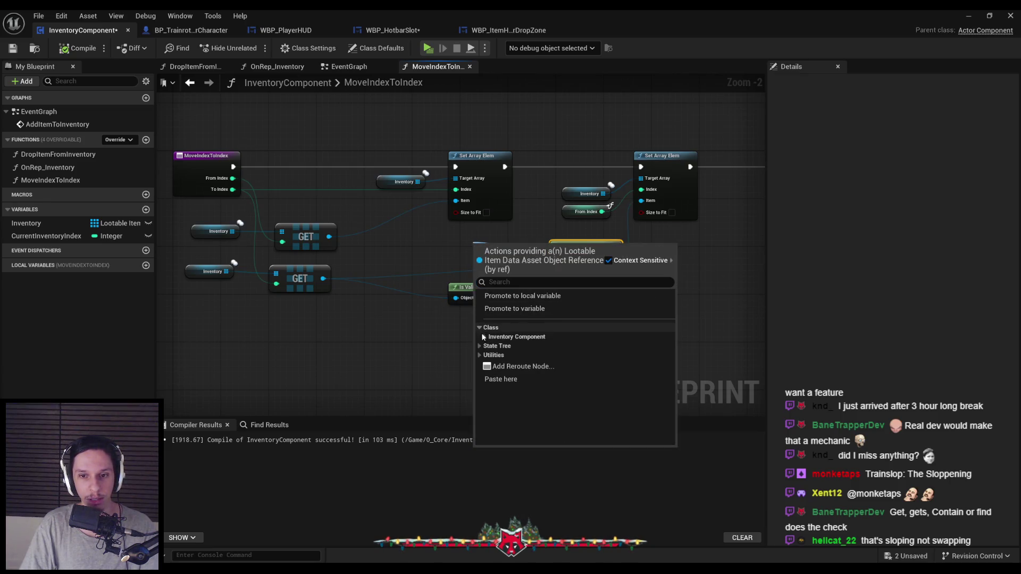
left_click(479, 327)
left_click(479, 345)
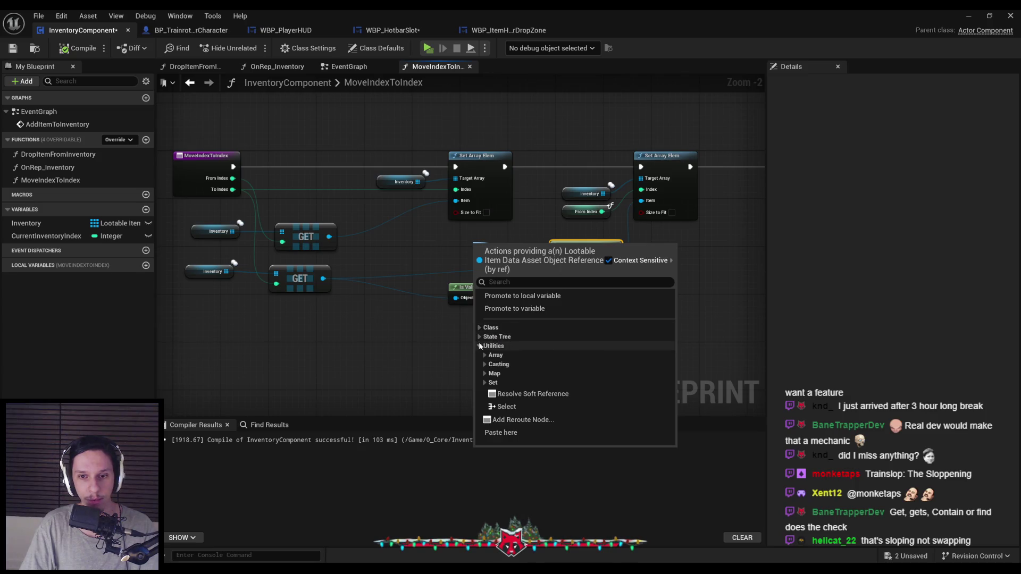
left_click(518, 420)
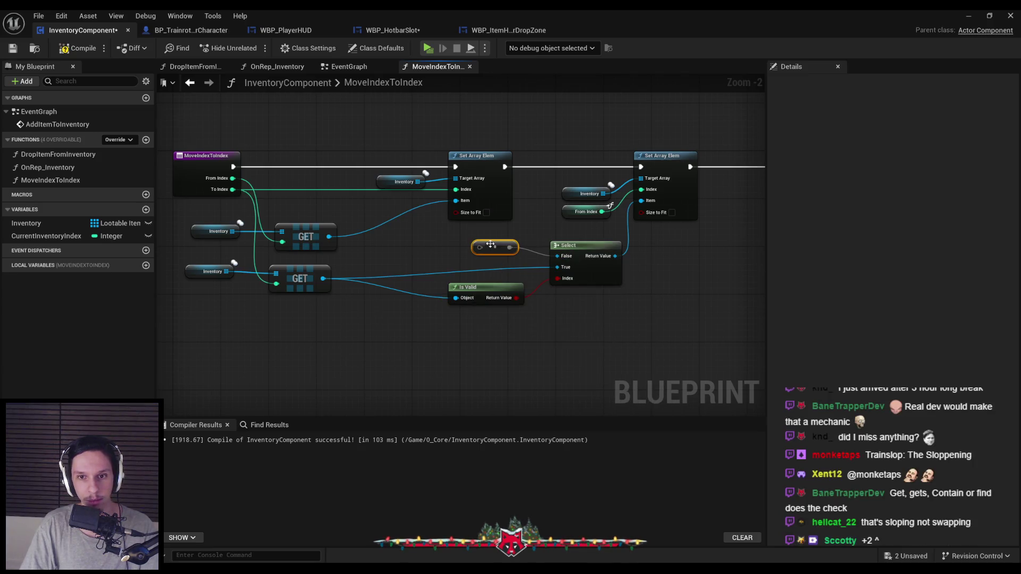
- Delete the Select node, briefly adding and removing a new Select on the Set Array Elem Item
left_click(585, 245)
key("Delete")
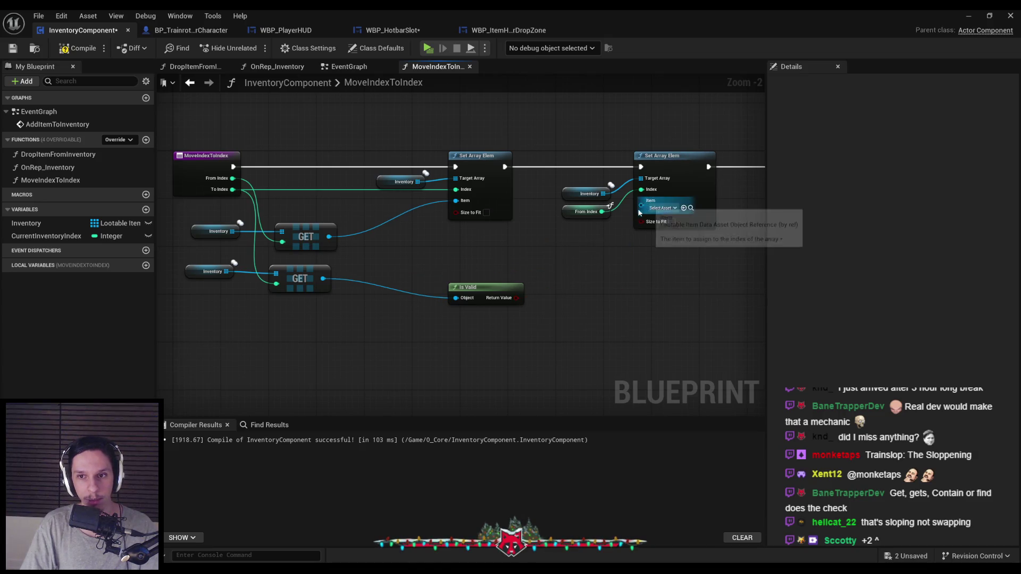
left_click_drag(641, 200, 596, 254)
type("sel")
key("Return")
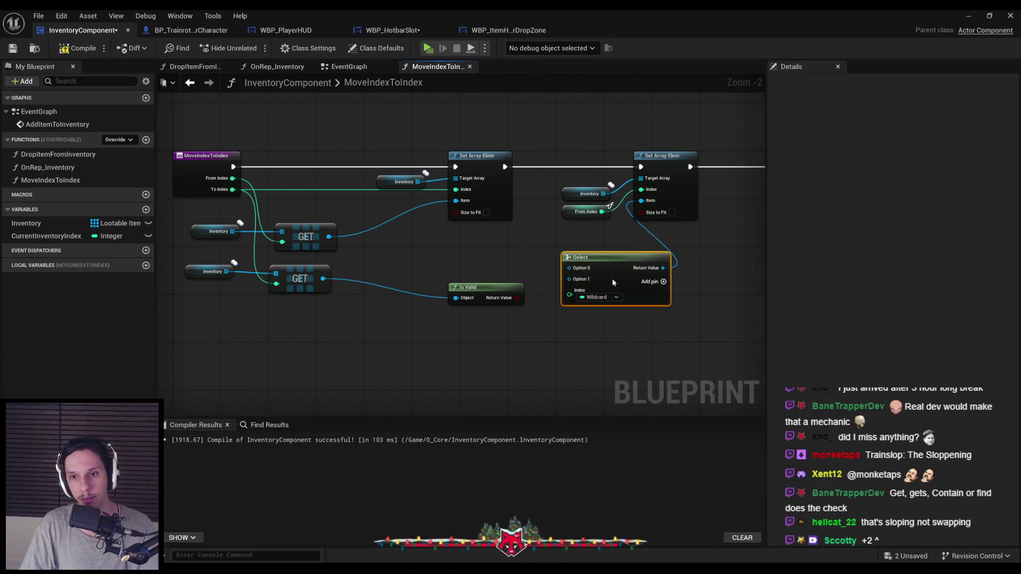
key("Delete")
- Move Is Valid up-left and shift the right Set Array Elem group further right
left_click_drag(489, 290, 477, 272)
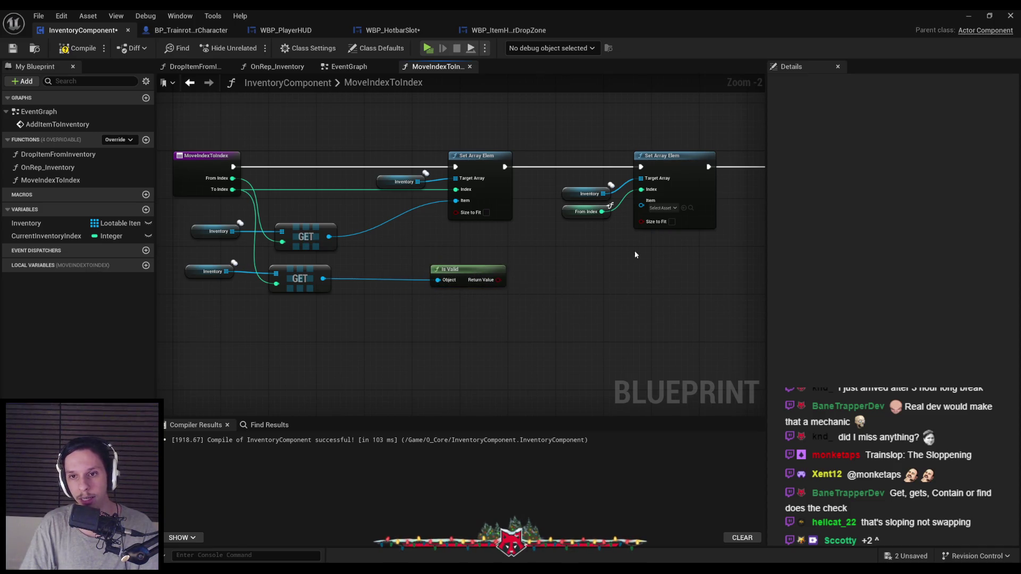
scroll(629, 257, "down", 2)
left_click_drag(415, 190, 520, 266)
left_click_drag(531, 219, 616, 222)
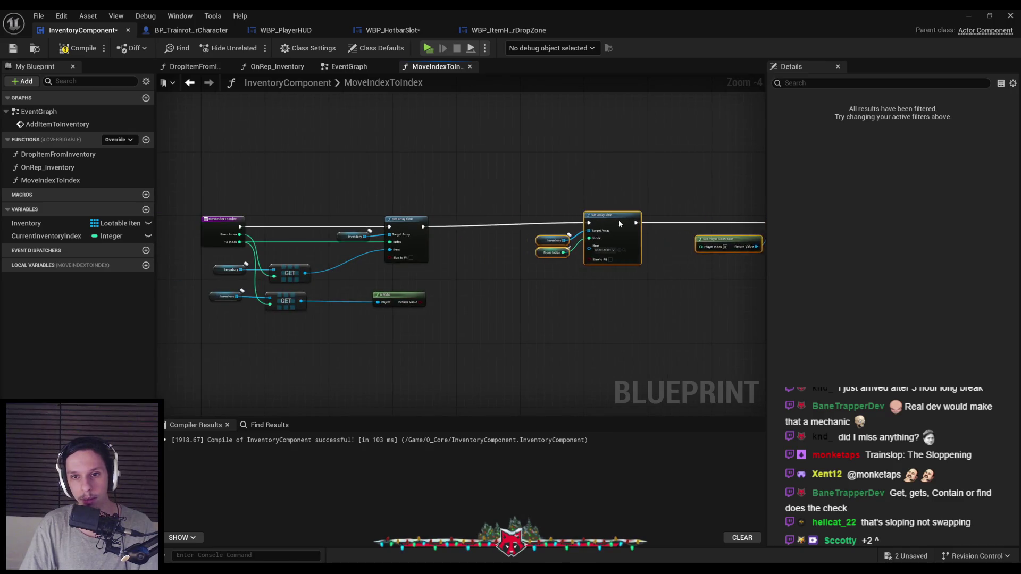
scroll(423, 301, "up", 3)
- Add a Branch on Is Valid after the first Set Array Elem, routing False to the right Set Array Elem
left_click_drag(426, 299, 510, 229)
type("branc")
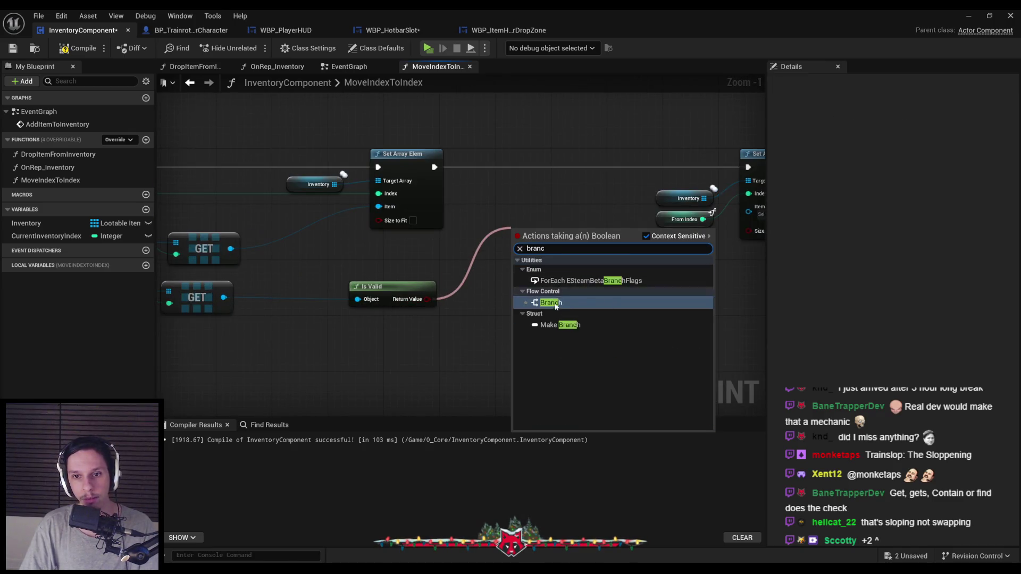
left_click(556, 306)
left_click_drag(524, 185, 516, 154)
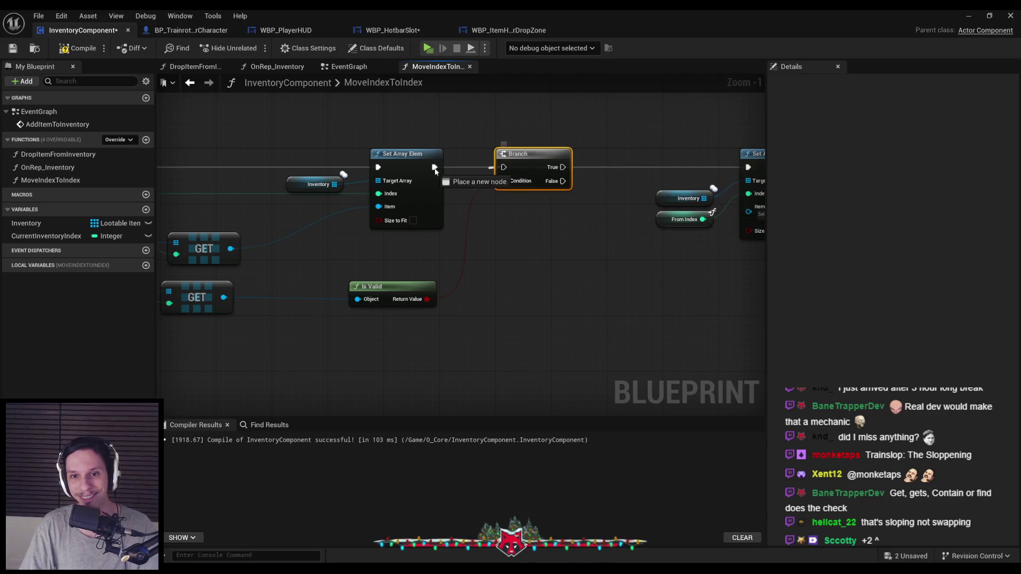
left_click_drag(432, 170, 434, 168)
scroll(433, 168, "down", 1)
mouse_move(474, 208)
left_mouse_down()
mouse_move(632, 196)
mouse_move(454, 202)
mouse_move(453, 242)
left_mouse_up()
- Duplicate the Set Array Elem group for the True path fed by GET, then start a multiplayer test
scroll(639, 196, "down", 3)
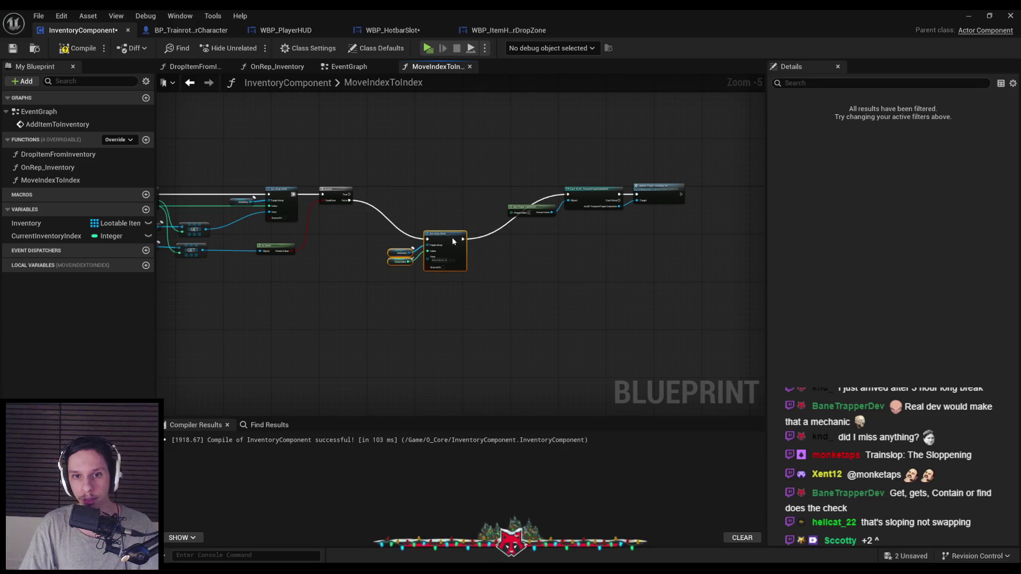
scroll(422, 176, "up", 5)
key("ctrl+c")
key("ctrl+v")
mouse_move(515, 144)
left_mouse_down()
mouse_move(456, 200)
mouse_move(464, 190)
mouse_move(434, 196)
mouse_move(440, 186)
mouse_move(227, 223)
left_mouse_up()
scroll(373, 275, "down", 3)
mouse_move(202, 290)
left_mouse_down()
mouse_move(448, 216)
mouse_move(604, 184)
left_mouse_up()
mouse_move(648, 159)
left_mouse_down()
mouse_move(448, 171)
mouse_move(657, 213)
mouse_move(657, 198)
left_mouse_up()
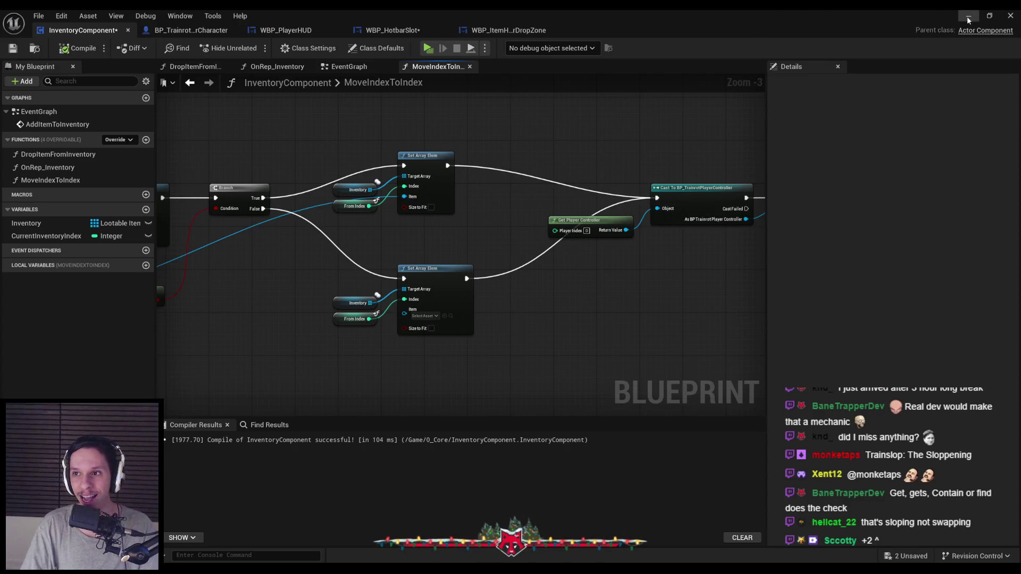
key("alt+Tab")
key("alt+p")
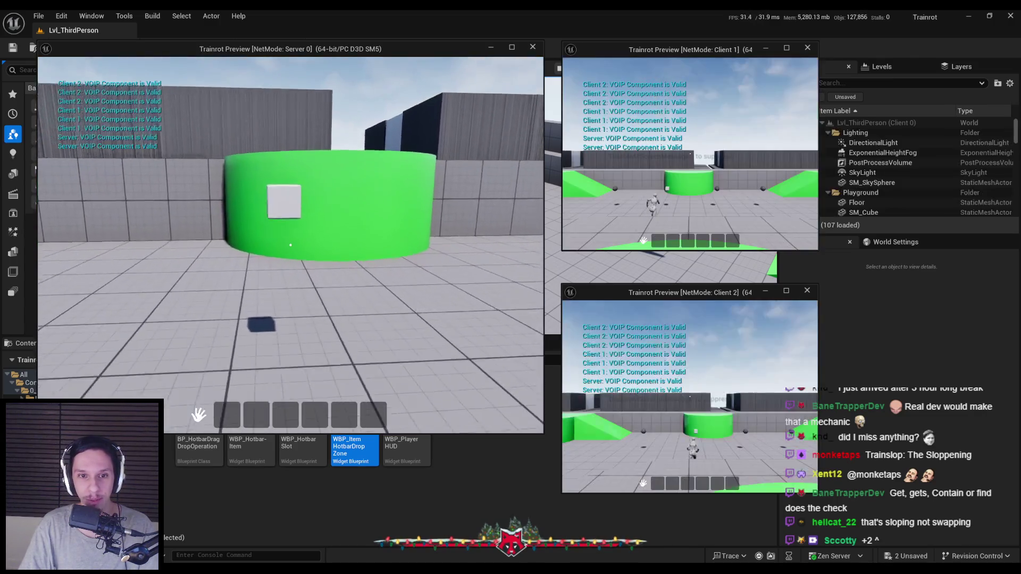
- Drag the green hotbar item from slot 1 to slot 3, then stop and return to the Blueprint
mouse_move(227, 415)
left_mouse_down()
mouse_move(290, 358)
mouse_move(286, 415)
left_mouse_up()
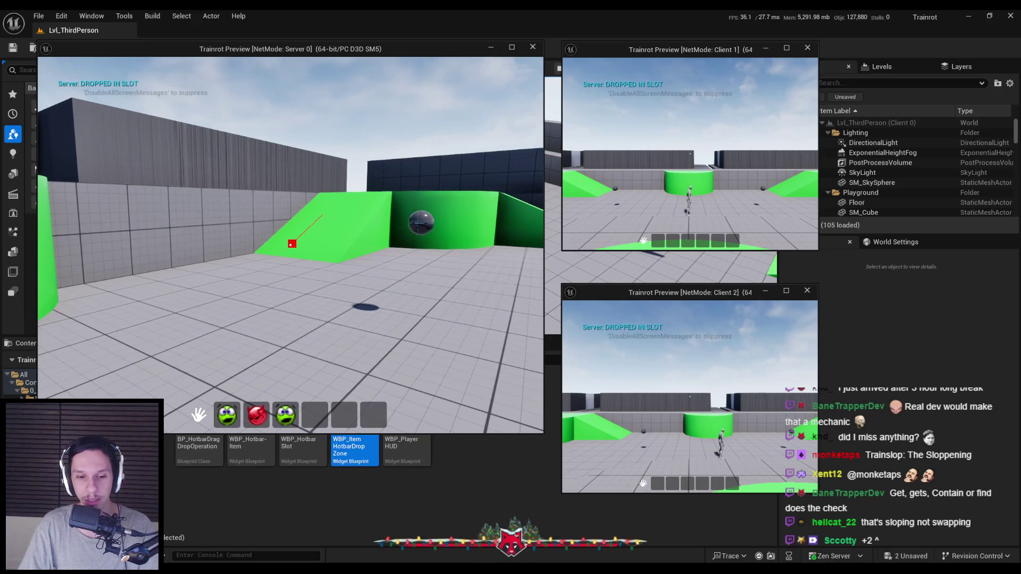
key("Escape")
mouse_move(350, 544)
left_click(380, 513)
- Undo the last pin link and detach the GET wire from the upper Set Array Elem's Item input
scroll(394, 384, "down", 1)
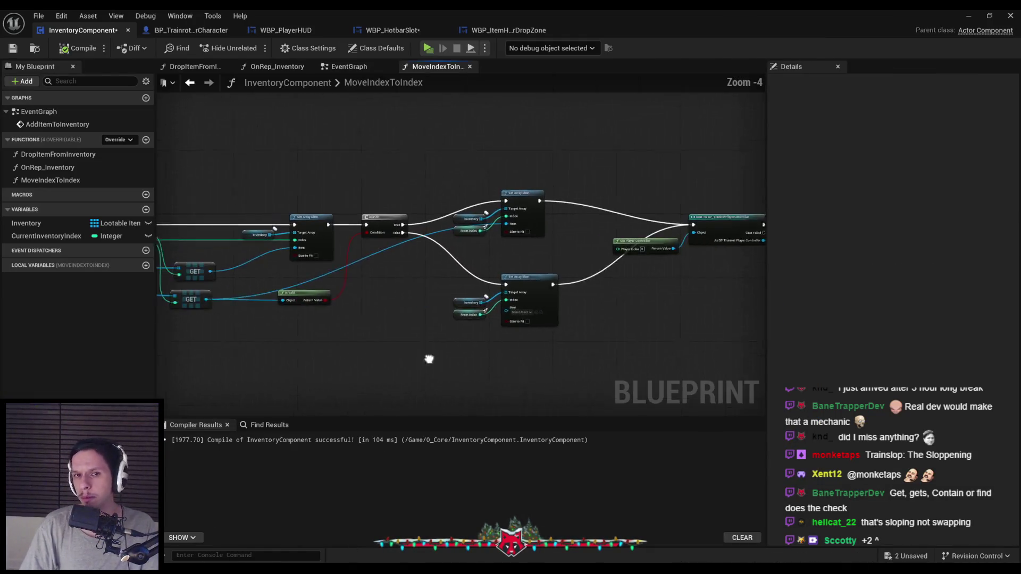
scroll(425, 291, "up", 2)
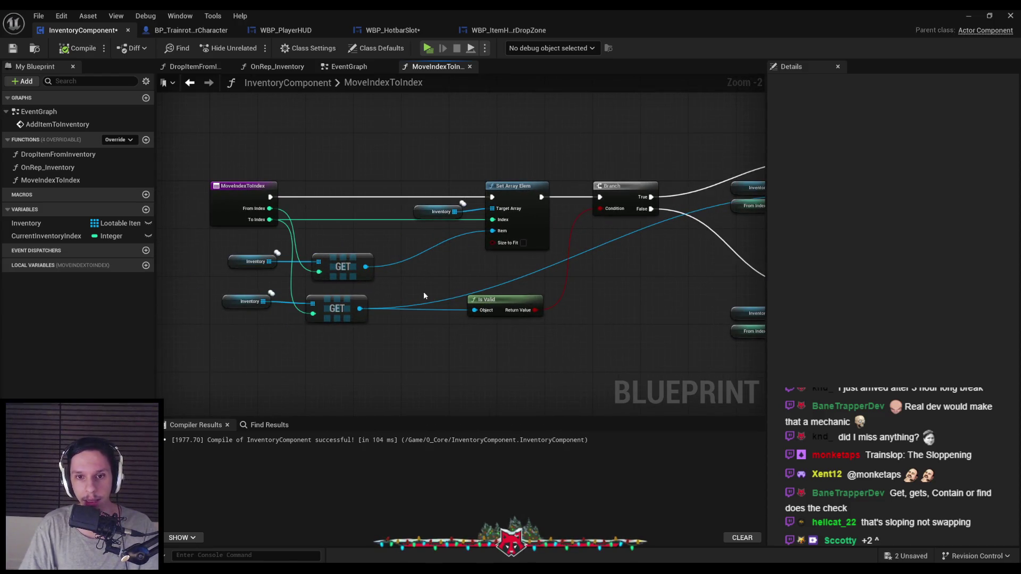
left_click_drag(421, 287, 210, 310)
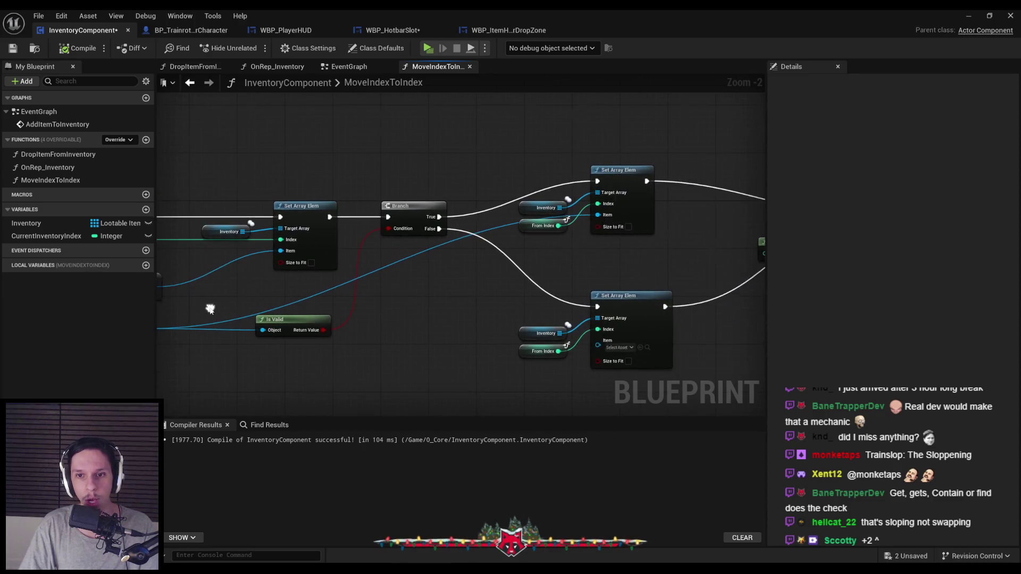
mouse_move(413, 289)
left_mouse_down()
mouse_move(622, 264)
mouse_move(623, 274)
mouse_move(430, 277)
left_mouse_up()
key("ctrl+z")
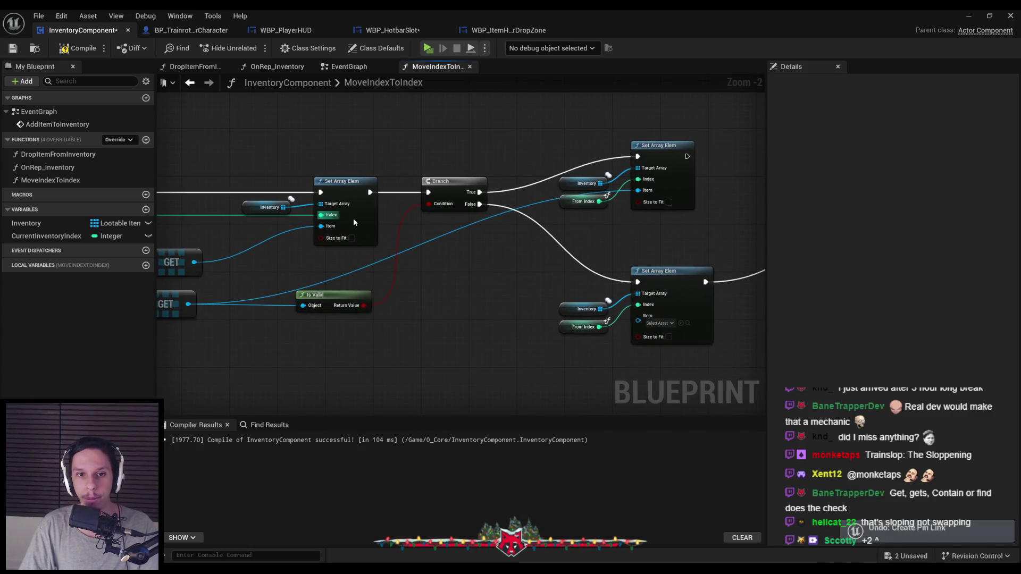
left_click_drag(637, 190, 521, 271)
mouse_move(453, 310)
left_mouse_down()
mouse_move(485, 296)
mouse_move(696, 290)
left_mouse_up()
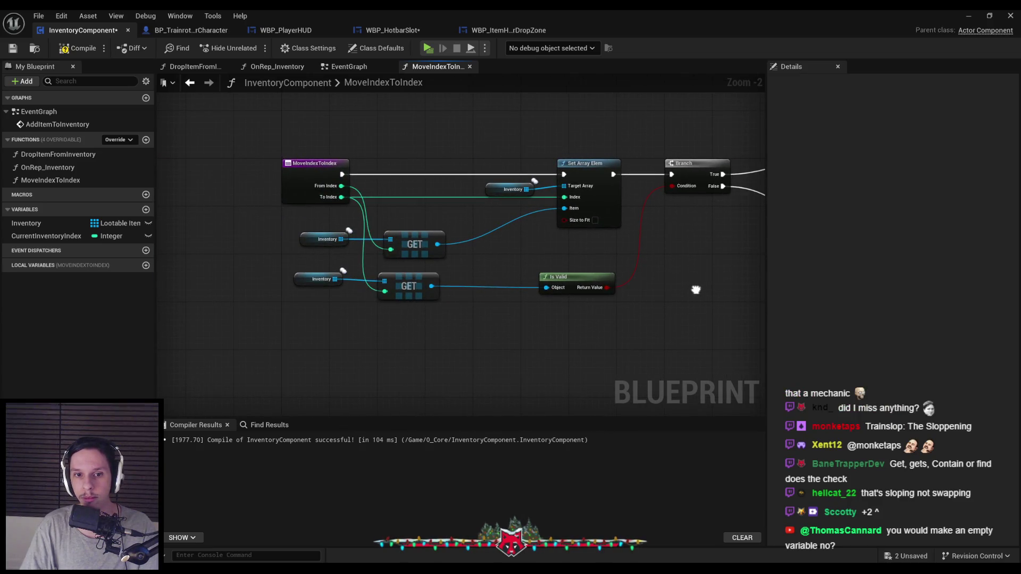
- Delete the Is Valid check and move the entry and GET nodes left for room
left_click_drag(695, 290, 619, 279)
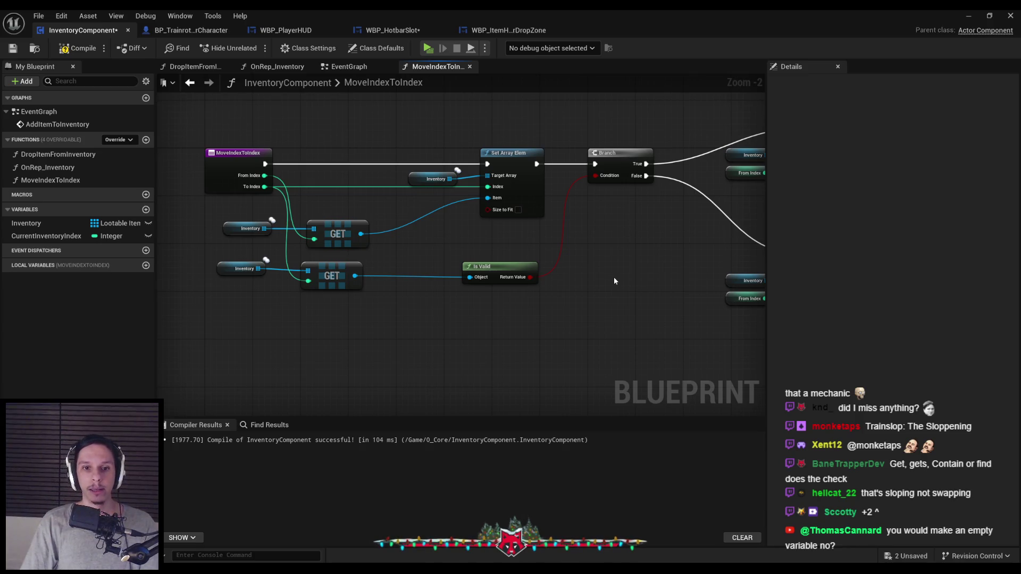
scroll(325, 212, "up", 1)
left_click(512, 281)
key("Delete")
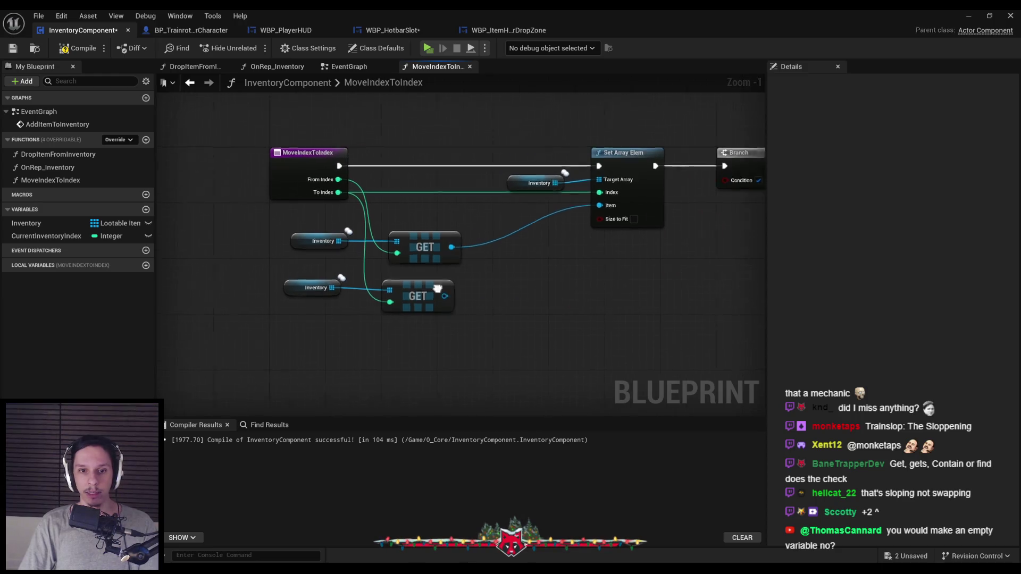
left_click(340, 160)
mouse_move(315, 140)
left_mouse_down()
mouse_move(523, 319)
mouse_move(394, 305)
mouse_move(468, 212)
left_mouse_up()
- Promote the bottom GET result to a local PriorItem and wire its SET into Set Array Elem
left_click(394, 309)
left_click(501, 256)
type("PriorItem")
key("Return")
mouse_move(494, 219)
left_mouse_down()
mouse_move(477, 163)
mouse_move(289, 168)
mouse_move(304, 166)
left_mouse_up()
mouse_move(512, 165)
left_mouse_down()
mouse_move(668, 169)
mouse_move(655, 165)
left_mouse_up()
- Delete the Branch and upper Set Array Elem, chaining the remaining From Index Set Array Elem after the first
scroll(419, 304, "down", 1)
mouse_move(507, 247)
left_mouse_down()
mouse_move(379, 250)
mouse_move(429, 176)
left_mouse_up()
key("Delete")
left_click_drag(638, 136, 473, 226)
key("Delete")
left_click_drag(475, 263, 641, 351)
left_click_drag(585, 272, 543, 182)
left_click_drag(291, 193, 516, 193)
- Add a PriorItem getter for the second Set Array Elem, compile, and launch multiplayer PIE
mouse_move(121, 277)
left_mouse_down()
mouse_move(412, 292)
mouse_move(517, 228)
mouse_move(463, 264)
mouse_move(447, 259)
left_mouse_up()
left_click(481, 269)
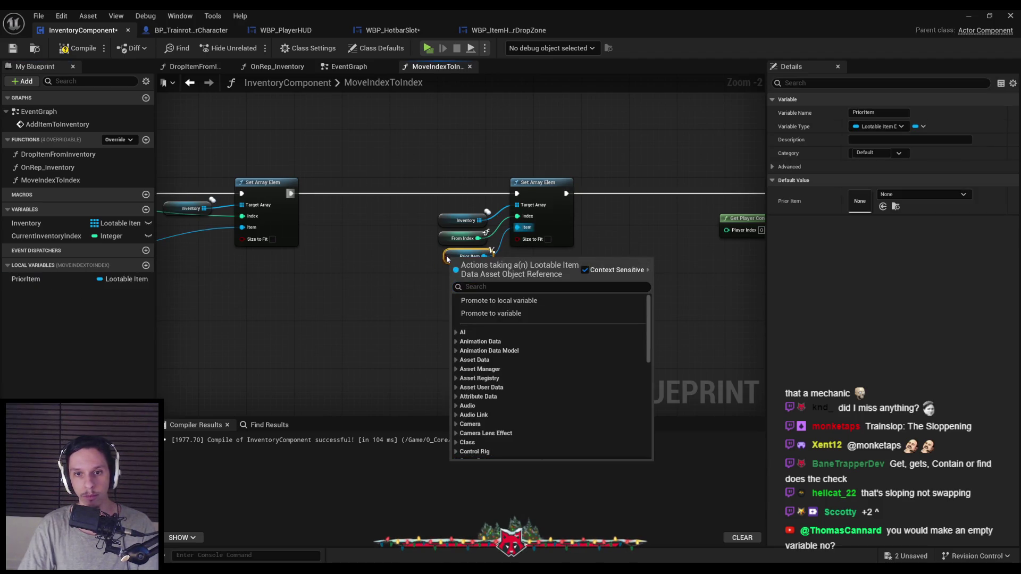
left_click(481, 317)
left_click(80, 48)
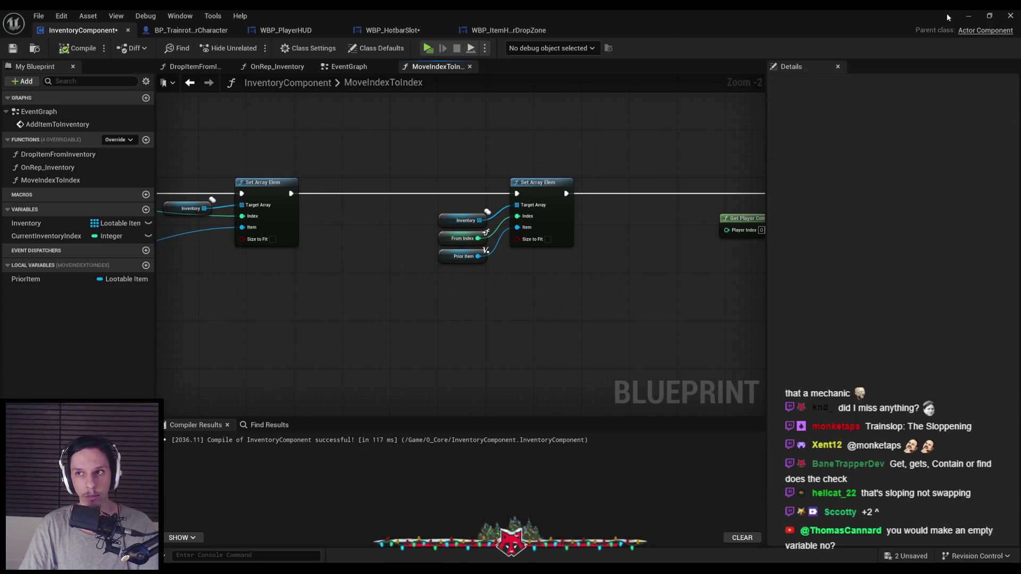
key("alt+p")
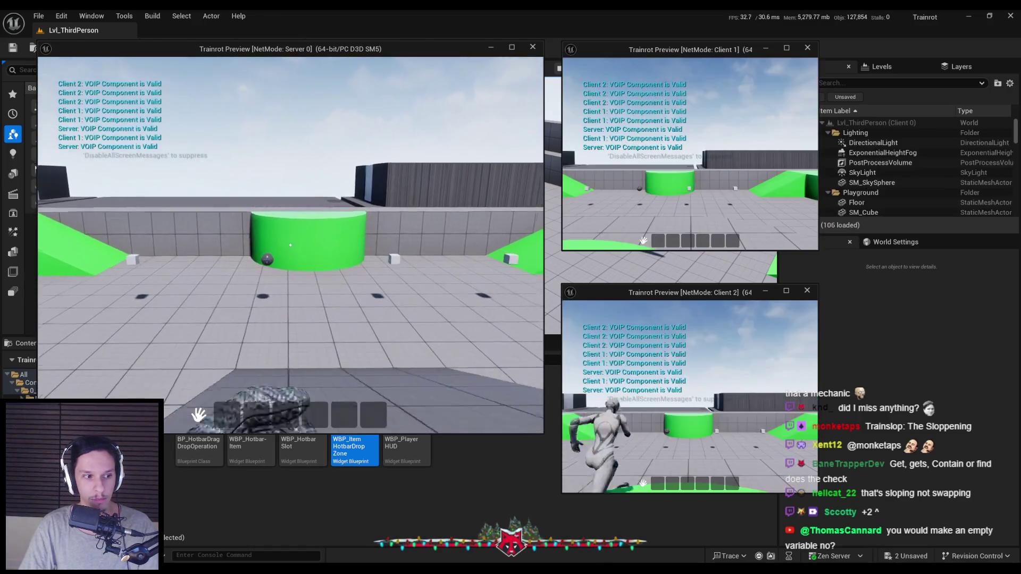
- On the server, collect the sphere and cube and swap the red and green items across hotbar slots
key("w")
mouse_move(228, 414)
left_mouse_down()
mouse_move(290, 358)
mouse_move(257, 414)
left_mouse_up()
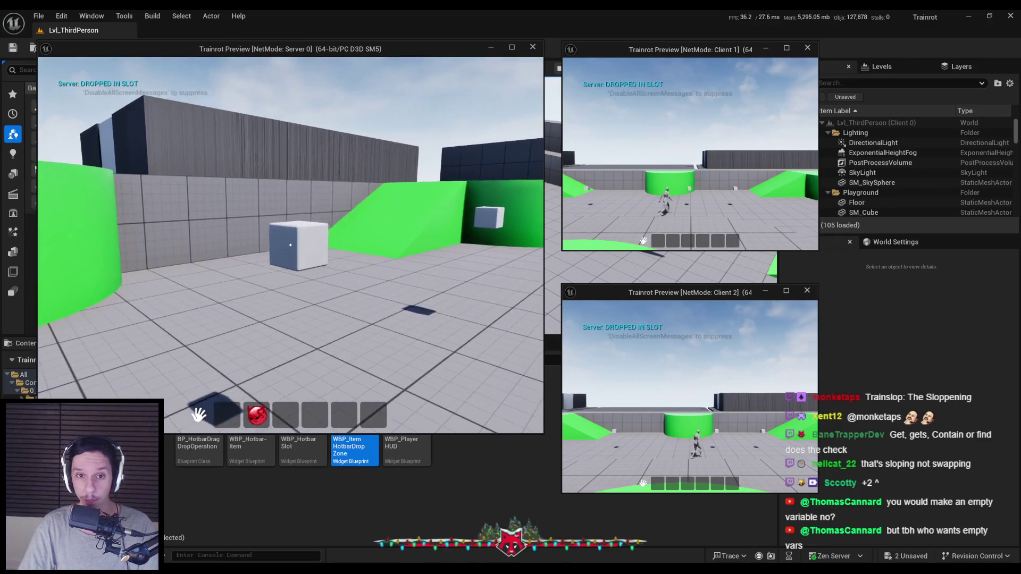
key("e")
left_click_drag(322, 423, 316, 416)
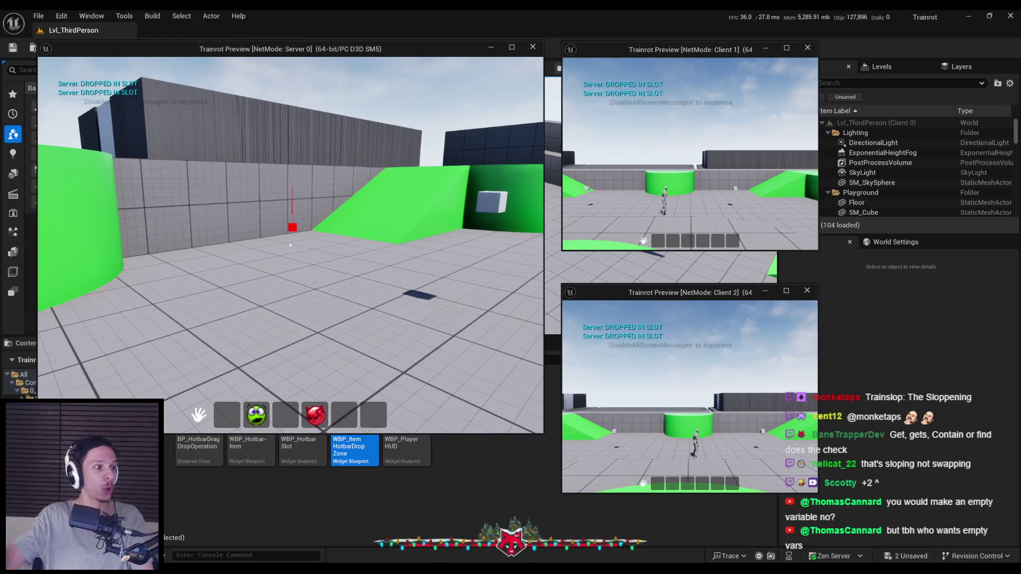
mouse_move(267, 421)
left_click_drag(267, 421, 343, 420)
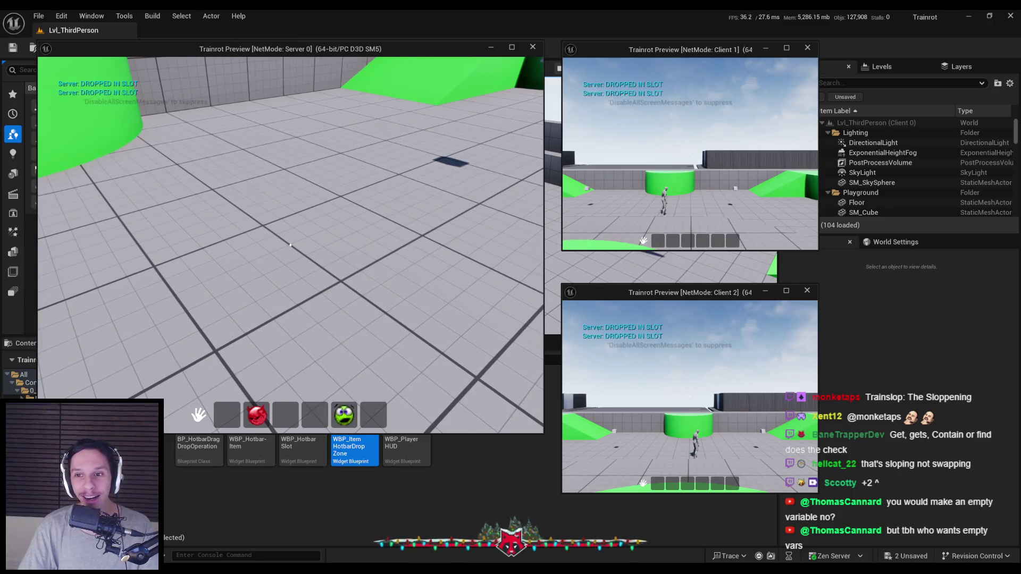
- On Client 1, collect items and move the red item into hotbar slot 5, then stop play
left_click(727, 184)
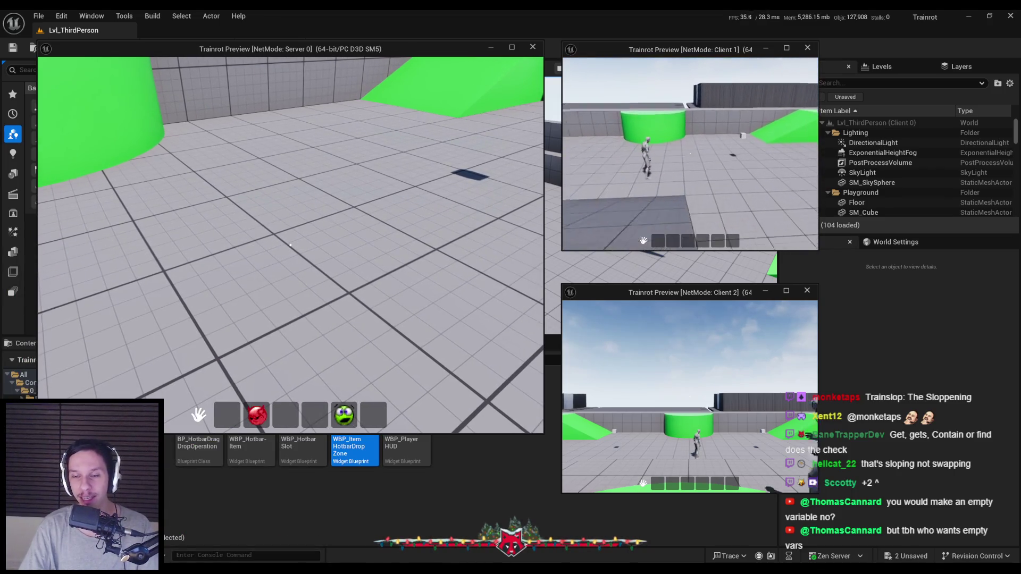
key("w")
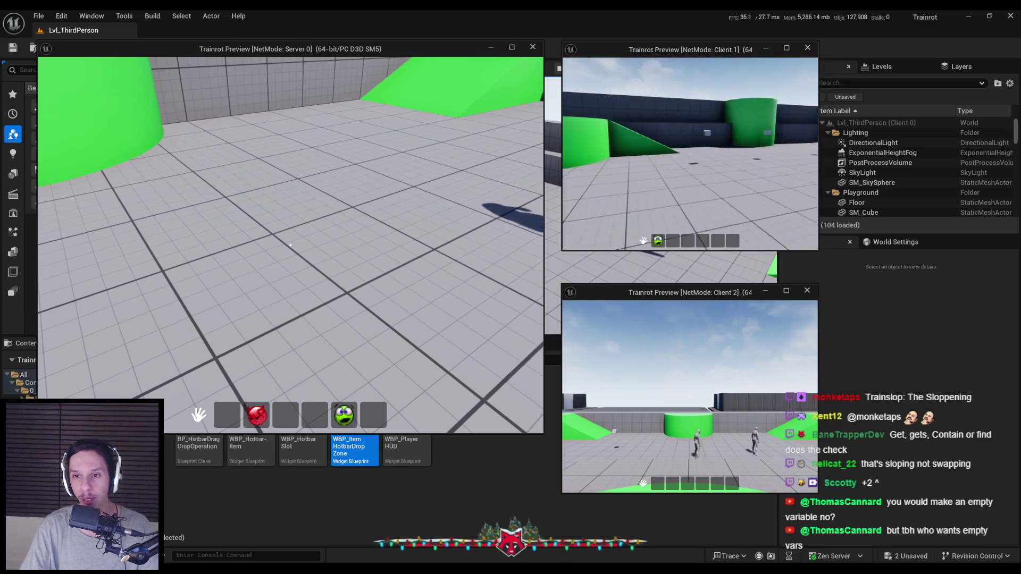
key("w")
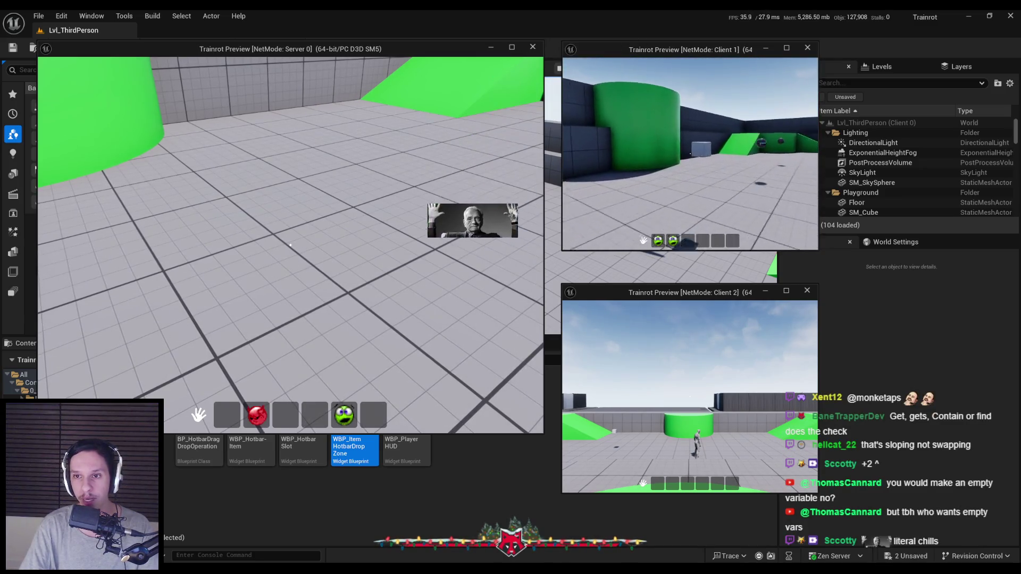
key("w")
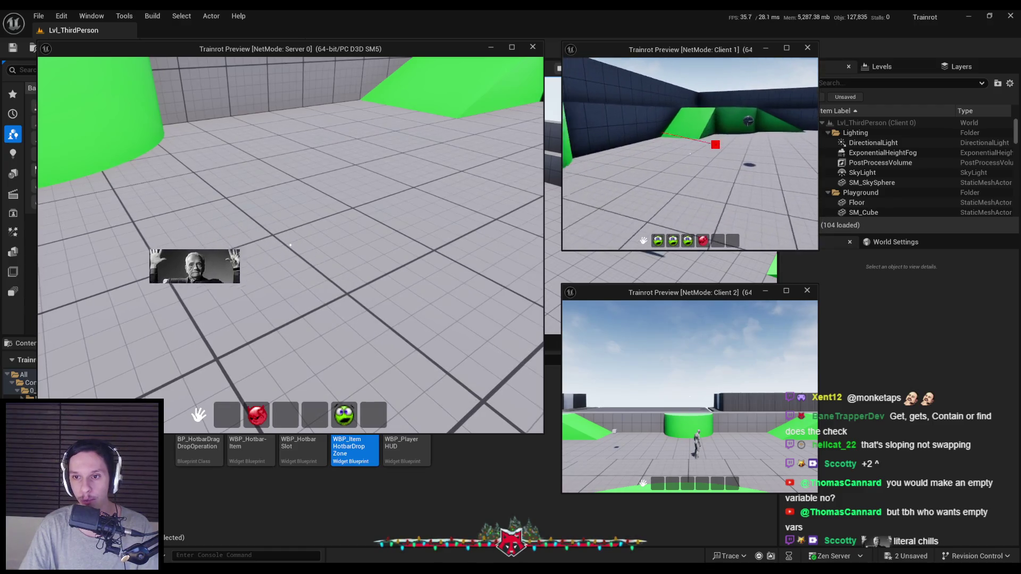
left_click_drag(717, 245, 734, 243)
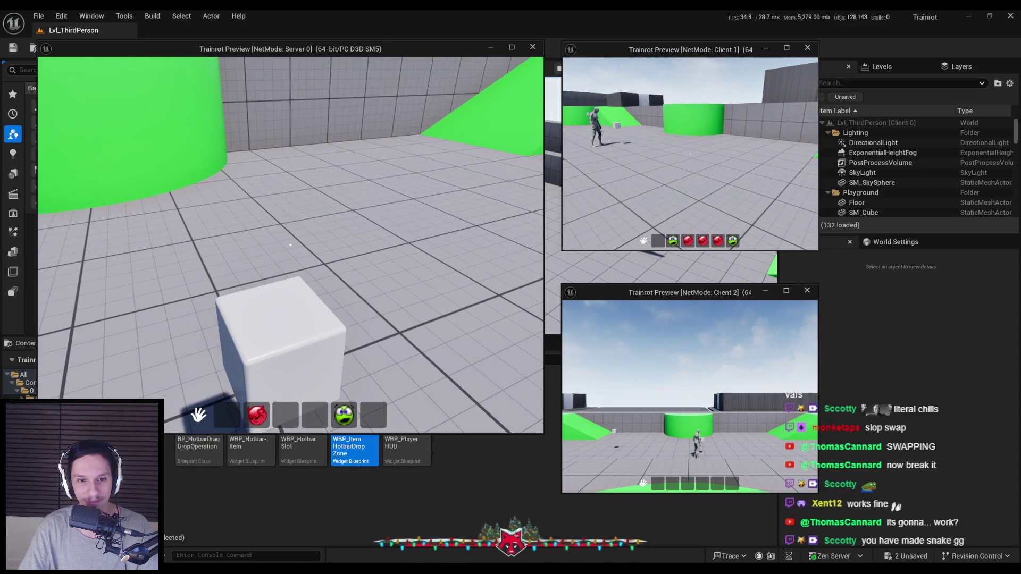
key("Escape")
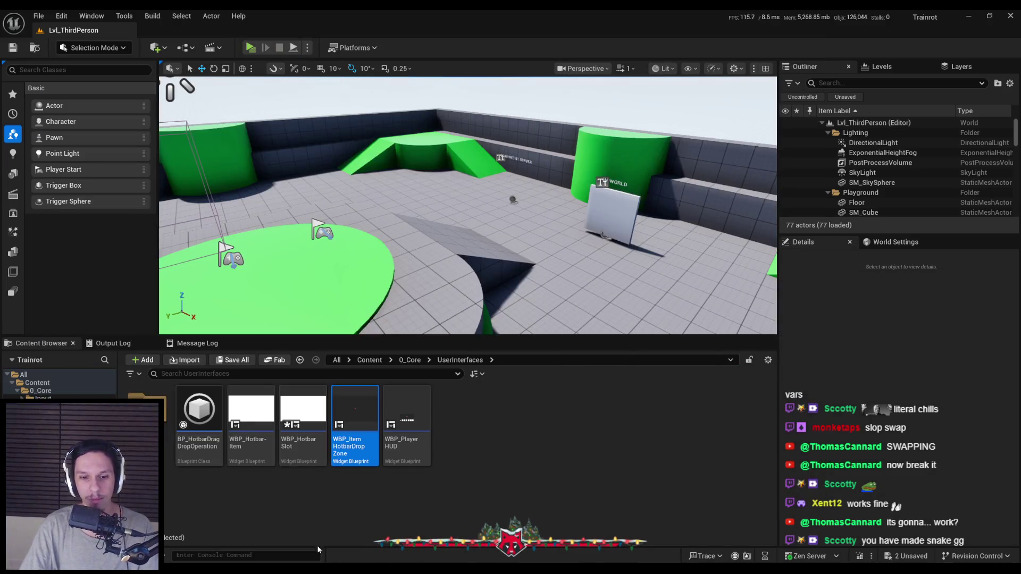
- Bring back InventoryComponent and review the MoveIndexToIndex swap nodes
left_click(367, 524)
scroll(438, 269, "up", 3)
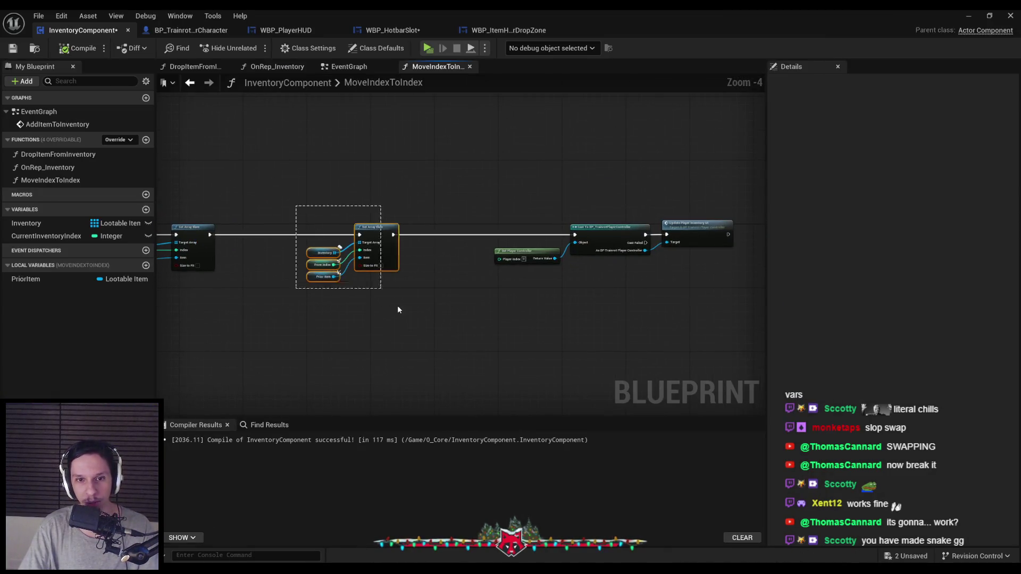
left_click_drag(397, 305, 513, 245)
left_click(471, 209)
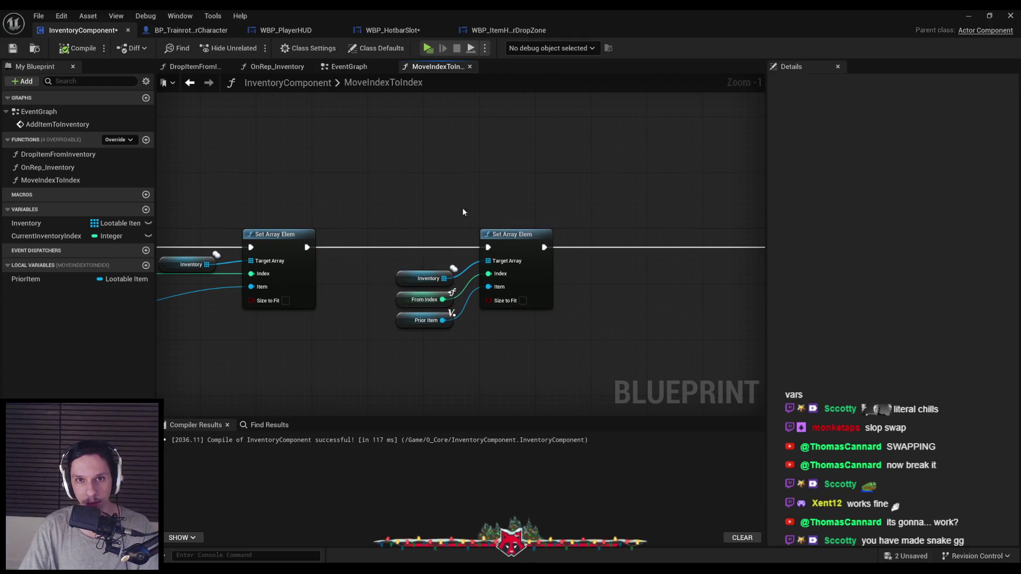
scroll(425, 168, "down", 1)
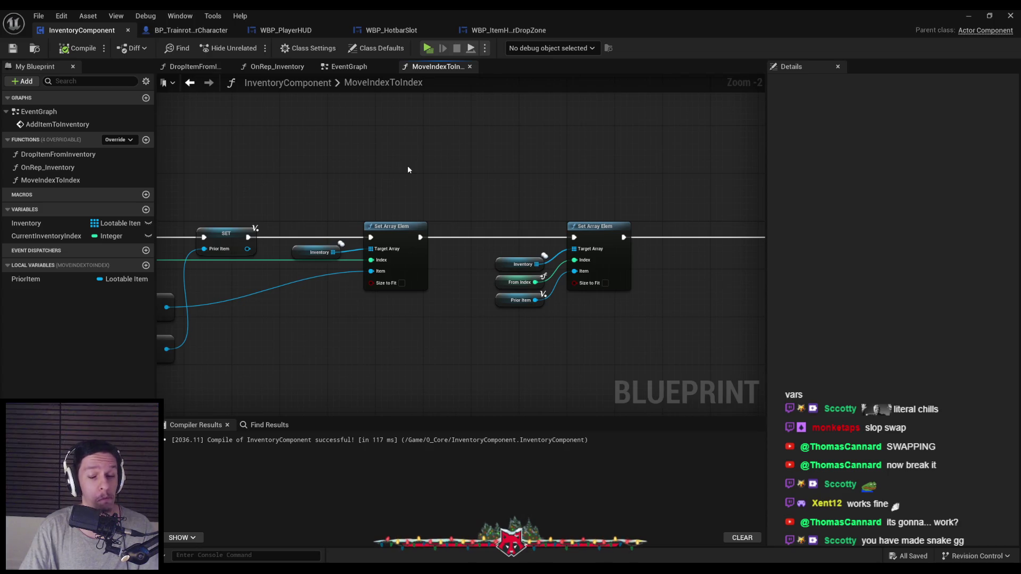
scroll(478, 279, "up", 1)
mouse_move(478, 279)
left_mouse_down()
mouse_move(529, 281)
mouse_move(597, 247)
mouse_move(638, 249)
left_mouse_up()
- Check the WBP_ItemHotbarDropZone and WBP_HotbarSlot On Drop graphs, then jump to MoveIndexToIndex from its call
left_click(455, 32)
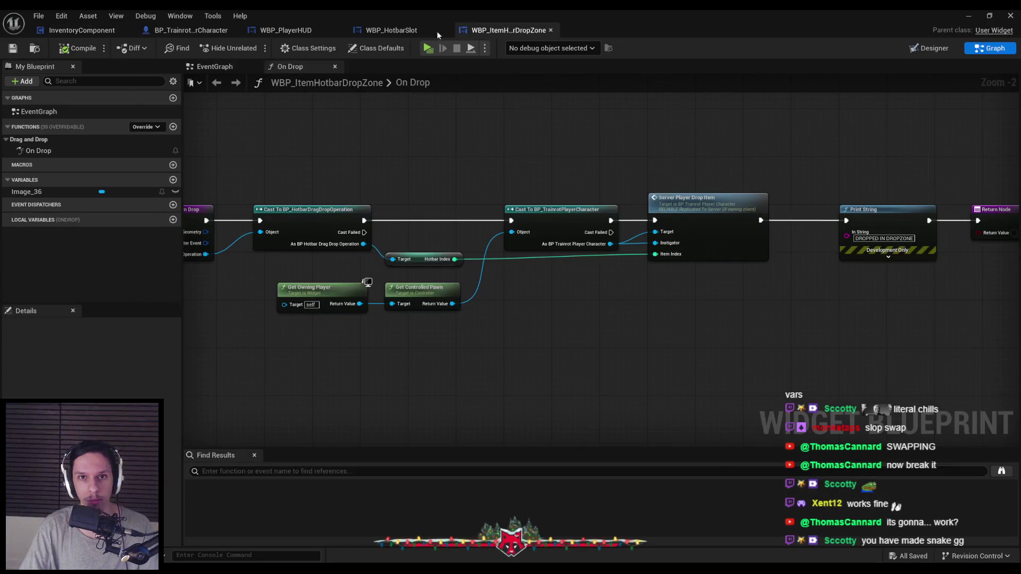
left_click(394, 30)
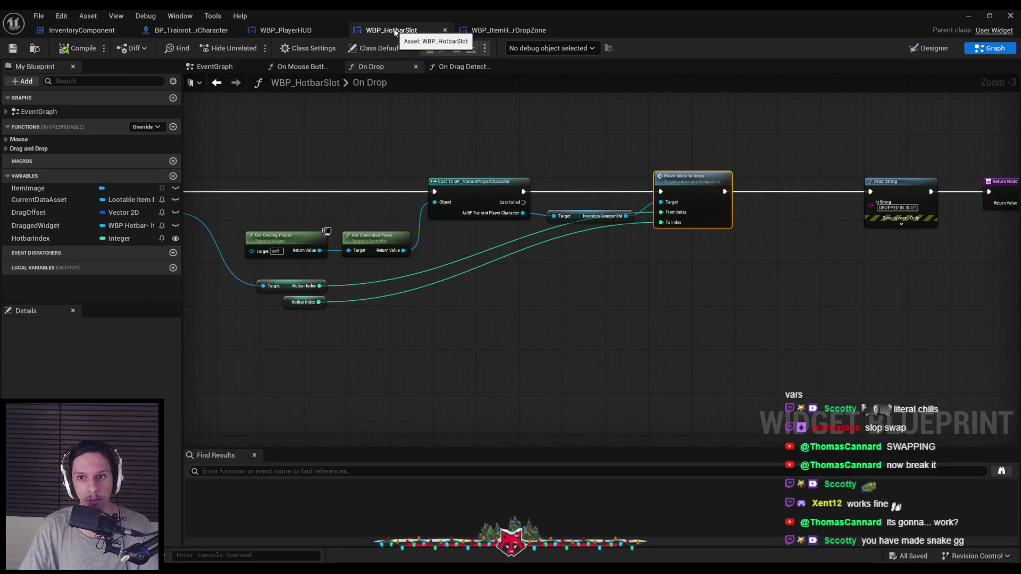
mouse_move(435, 132)
left_mouse_down()
mouse_move(547, 154)
mouse_move(721, 164)
mouse_move(598, 165)
left_mouse_up()
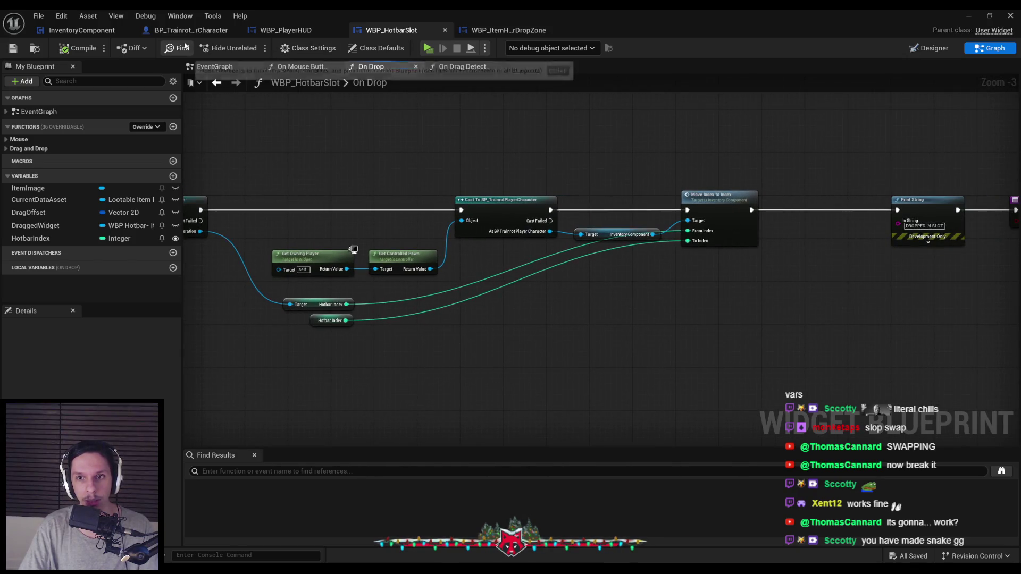
double_click(716, 206)
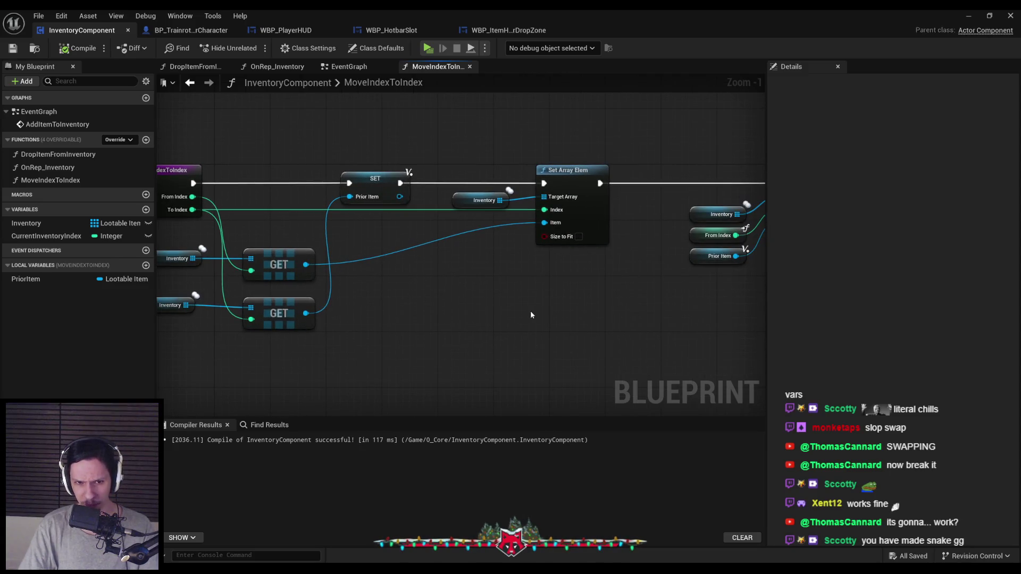
- Line up the Inventory getter nodes in MoveIndexToIndex
scroll(526, 310, "down", 1)
scroll(303, 311, "up", 1)
scroll(303, 308, "up", 1)
left_click_drag(303, 307, 467, 343)
left_click(466, 343)
left_click(294, 181, "shift")
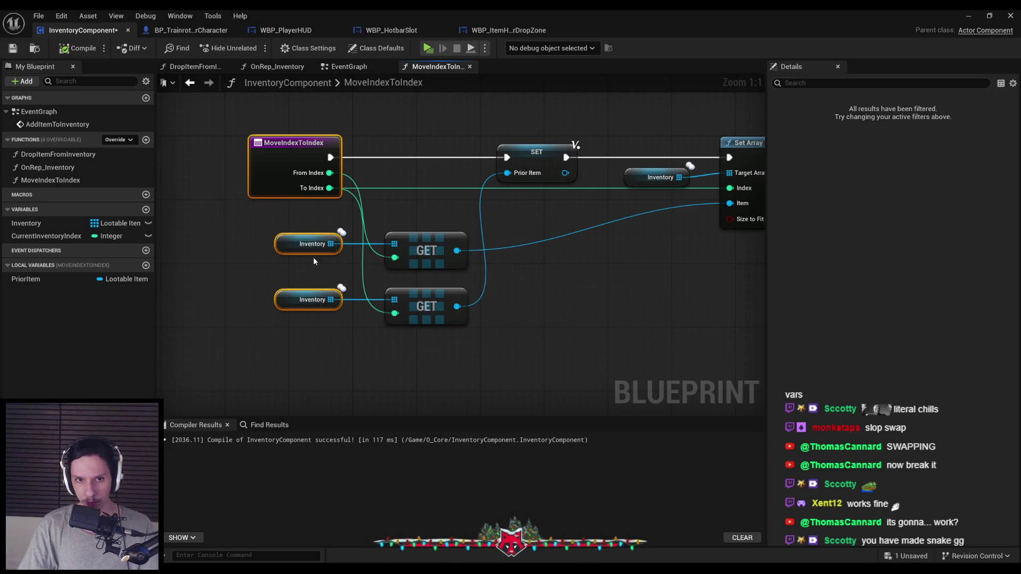
left_click(461, 278)
- Minimize the Blueprint editor and start a fresh server-plus-two-clients session
scroll(461, 279, "down", 2)
mouse_move(595, 340)
left_mouse_down()
mouse_move(287, 326)
mouse_move(460, 323)
mouse_move(638, 266)
left_mouse_up()
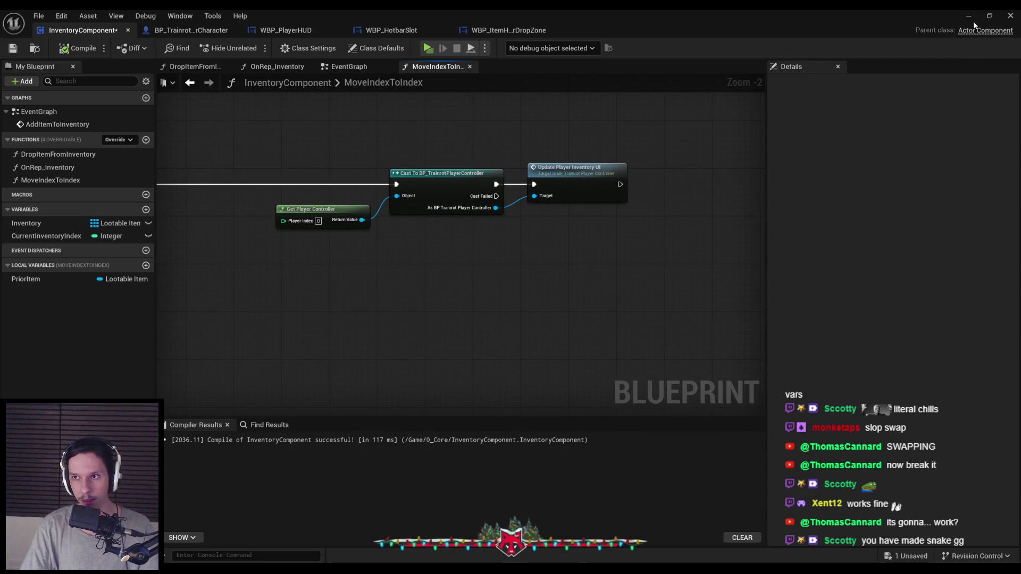
left_click(968, 16)
key("alt+p")
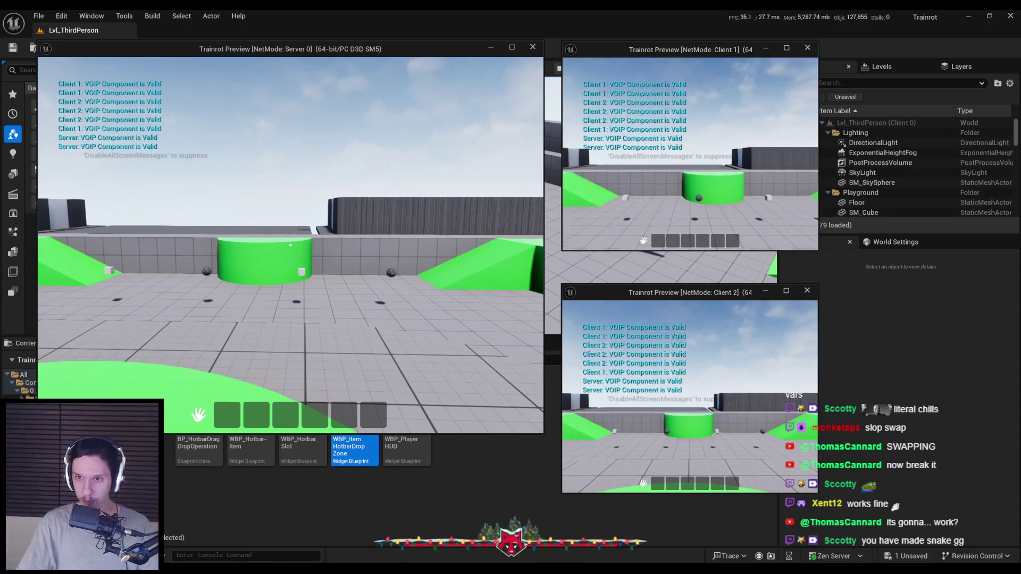
- On Client 1, move the red item to slot 3, drop two items into the world, then stop PIE
key("w")
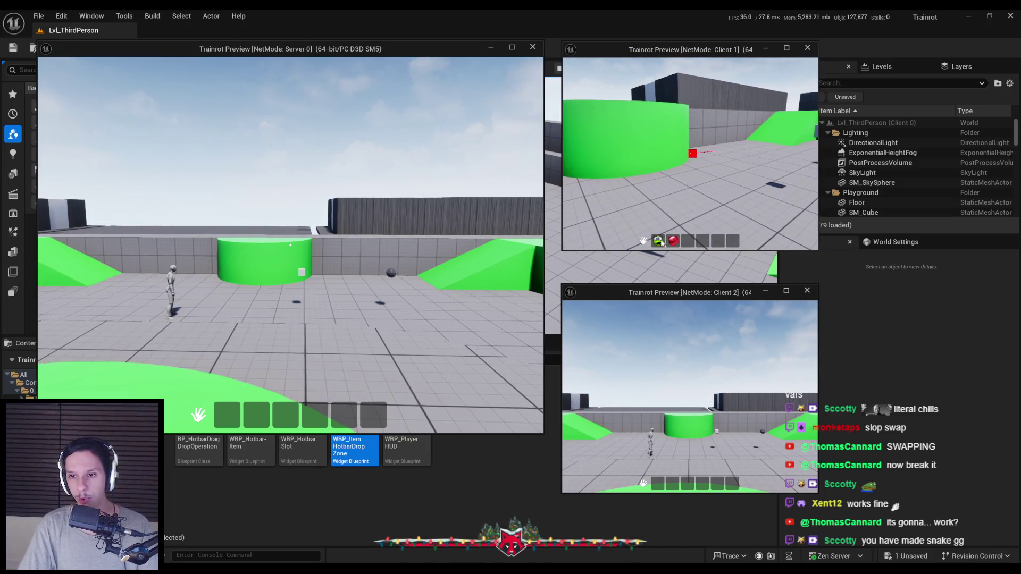
left_click_drag(676, 241, 687, 241)
key("w")
key("w")
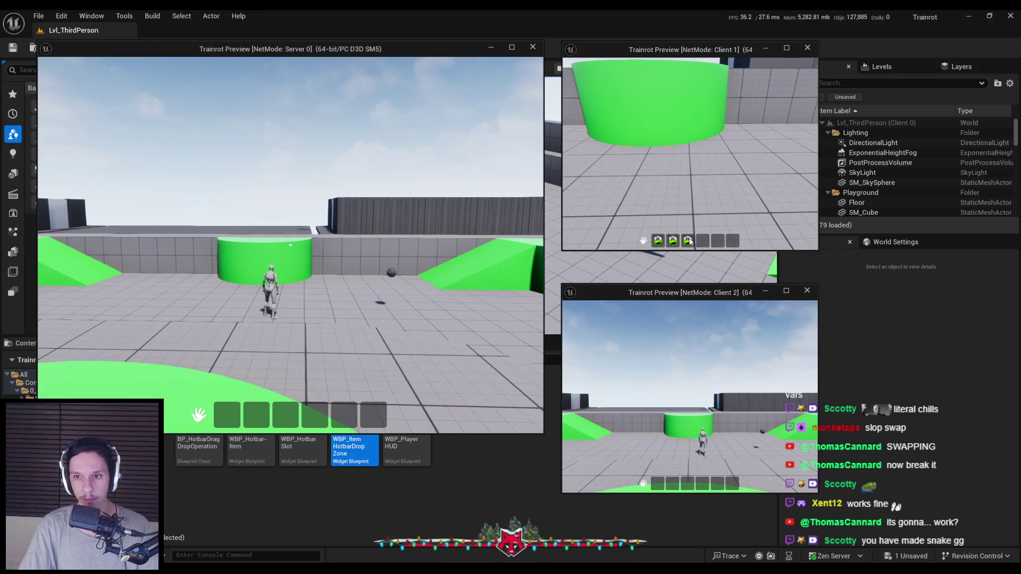
mouse_move(688, 209)
left_mouse_down()
mouse_move(672, 212)
mouse_move(689, 210)
left_mouse_up()
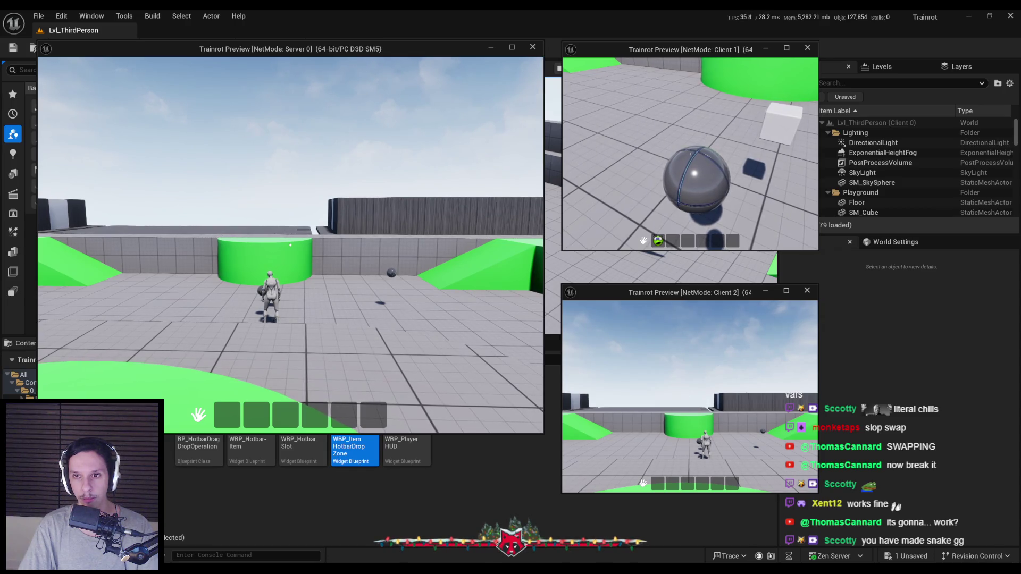
key("w")
left_click_drag(659, 237, 659, 238)
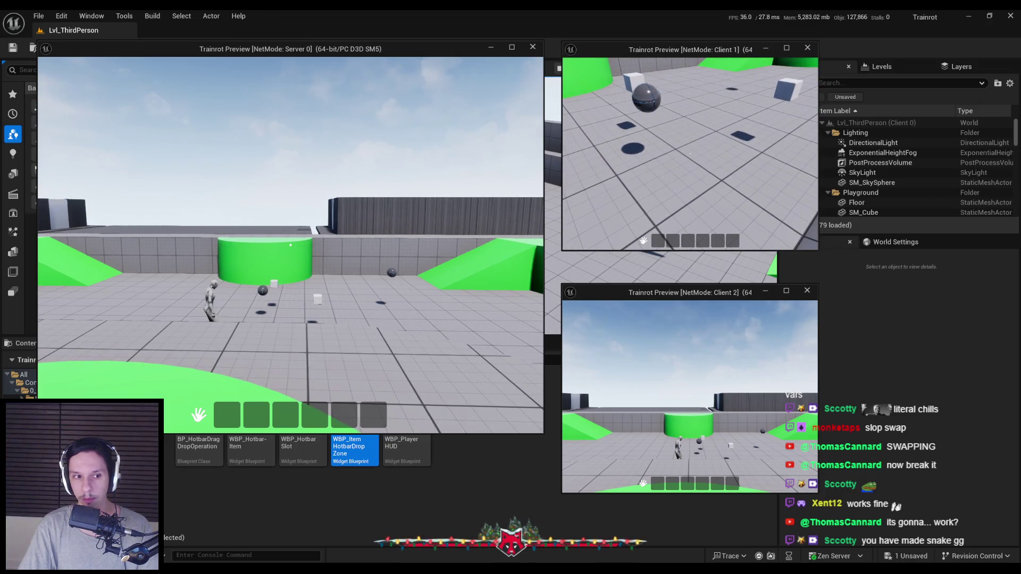
key("w")
key("Escape")
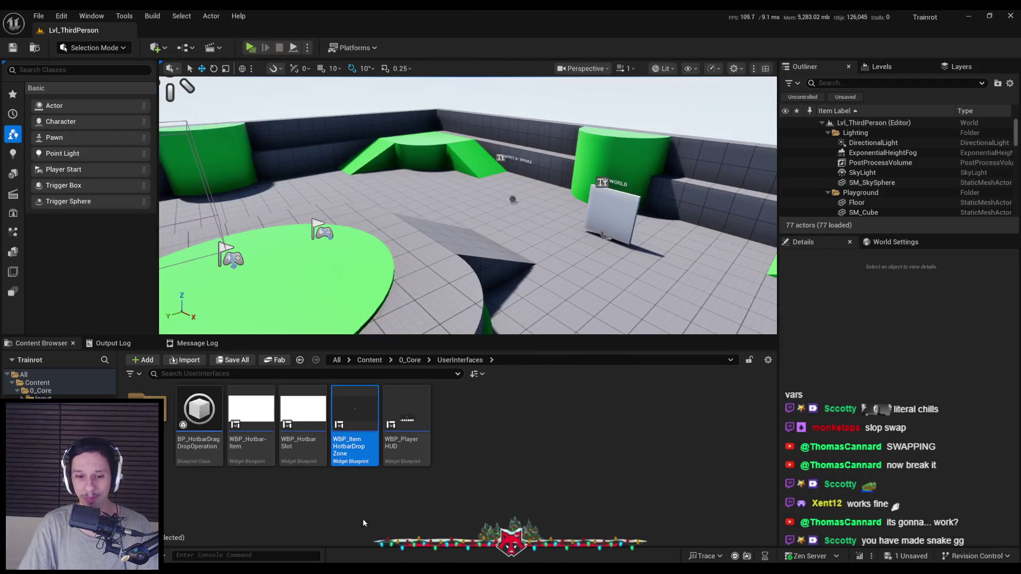
left_click(372, 523)
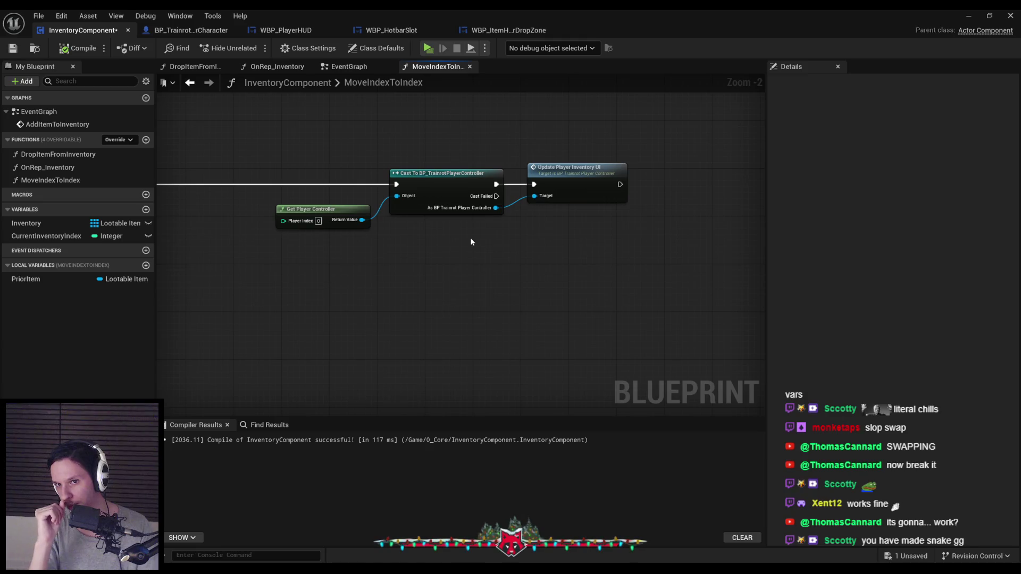
- Open the OnRep_Inventory function graph in InventoryComponent
scroll(470, 242, "down", 2)
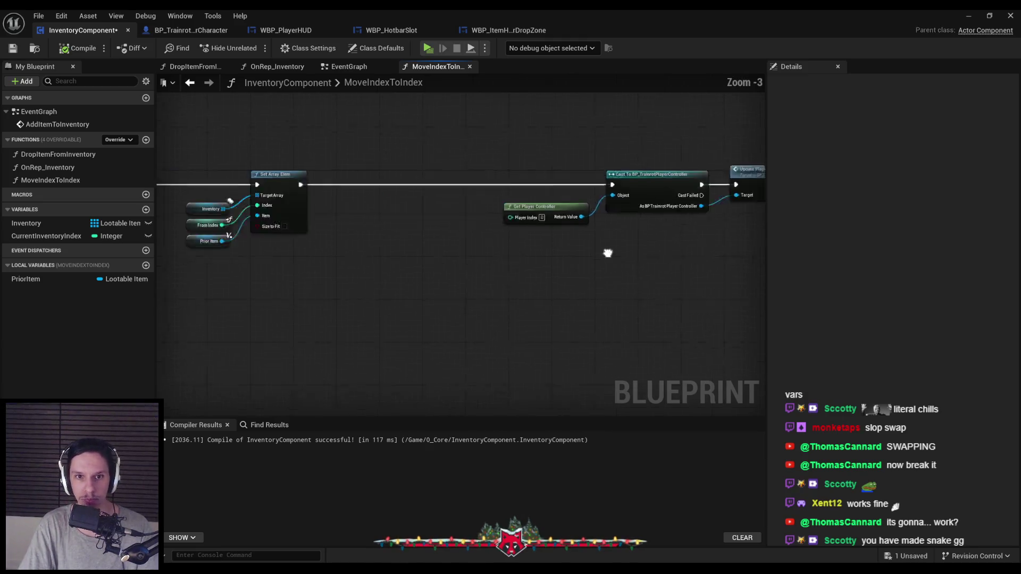
scroll(449, 269, "up", 1)
scroll(450, 277, "down", 1)
scroll(428, 270, "up", 1)
scroll(428, 271, "up", 1)
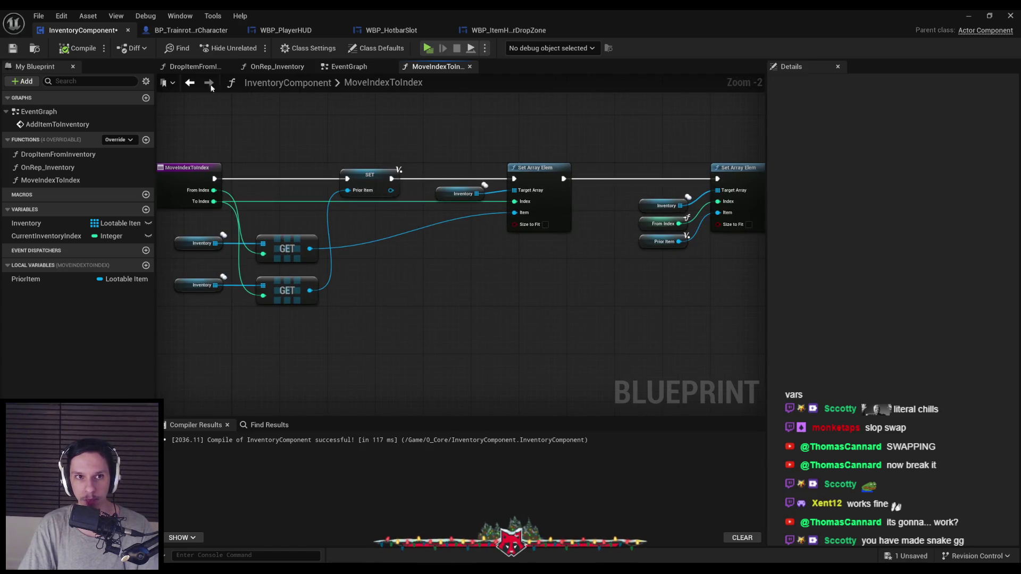
double_click(48, 167)
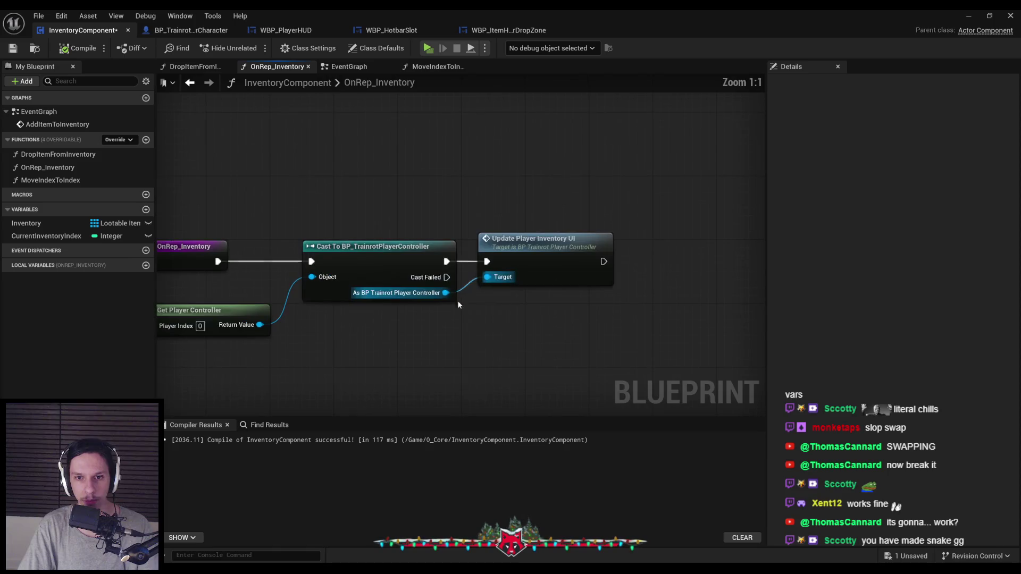
- Follow Update Player Inventory UI into the controller's loop and cast, then view BP_TrainrotPlayerCharacter
double_click(515, 259)
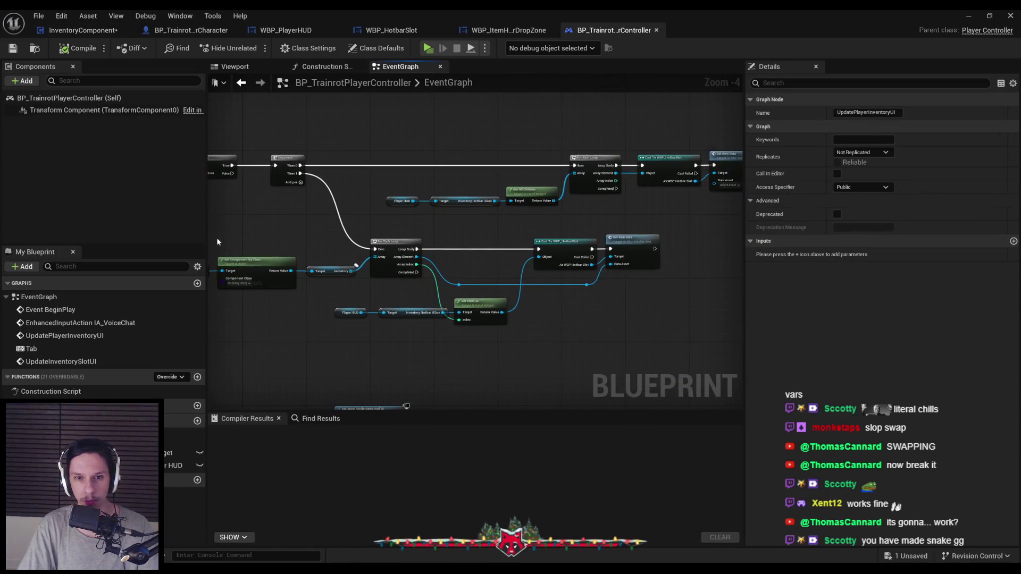
scroll(367, 289, "up", 2)
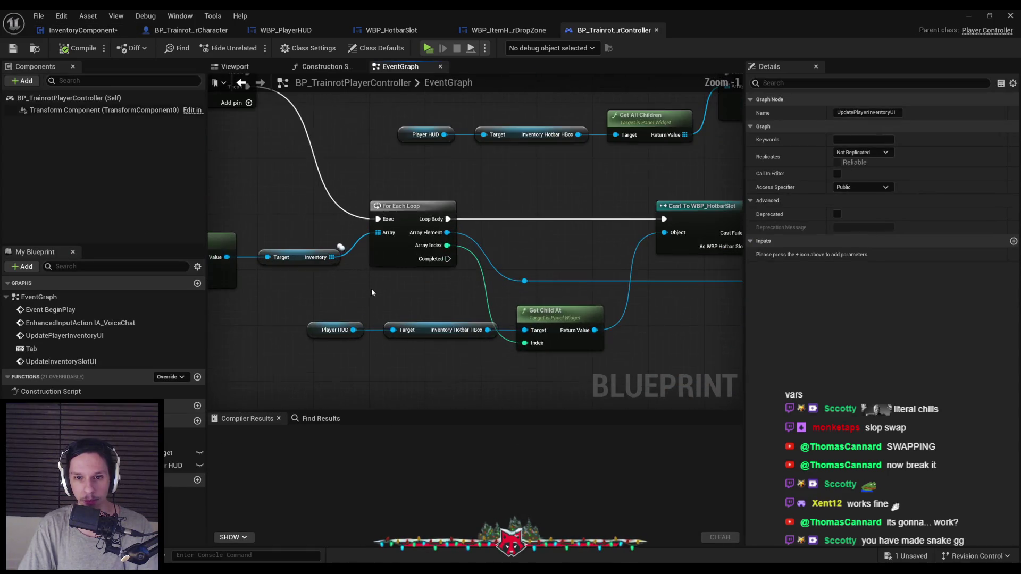
scroll(380, 305, "down", 1)
left_click_drag(379, 304, 441, 317)
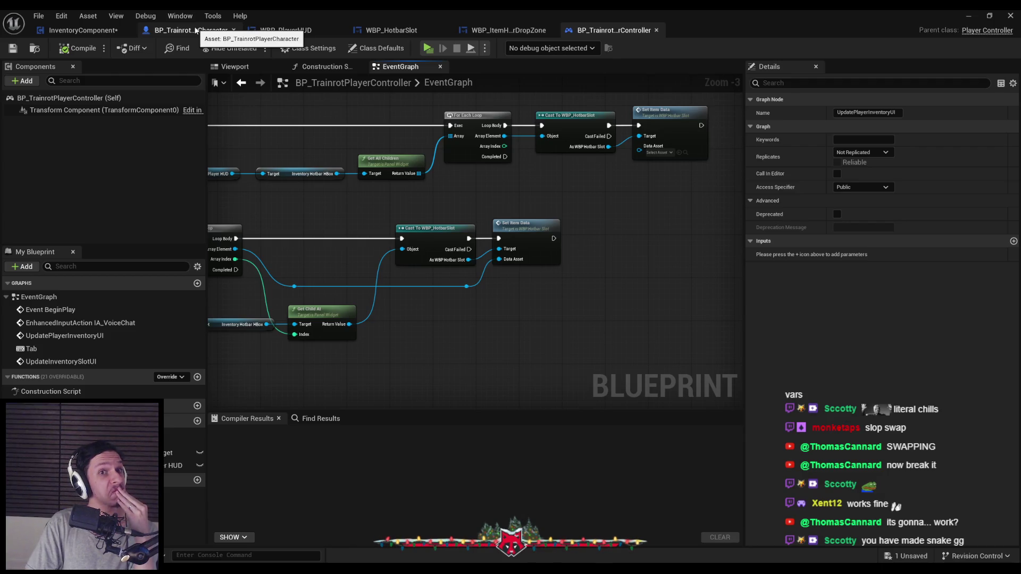
left_click(80, 30)
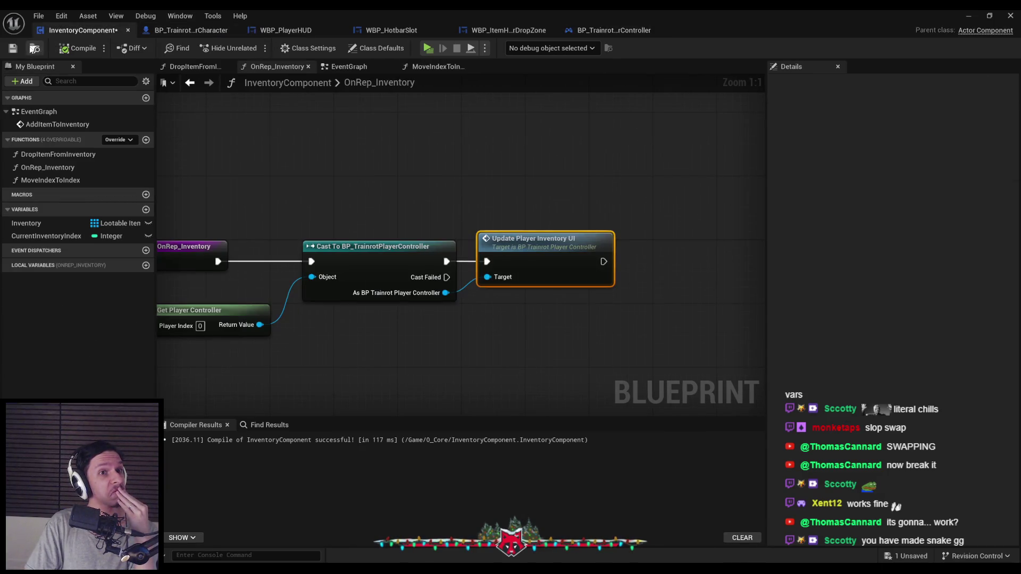
left_click(205, 33)
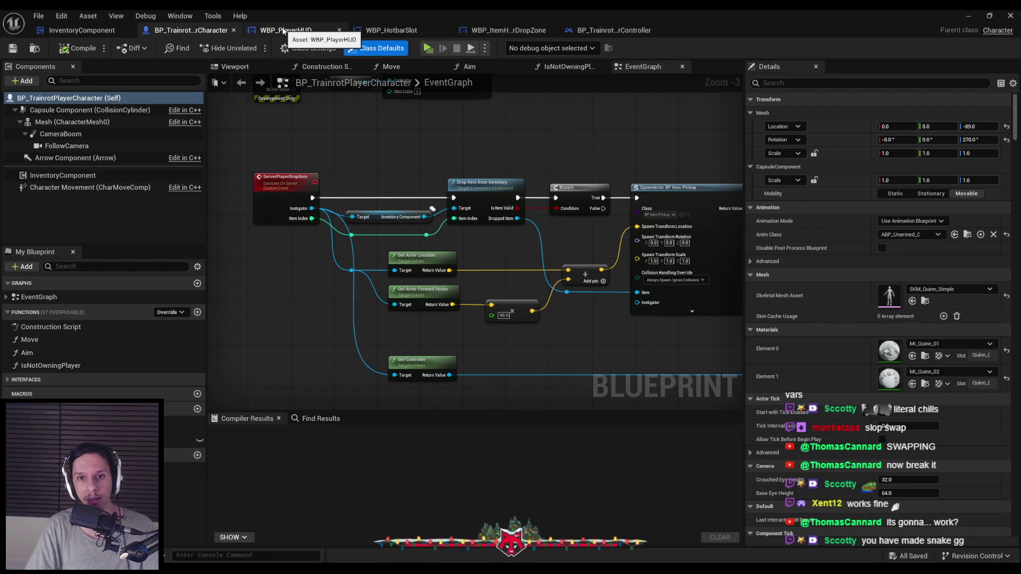
- Review the On Drop graphs in WBP_PlayerHUD, the hotbar slot and the hotbar drop zone widgets
left_click(284, 32)
left_click(396, 32)
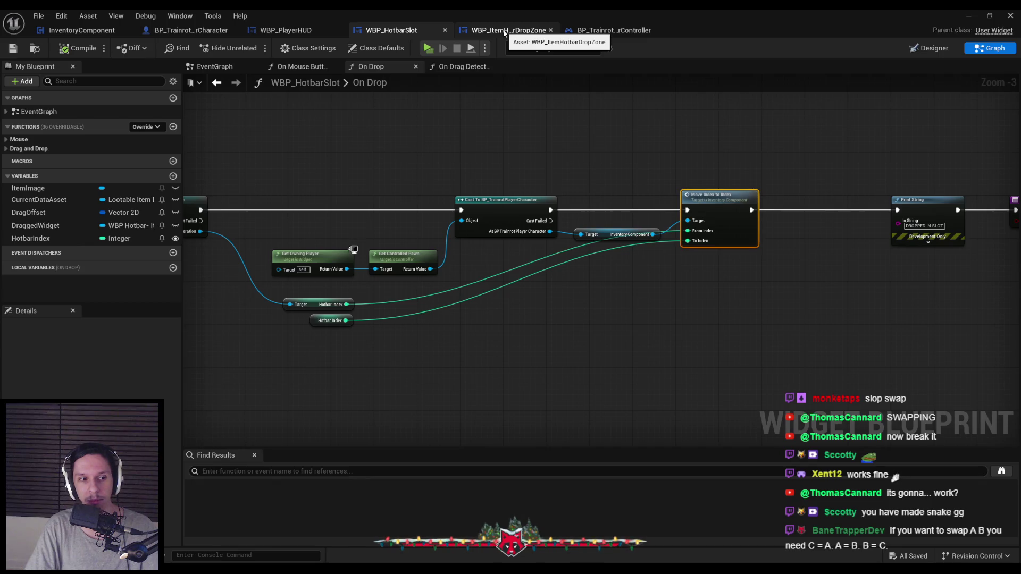
left_click(570, 115)
left_click_drag(570, 115, 513, 142)
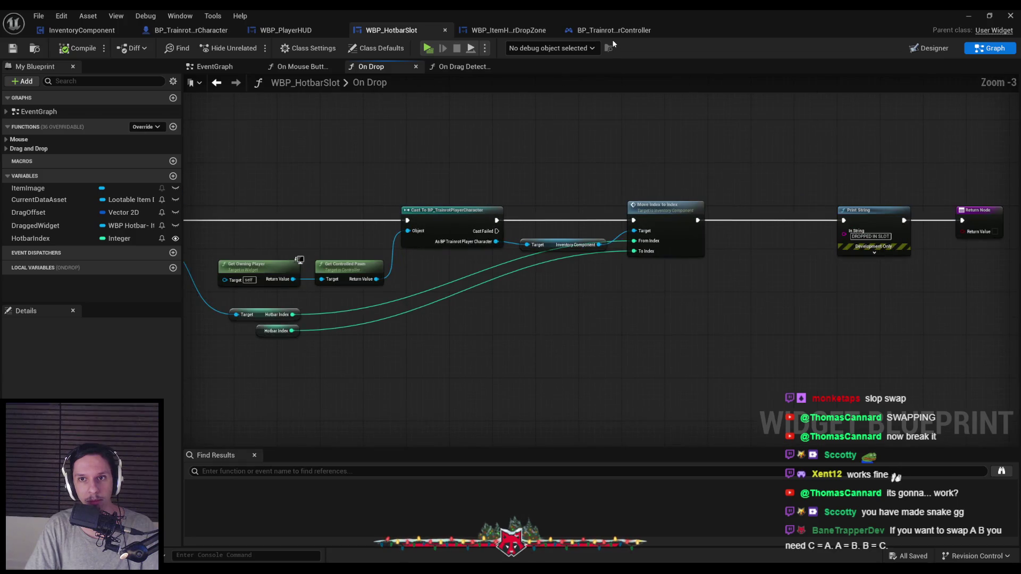
left_click(611, 32)
left_click(500, 31)
- Inspect the player character's Debug Key Q drop nodes and the DropItemFromInventory function graph
left_click(385, 31)
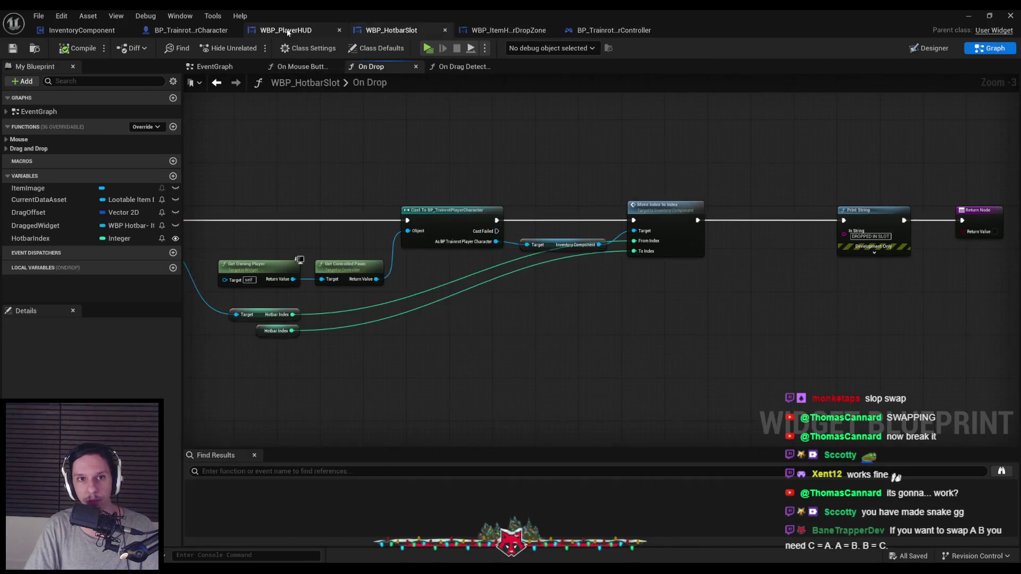
left_click(191, 30)
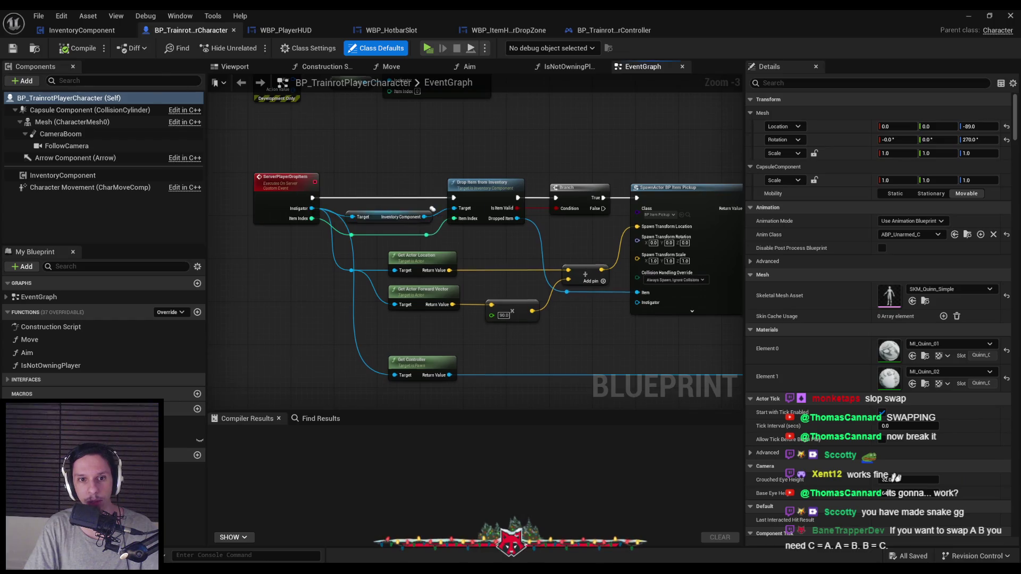
left_click_drag(266, 179, 266, 270)
scroll(398, 189, "up", 2)
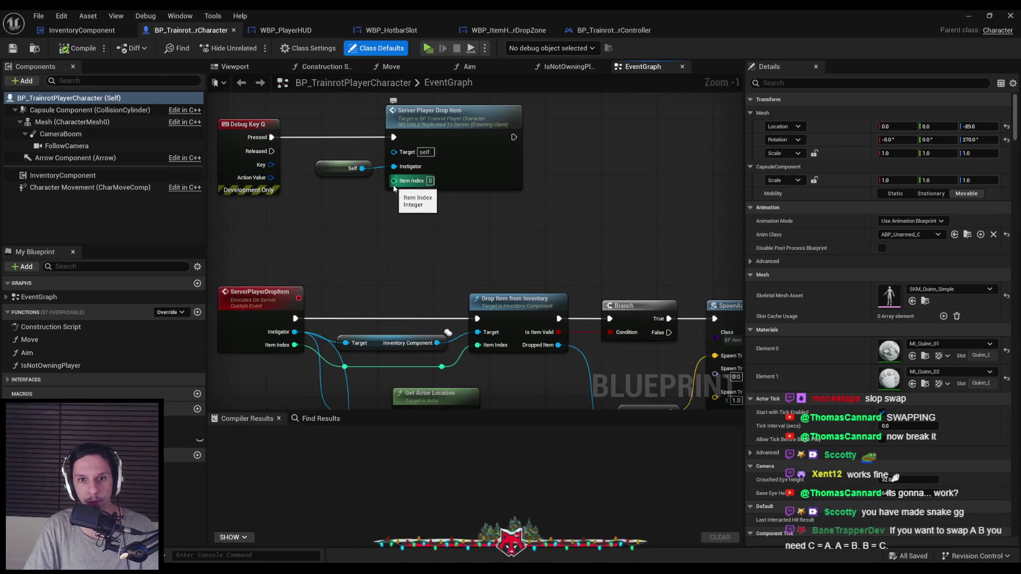
scroll(463, 184, "down", 1)
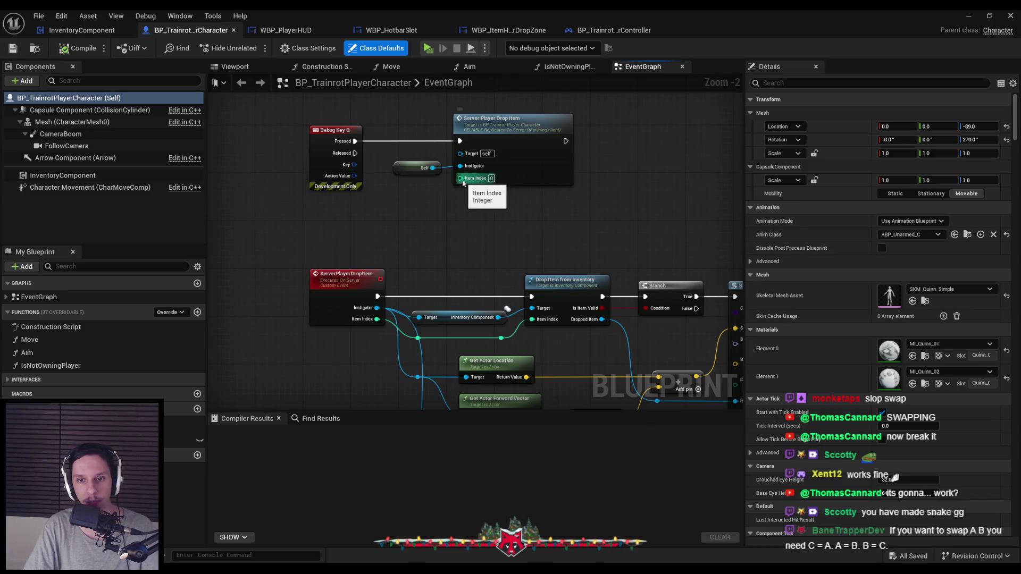
double_click(556, 290)
scroll(435, 231, "up", 2)
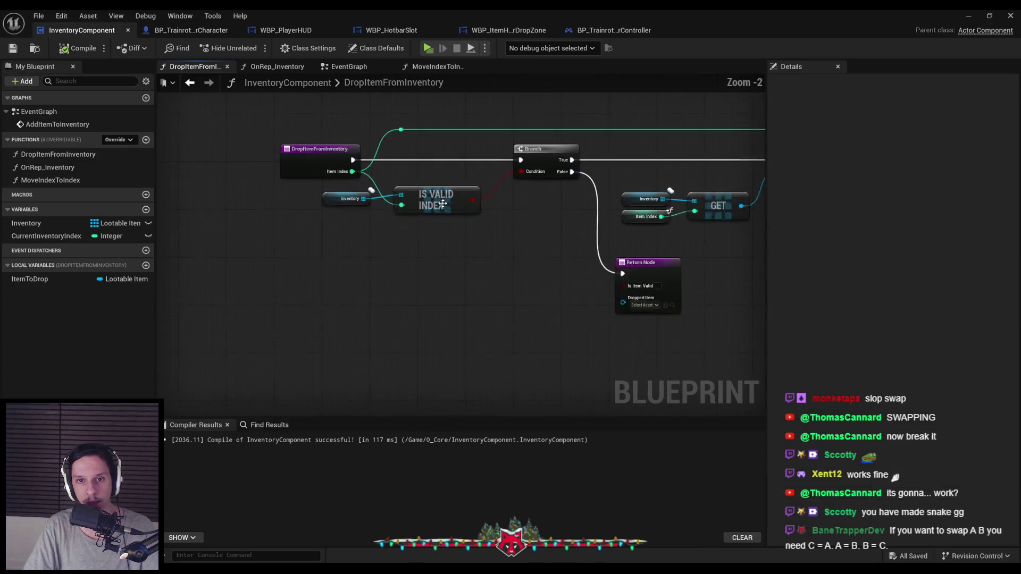
scroll(435, 234, "down", 1)
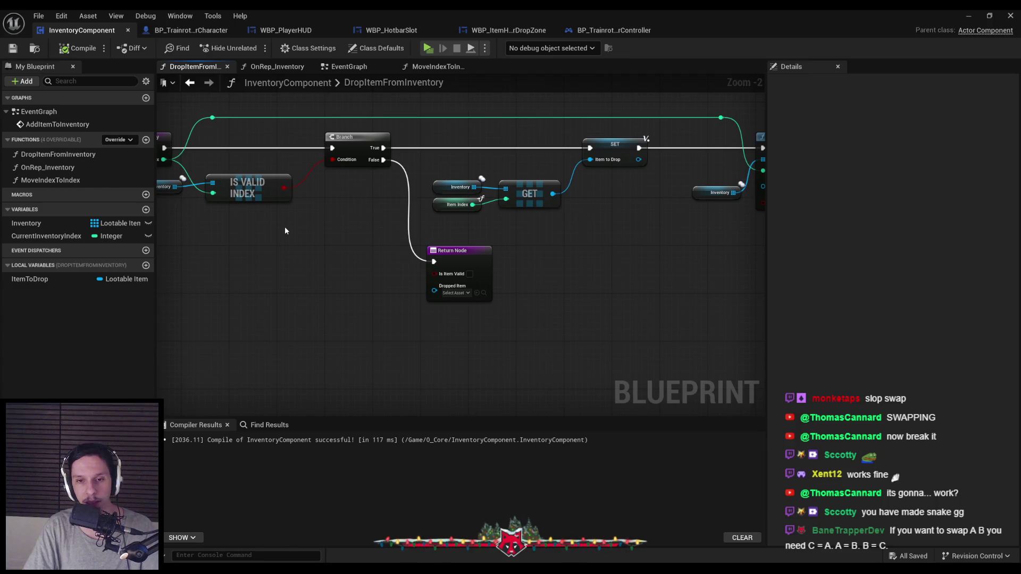
key("ctrl+Tab")
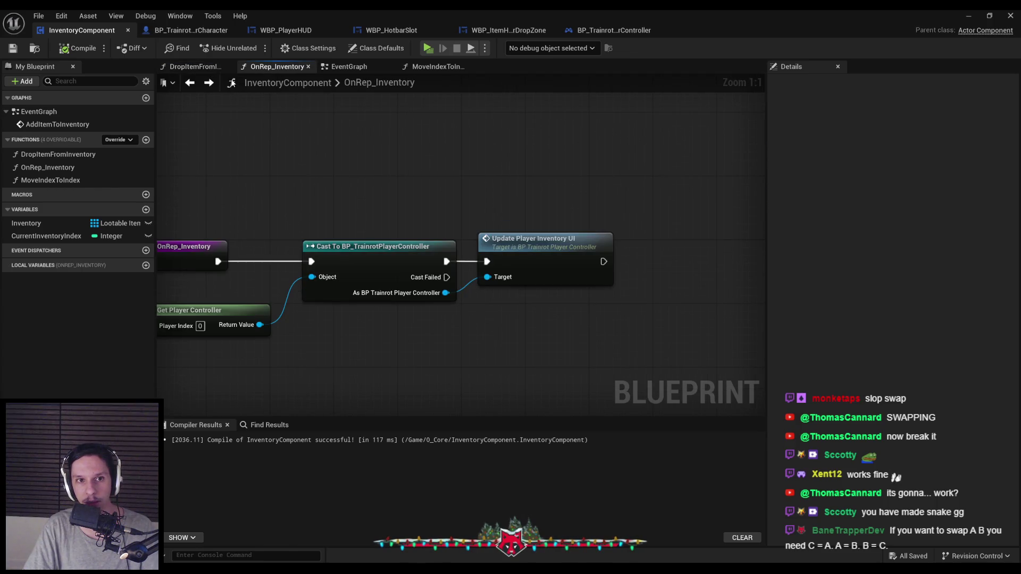
left_click(209, 82)
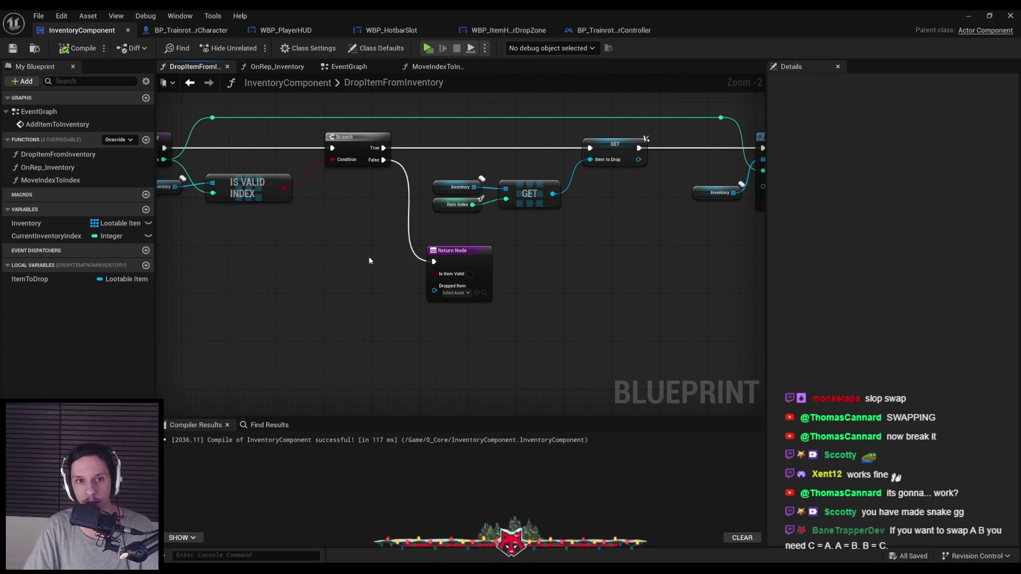
left_click_drag(343, 255, 470, 278)
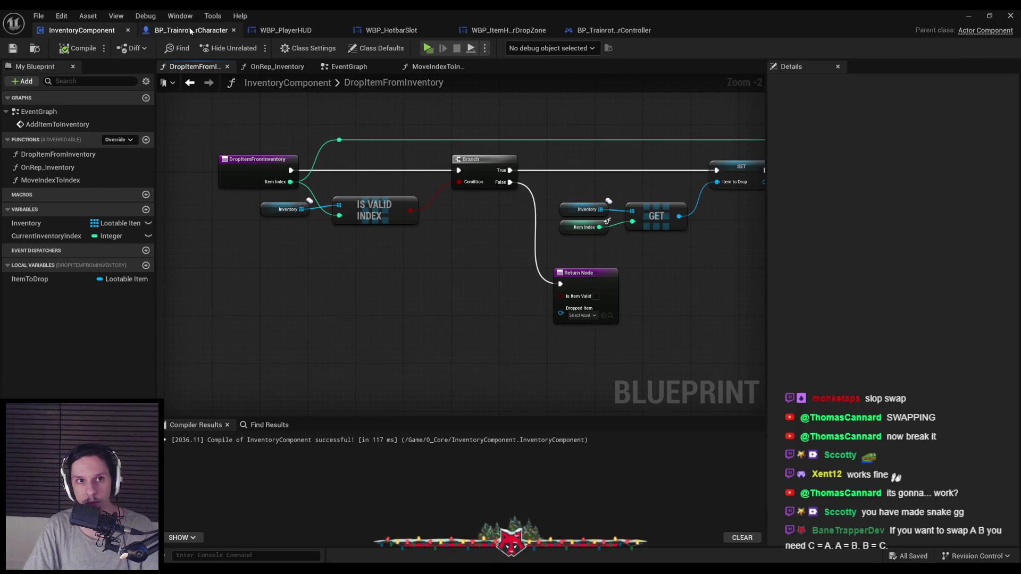
- Check the InventoryComponent EventGraph, then start a play session with a server and two clients
left_click(360, 69)
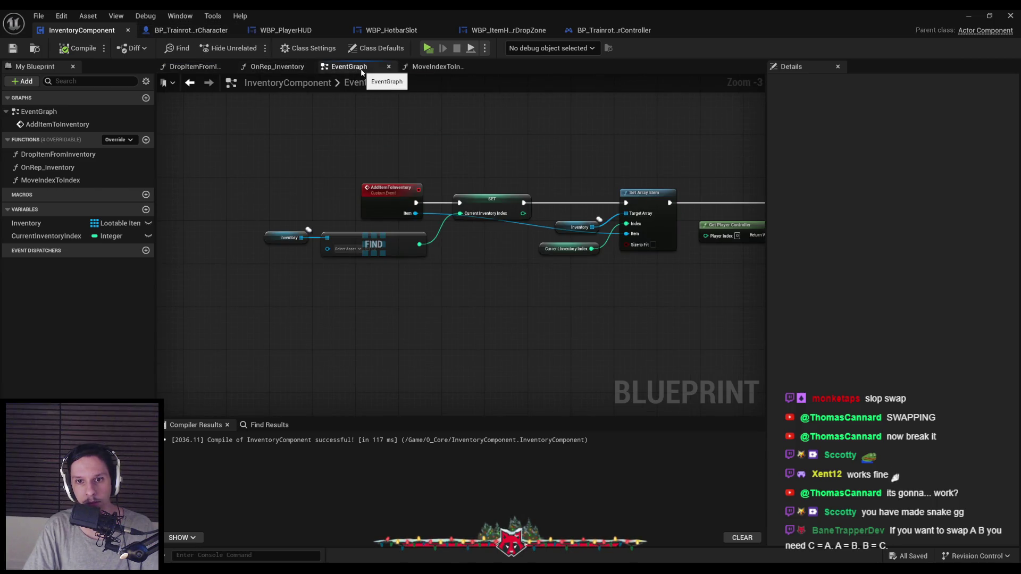
key("alt+Tab")
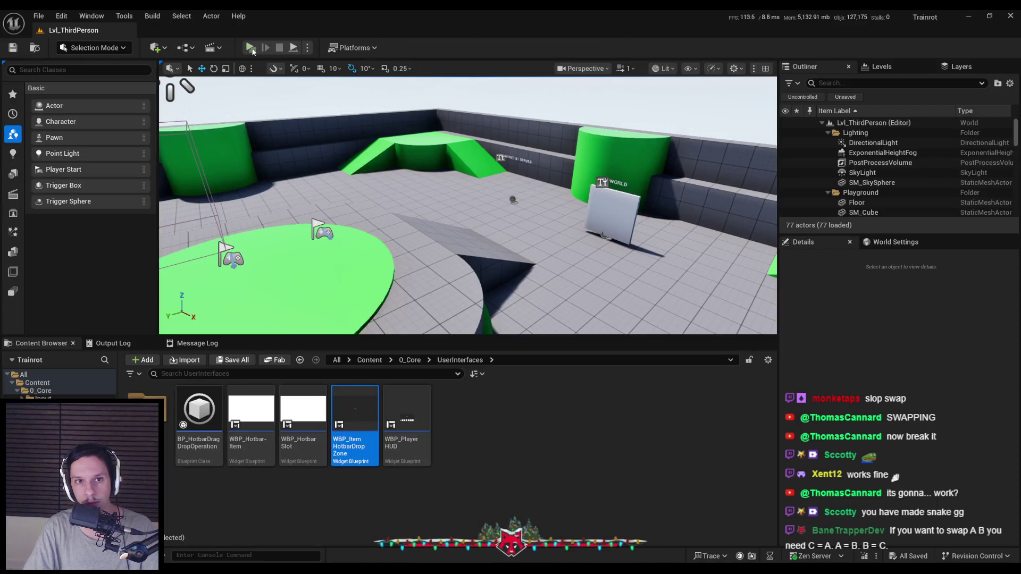
left_click(250, 47)
- Walk the server character to pick up items, move one between hotbar slots, drop items, then stop
key("w")
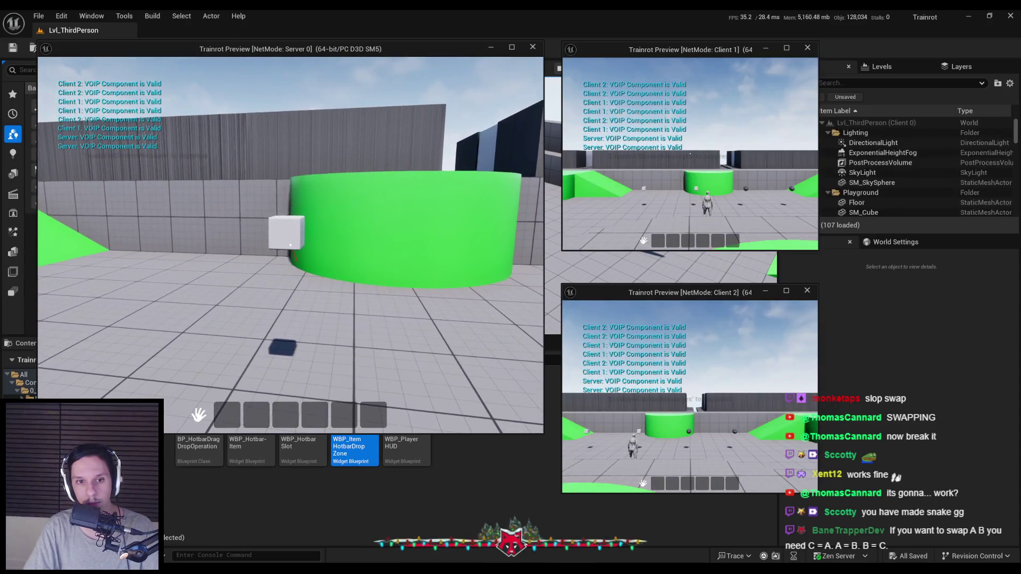
mouse_move(227, 414)
left_mouse_down()
mouse_move(292, 416)
mouse_move(290, 360)
left_mouse_up()
key("w")
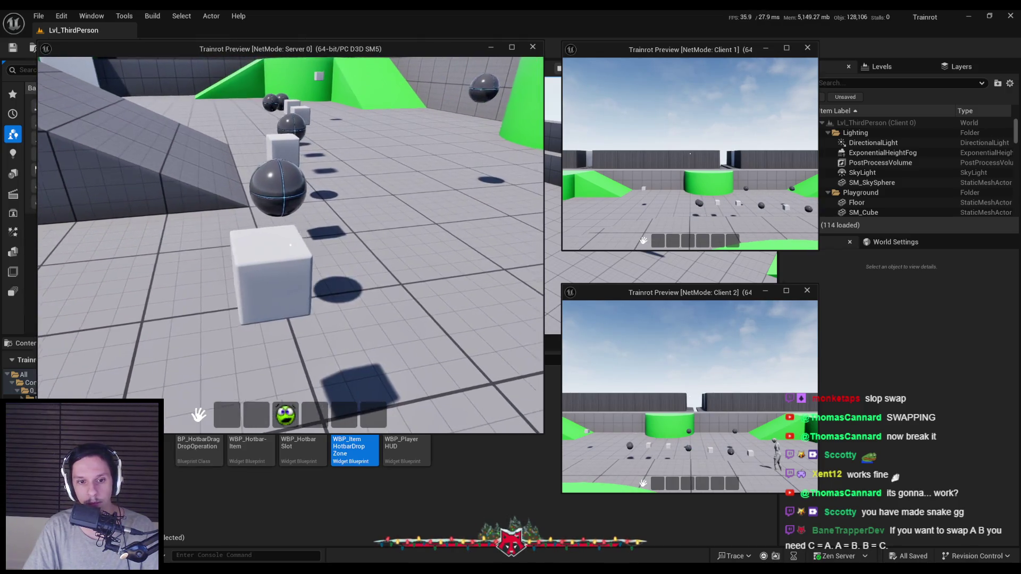
key("Escape")
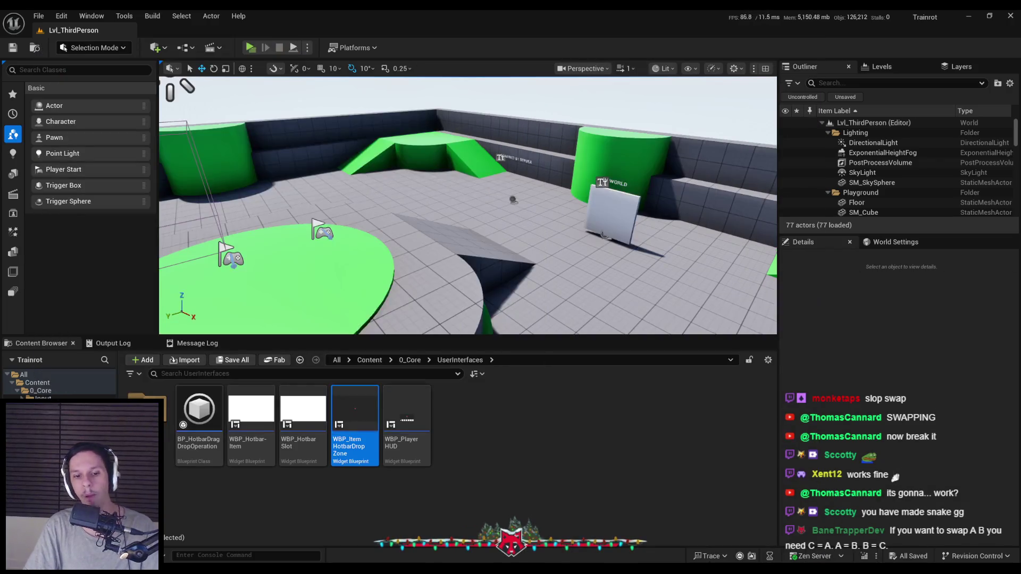
key("alt+Tab")
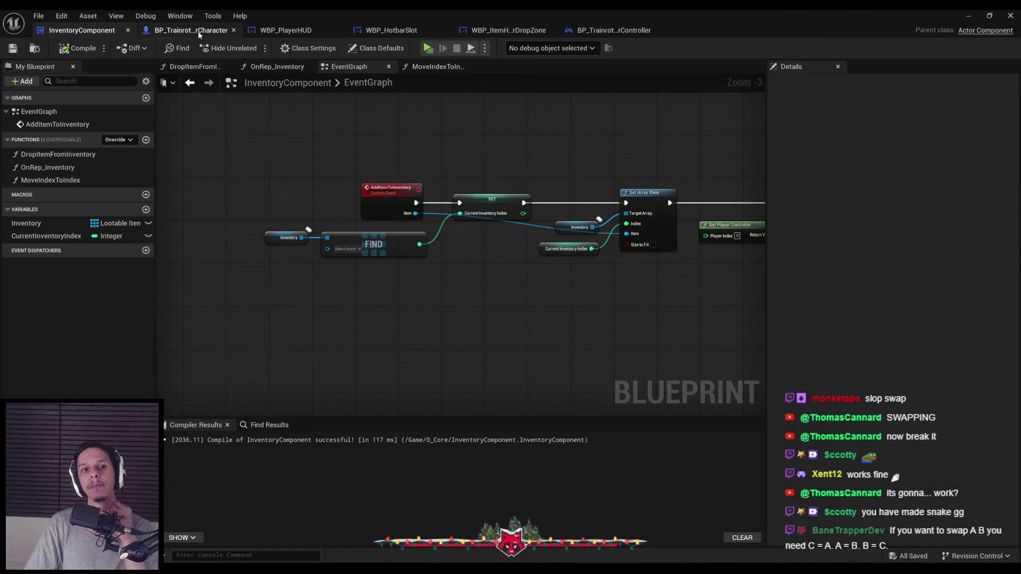
- Add a breakpoint to the Branch node in the DropItemFromInventory function graph
left_click(199, 33)
scroll(512, 292, "down", 1)
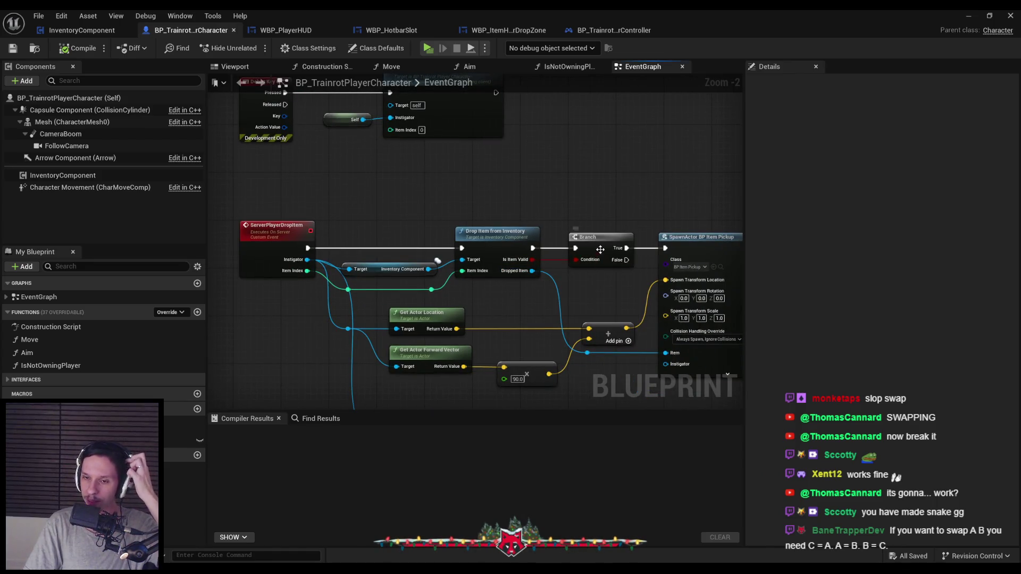
double_click(500, 243)
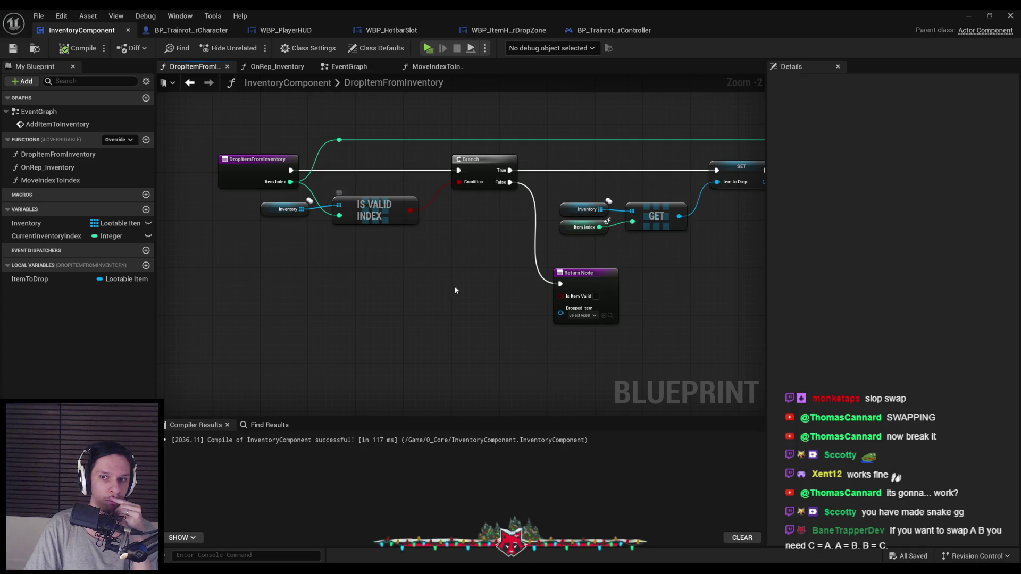
left_click_drag(450, 284, 430, 299)
right_click(446, 184)
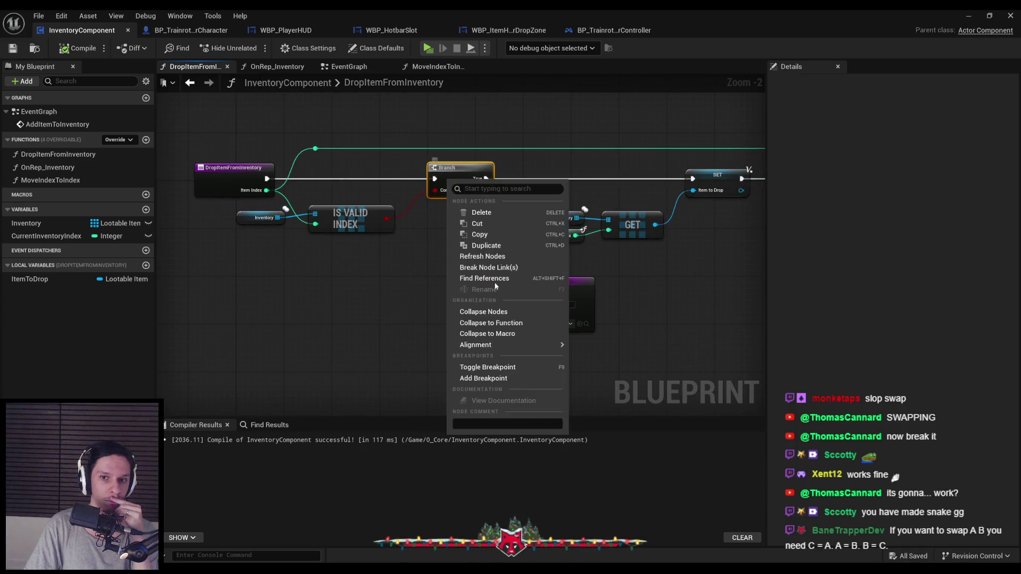
left_click(485, 376)
- Play until the breakpoint hits, confirm Is Valid Index returns True, then stop the session
left_click(967, 17)
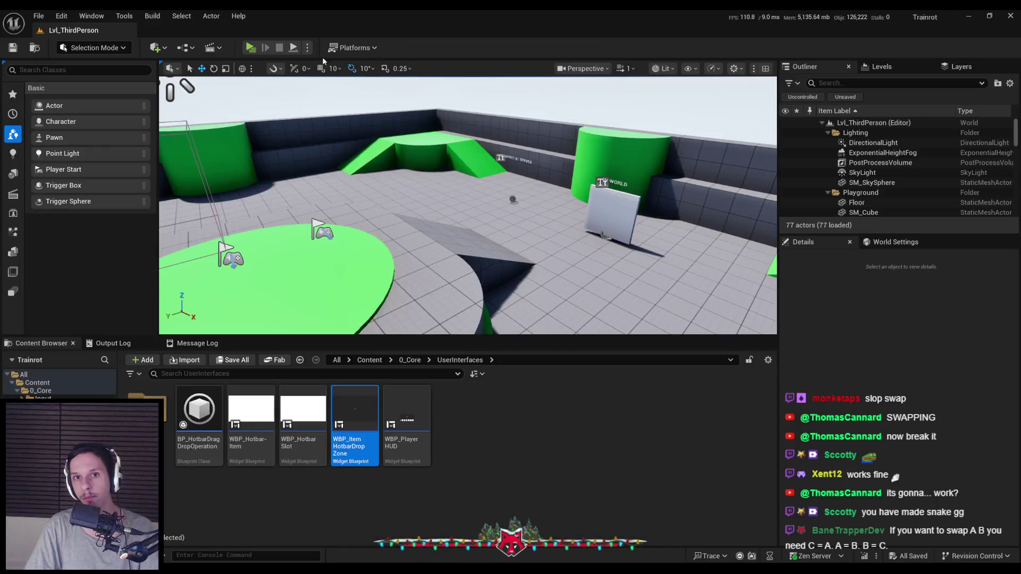
left_click(250, 48)
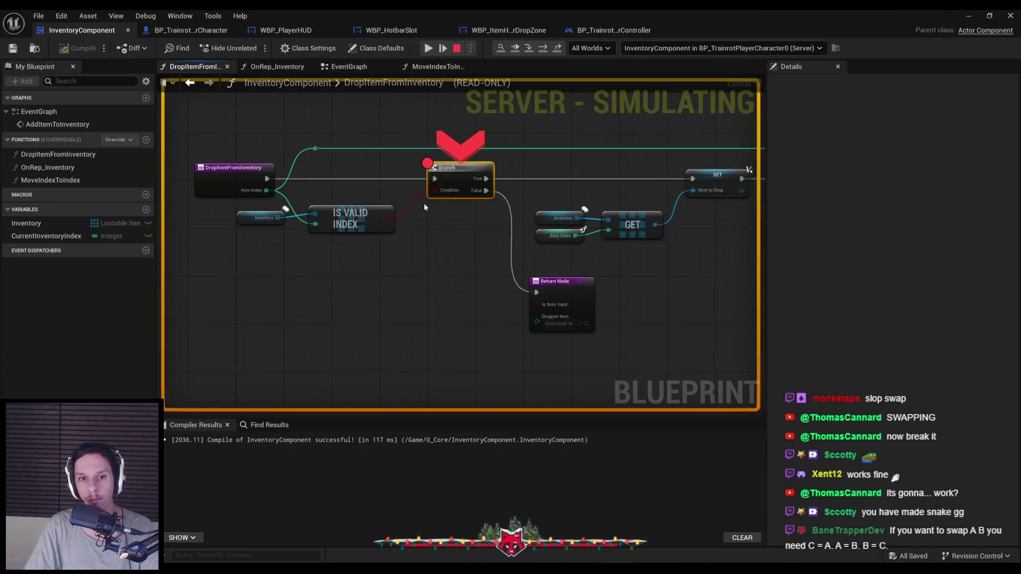
scroll(490, 243, "up", 1)
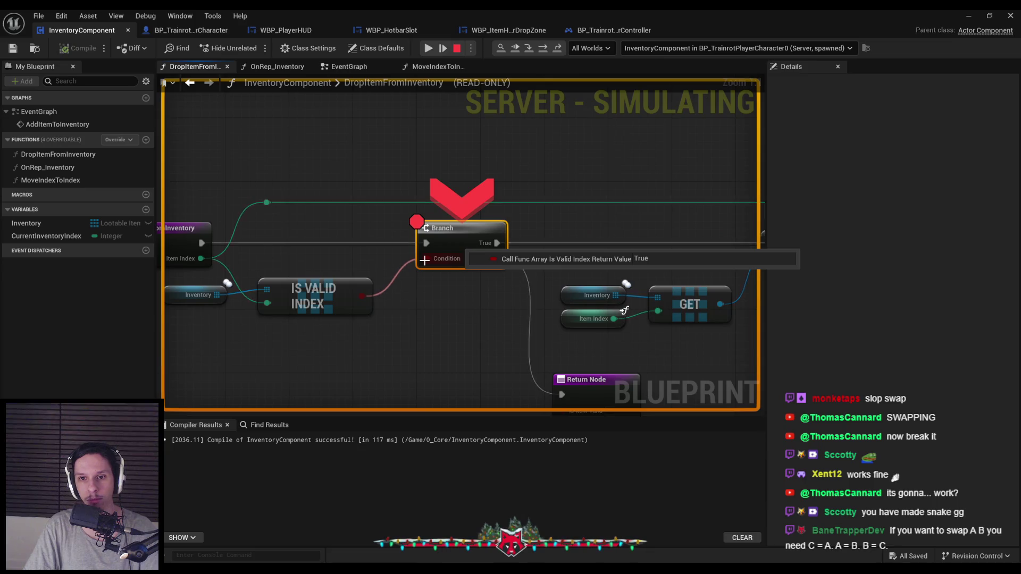
mouse_move(363, 296)
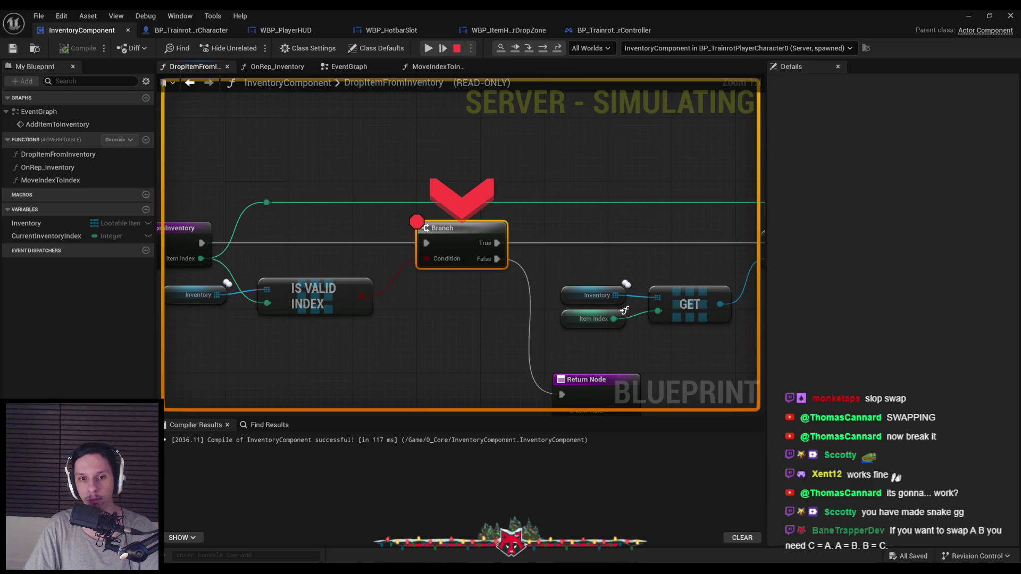
left_click_drag(347, 254, 480, 241)
key("Escape")
scroll(548, 263, "down", 2)
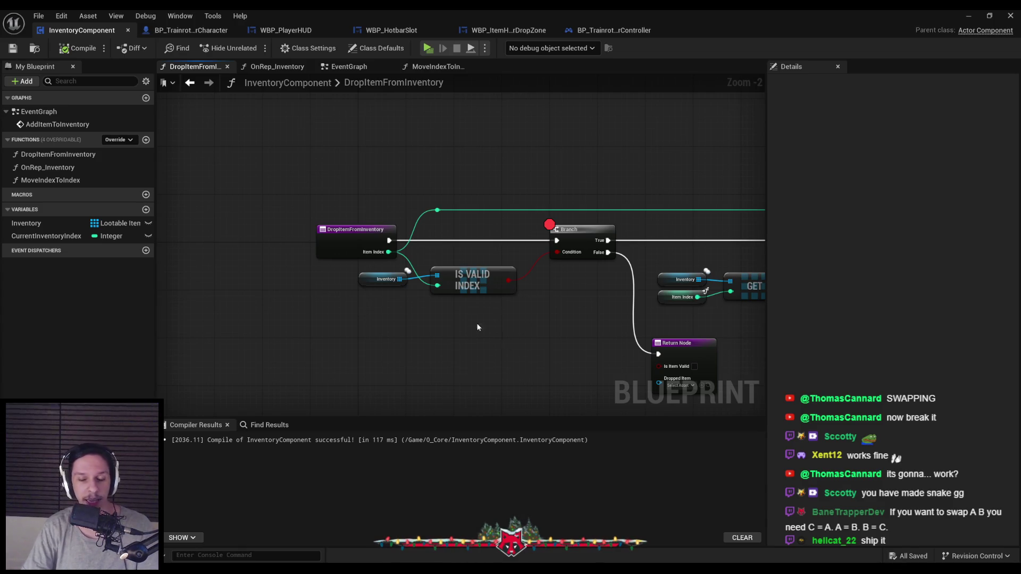
- Shift the nodes after the Branch to the right to make room
scroll(473, 319, "up", 2)
scroll(534, 291, "down", 3)
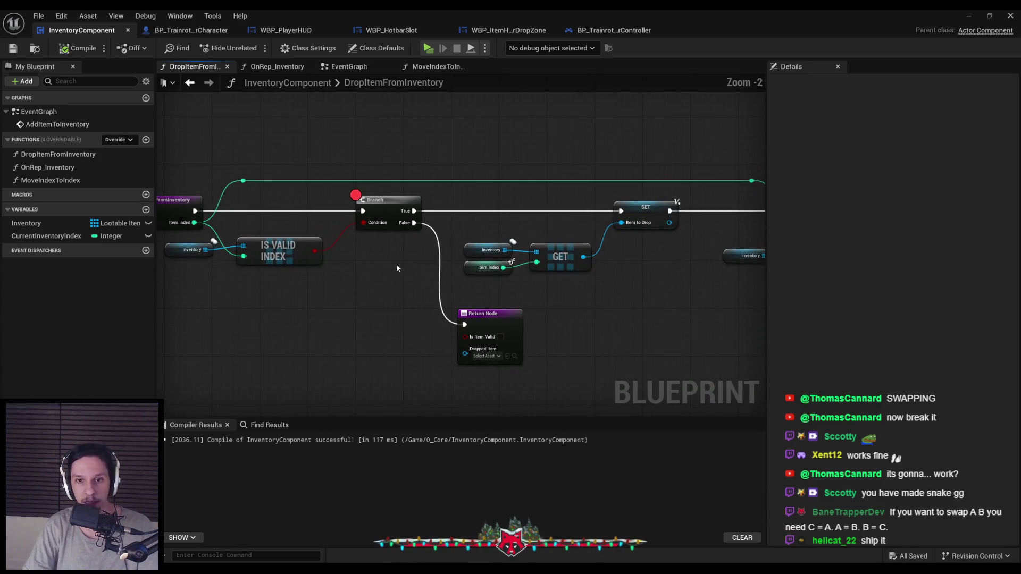
left_click_drag(526, 232, 729, 294)
left_click_drag(335, 254, 502, 253)
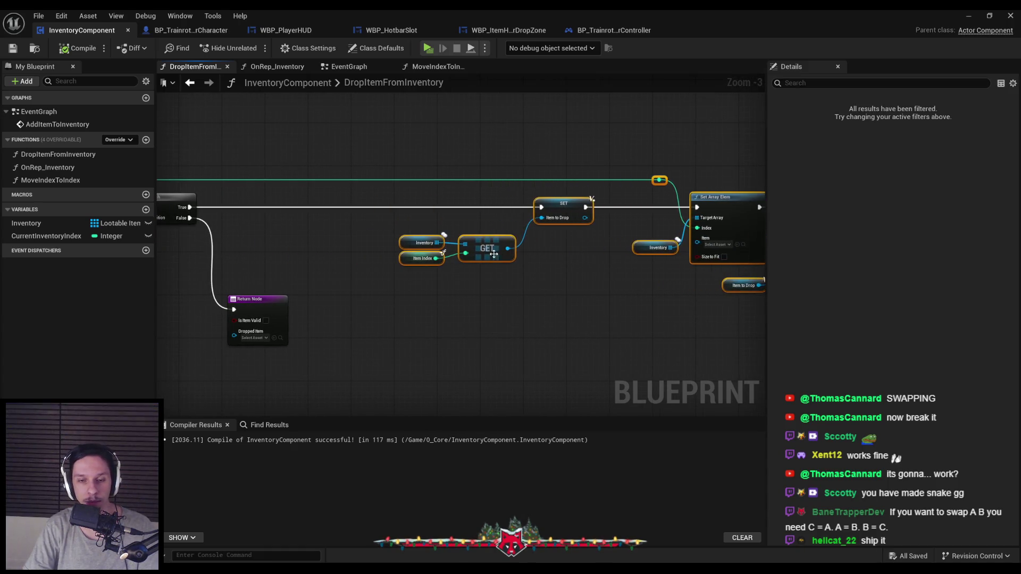
left_click(550, 263)
scroll(381, 248, "up", 2)
scroll(366, 267, "down", 1)
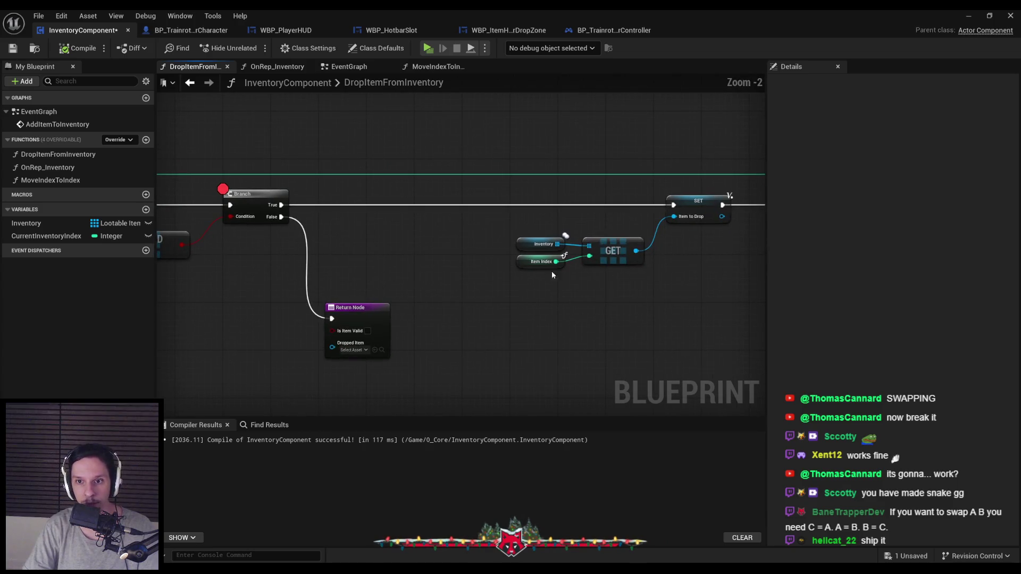
- Duplicate the Inventory, Item Index and GET lookup nodes and attach an Is Valid macro to the GET output
left_click_drag(646, 274, 504, 235)
key("ctrl+c")
key("ctrl+v")
left_click_drag(339, 249, 364, 250)
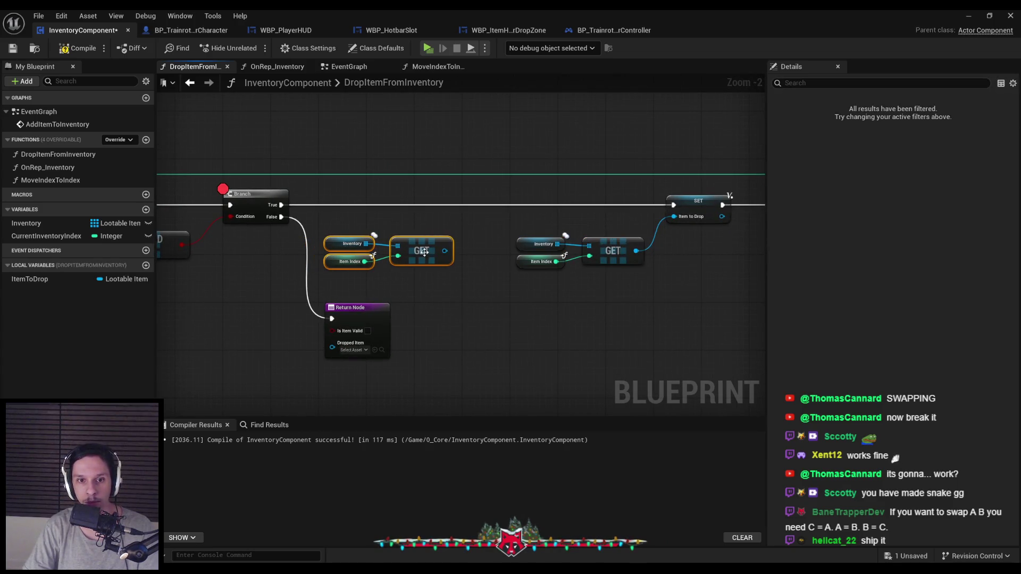
left_click_drag(445, 250, 465, 221)
type("valid")
key("Down")
key("Down")
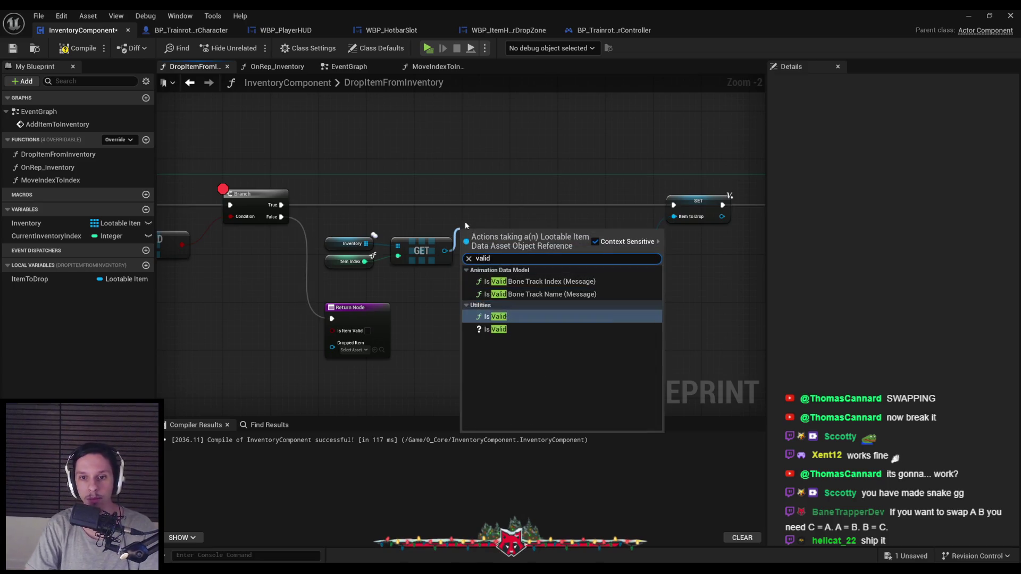
key("Return")
- Wire Branch True into Is Valid and remove the Branch node's breakpoint
left_click_drag(470, 205, 370, 204)
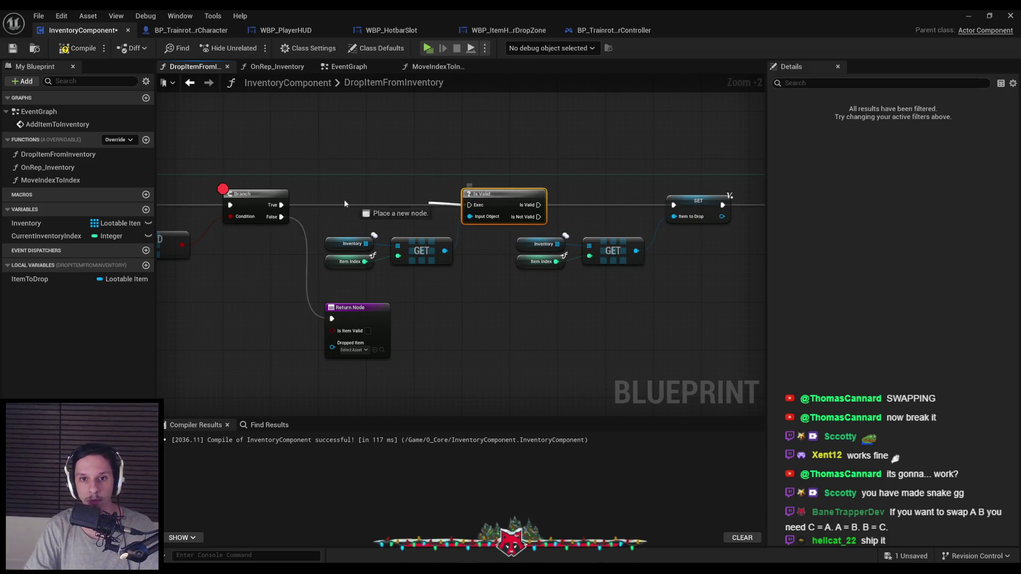
left_click_drag(281, 206, 280, 206)
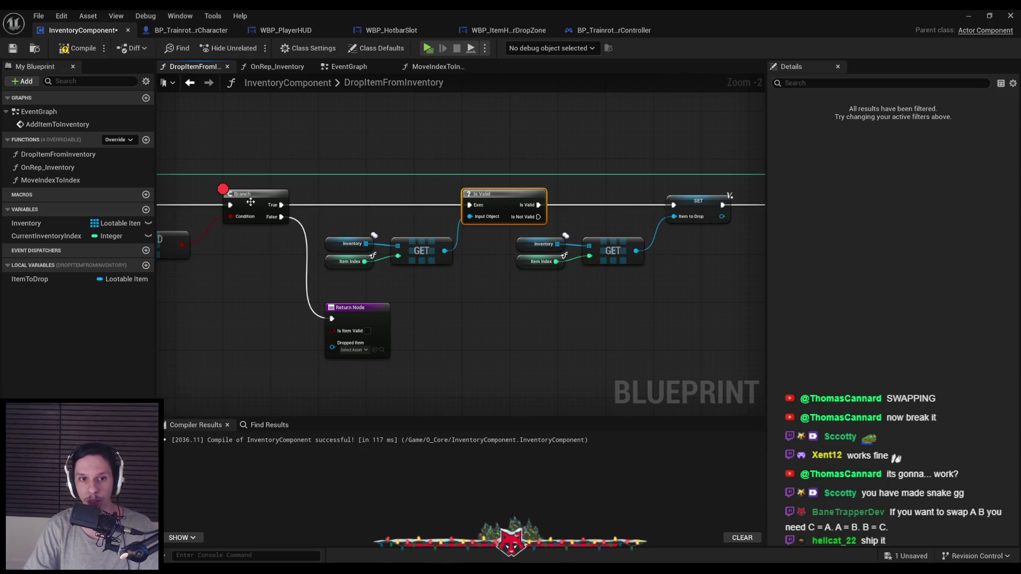
right_click(280, 205)
right_click(249, 200)
left_click(296, 393)
- Connect Is Not Valid to a duplicated Return Node, then launch multiplayer play-in-editor with Alt+P
scroll(454, 263, "down", 2)
left_click_drag(731, 327, 449, 194)
scroll(468, 221, "up", 3)
left_click_drag(473, 231, 659, 231)
left_click(281, 331)
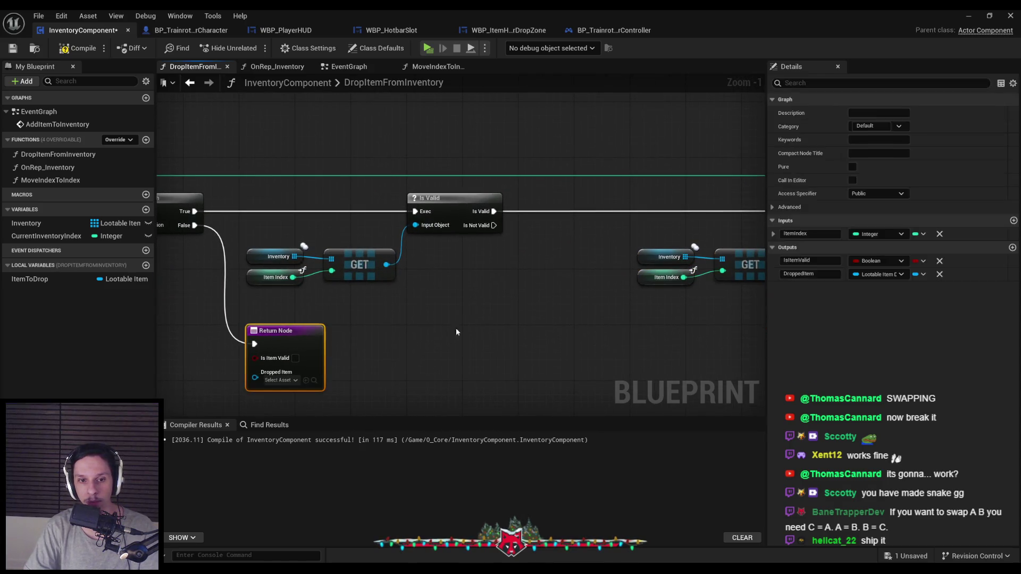
key("ctrl+c")
key("ctrl+v")
mouse_move(554, 329)
left_mouse_down()
mouse_move(488, 236)
mouse_move(494, 225)
mouse_move(562, 320)
mouse_move(560, 336)
left_mouse_up()
left_click(372, 149)
left_click(77, 48)
key("alt+p")
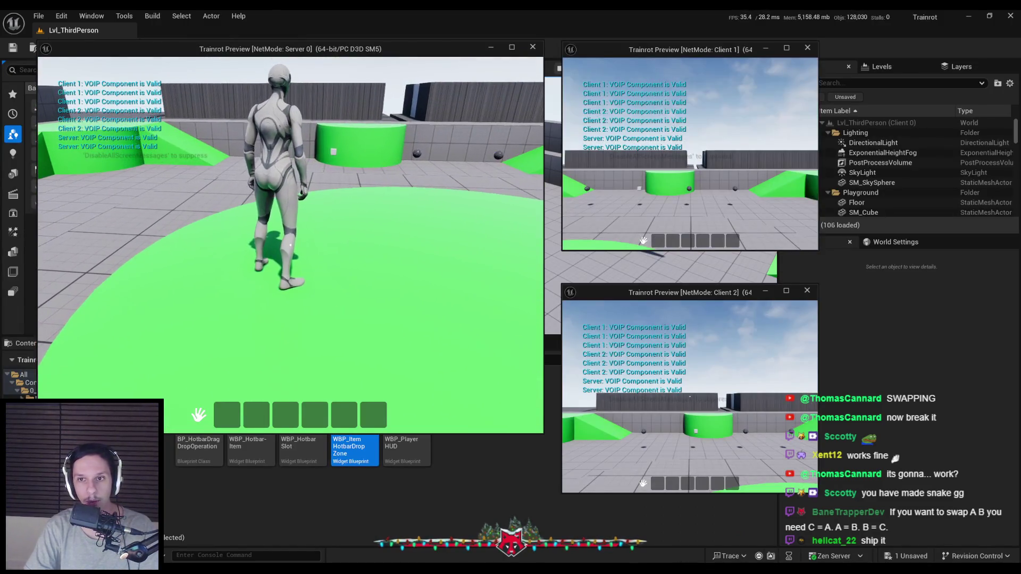
- Walk Client 1 over the sphere to pick it up and move the red item to hotbar slot 4
key("w")
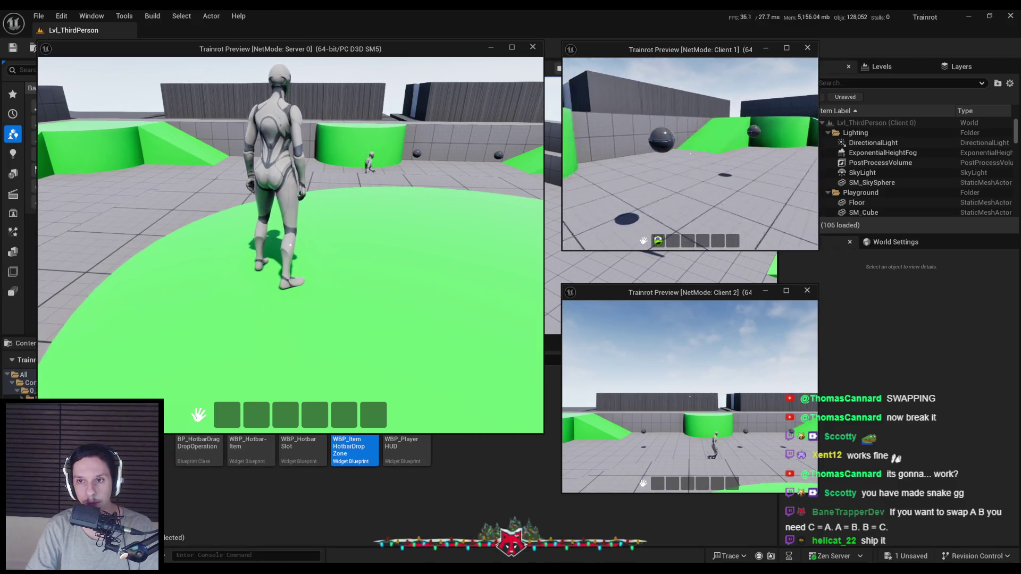
key("w")
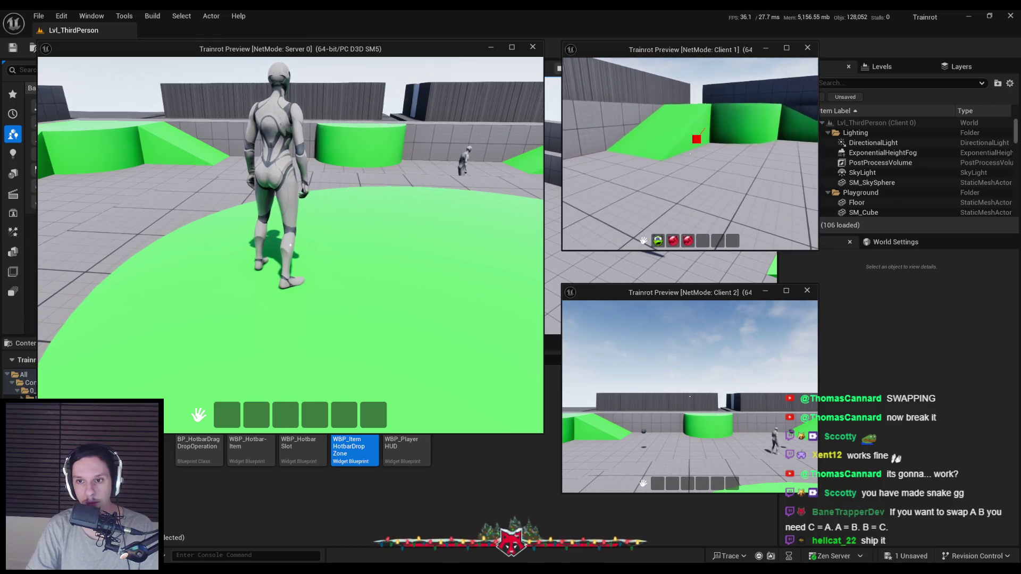
left_click_drag(712, 243, 716, 241)
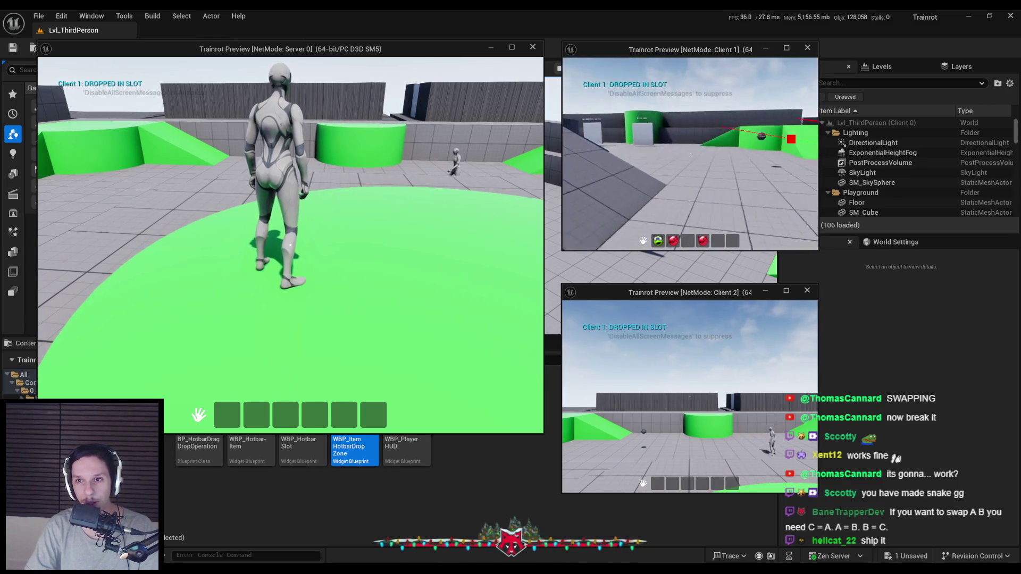
- Collect the small cube, move a slot 3 item to slot 5, drop one into the world, then stop
key("w")
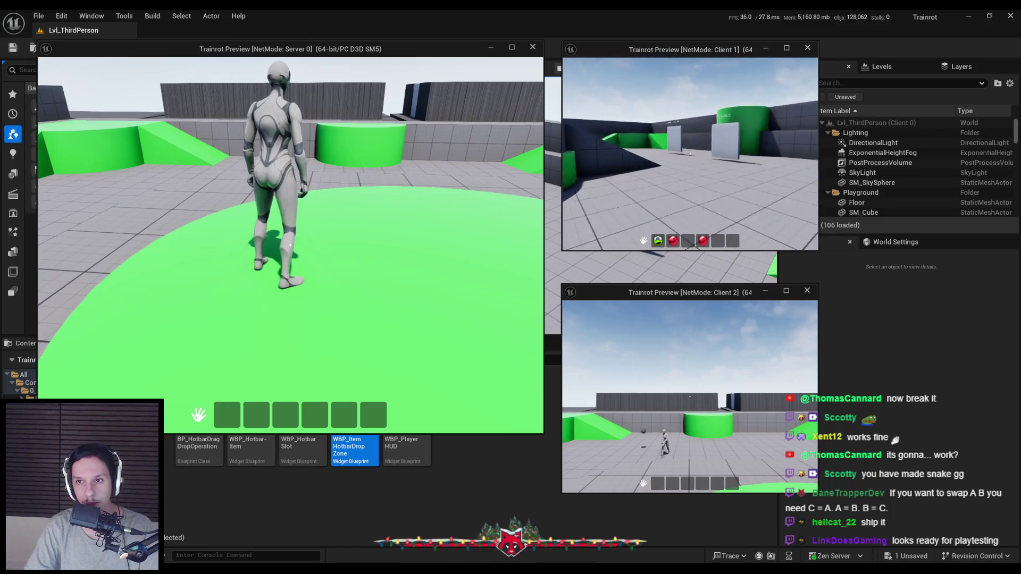
key("w")
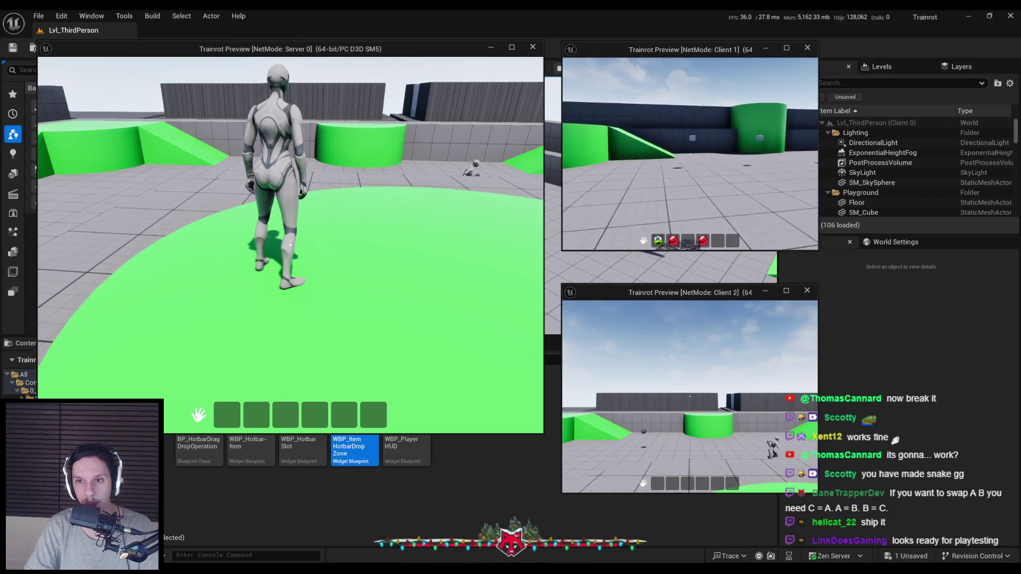
key("w")
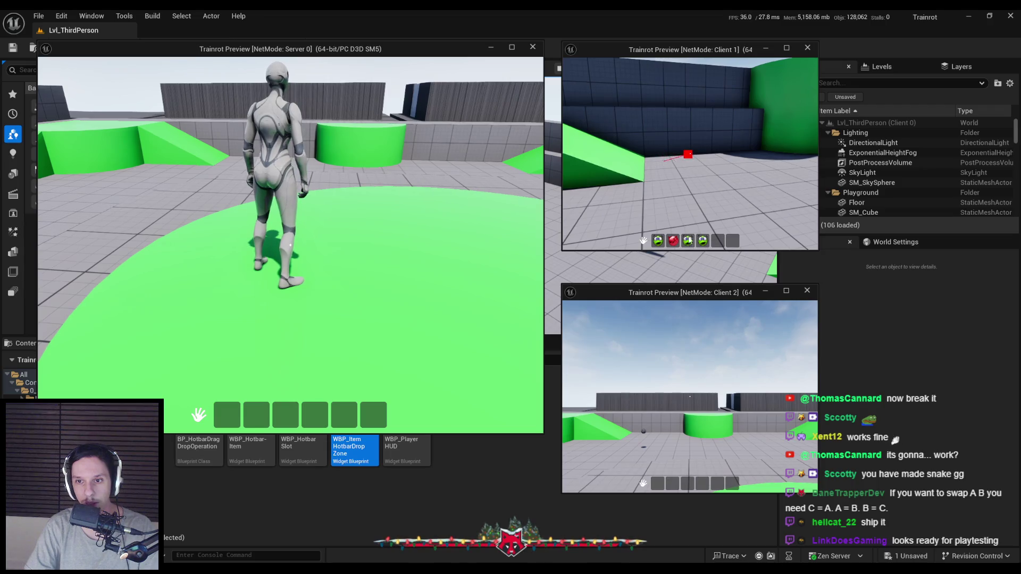
mouse_move(719, 242)
left_mouse_down()
mouse_move(689, 243)
mouse_move(715, 243)
mouse_move(693, 244)
mouse_move(688, 202)
left_mouse_up()
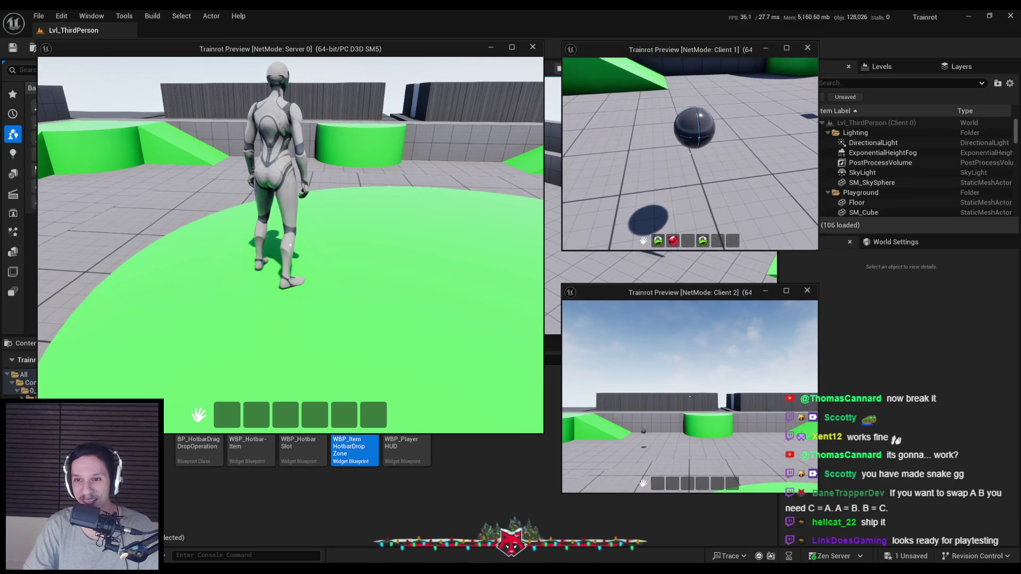
left_click_drag(687, 240, 699, 222)
key("w")
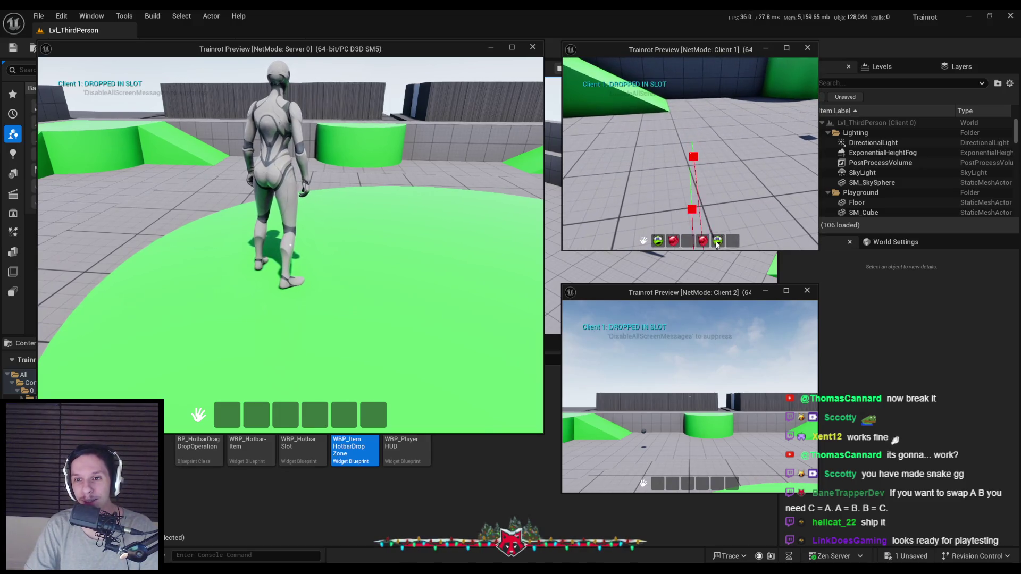
key("Escape")
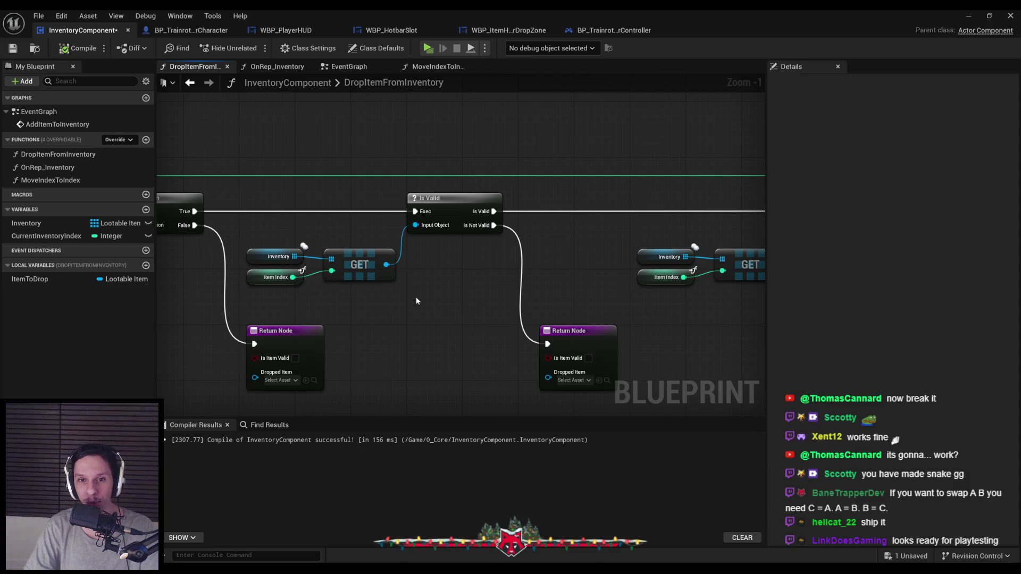
- Review the player controller's Tab event nodes and the hotbar drop zone and hotbar slot On Drop graphs
scroll(508, 274, "down", 2)
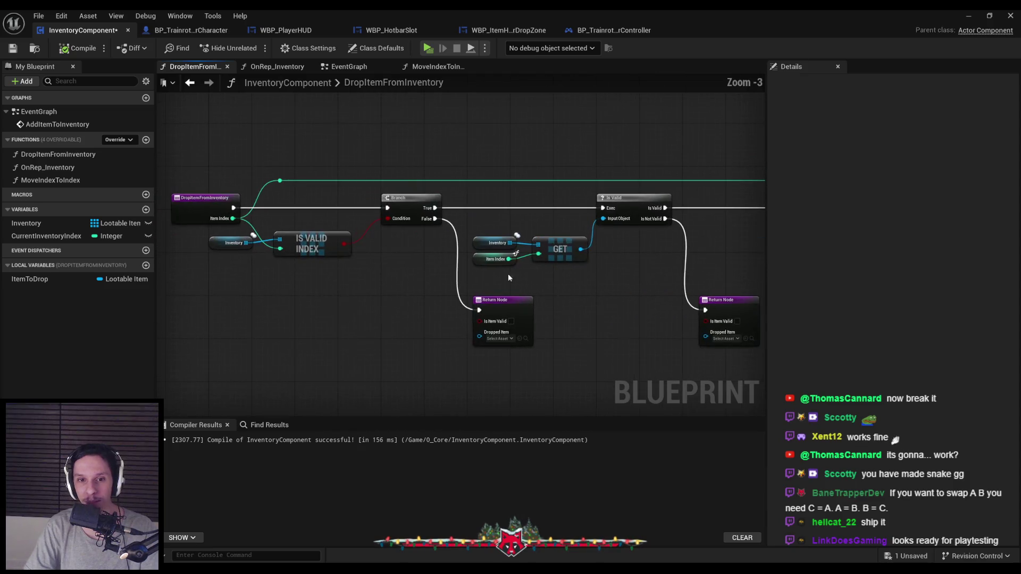
left_click(597, 34)
mouse_move(353, 196)
left_mouse_down()
mouse_move(458, 190)
mouse_move(407, 204)
mouse_move(362, 173)
mouse_move(357, 303)
mouse_move(369, 156)
left_mouse_up()
scroll(356, 303, "up", 1)
scroll(369, 157, "down", 1)
left_click(508, 30)
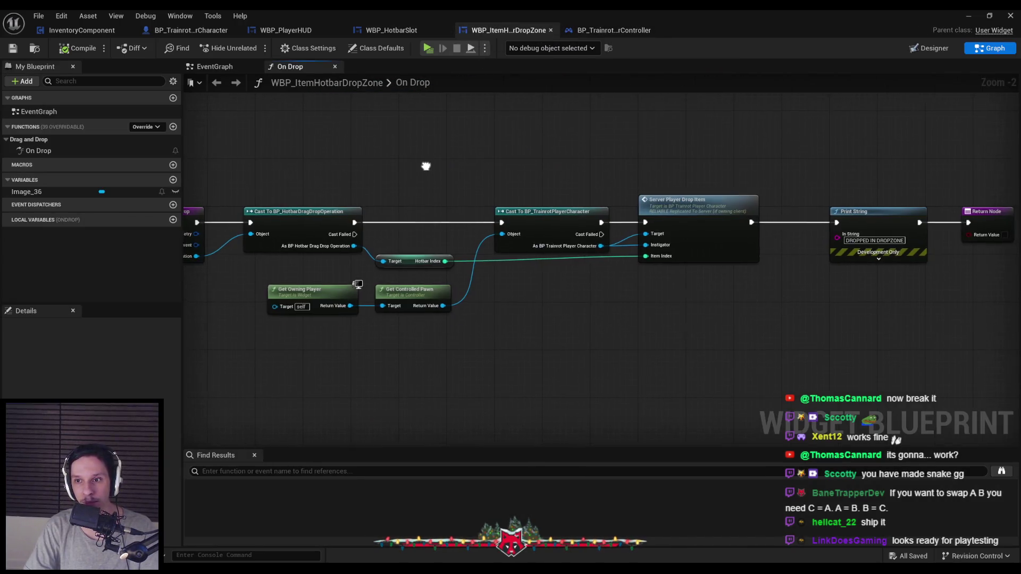
scroll(418, 170, "down", 1)
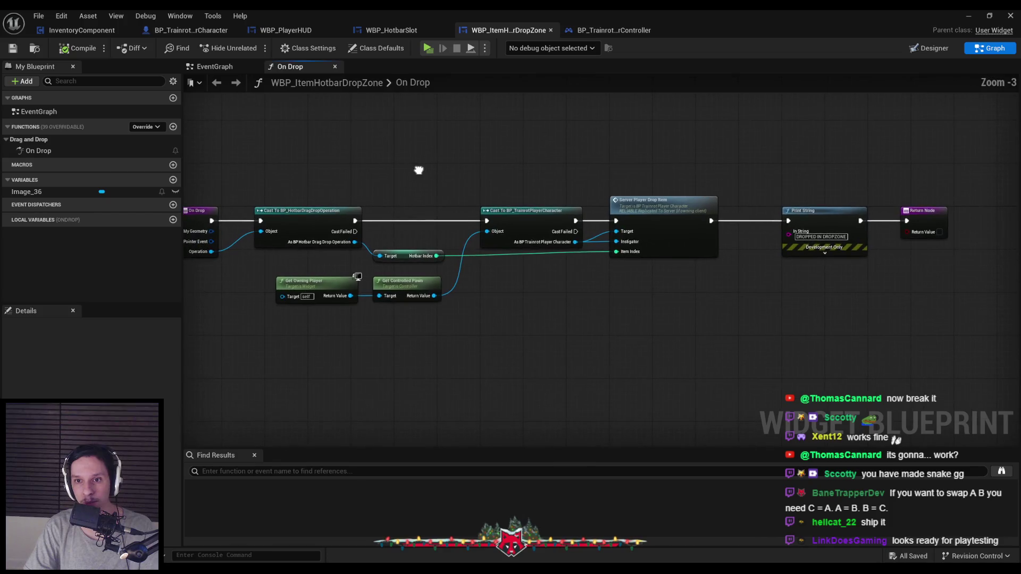
left_click(386, 33)
left_click(480, 33)
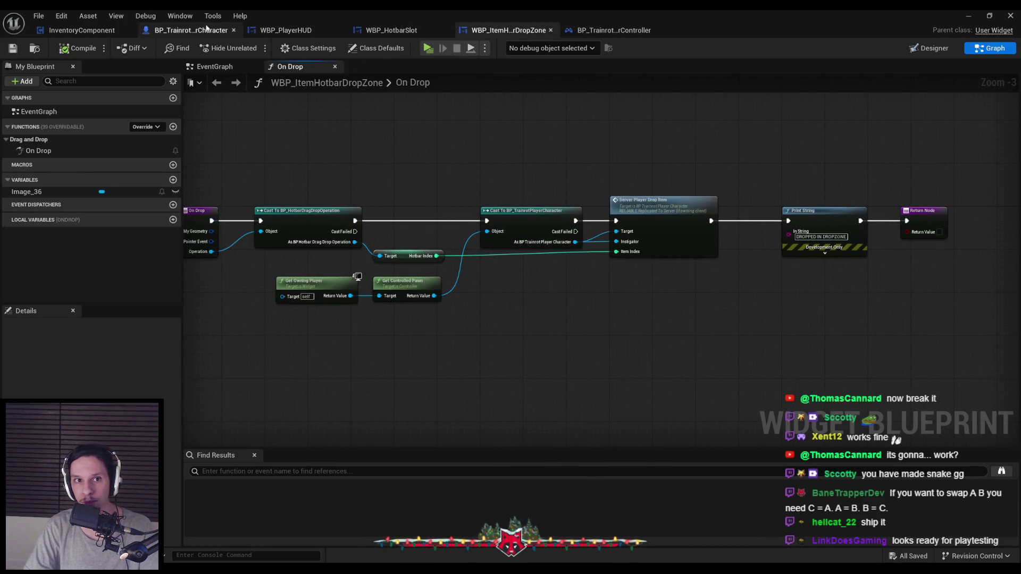
- Look over InventoryComponent's drop function, EventGraph and MoveIndexToIndex, then open the player character blueprint
left_click(96, 30)
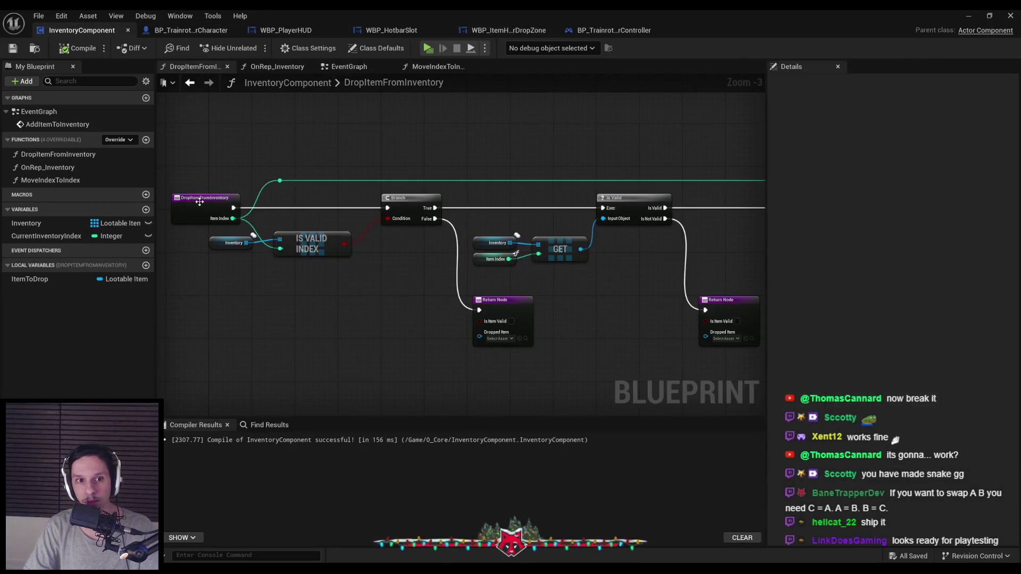
left_click(356, 71)
left_click(440, 71)
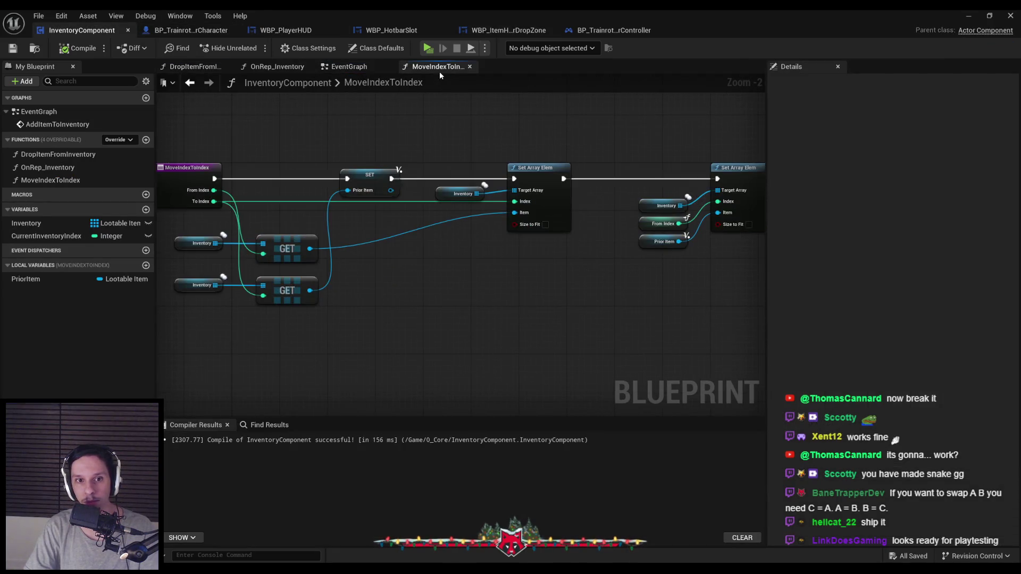
left_click(349, 67)
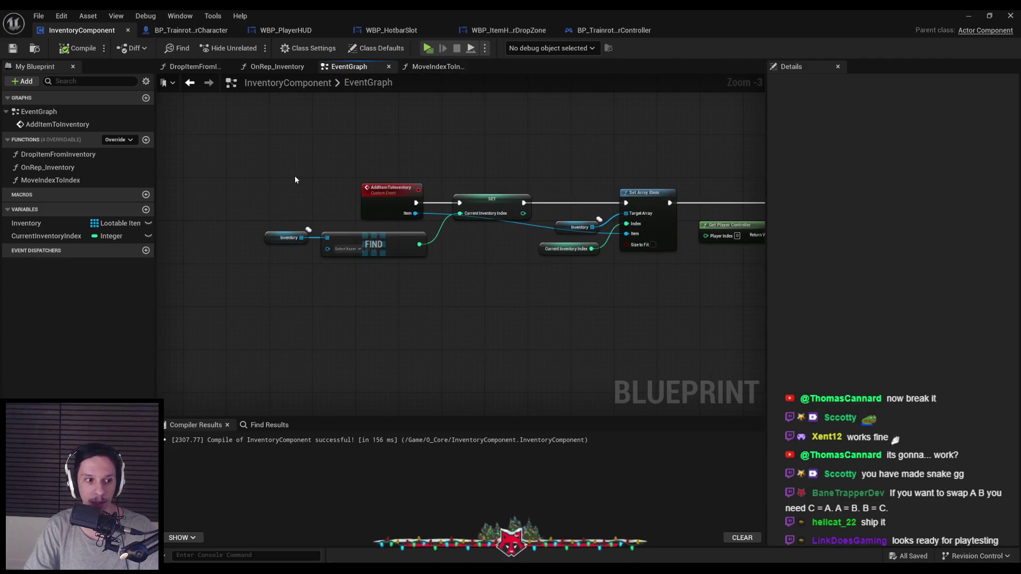
left_click(191, 30)
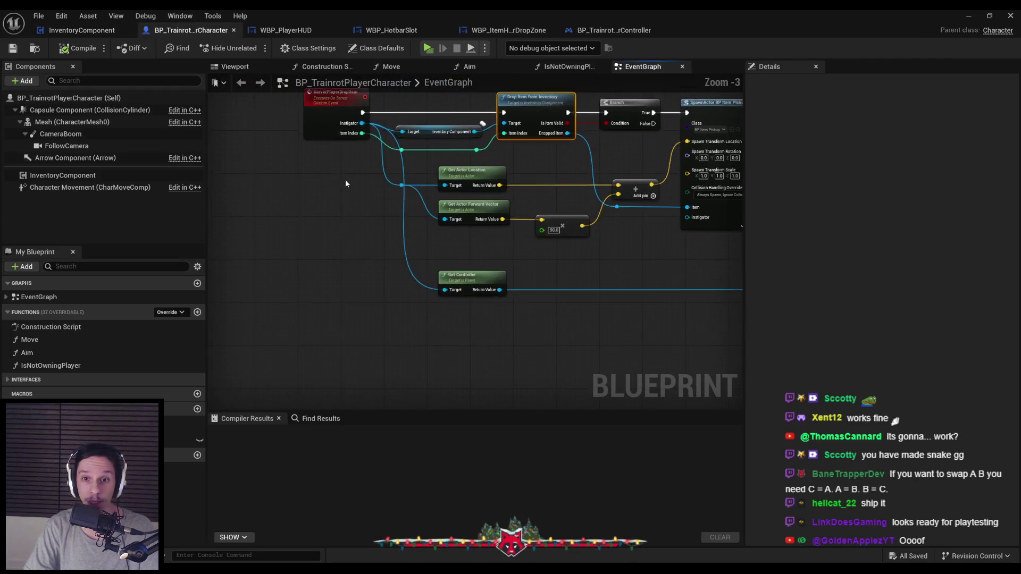
- Create the ServerMoveItems custom event with Integer inputs FromIndex and ToIndex
right_click(306, 309)
type("custom e")
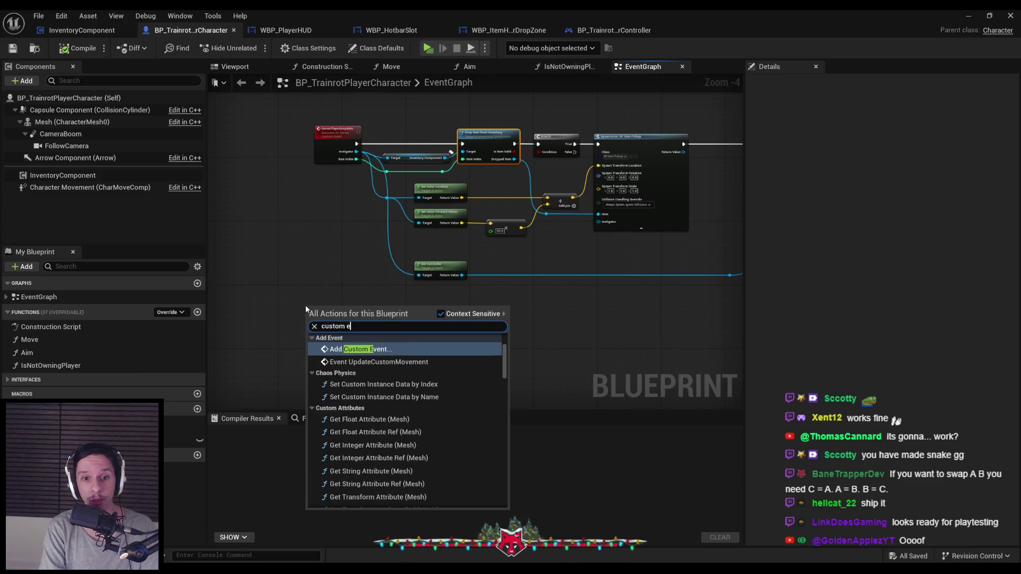
key("Escape")
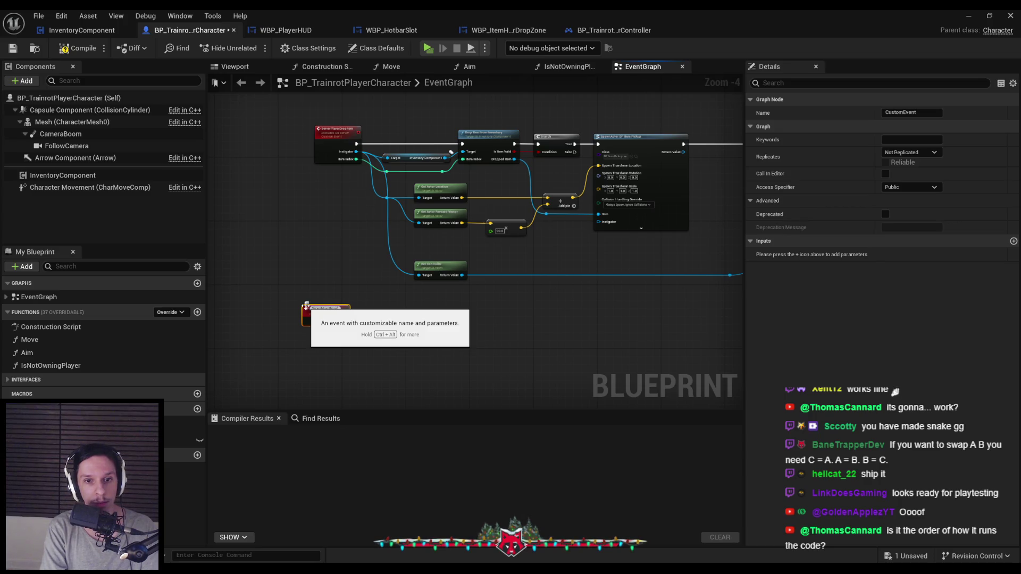
left_click(1013, 242)
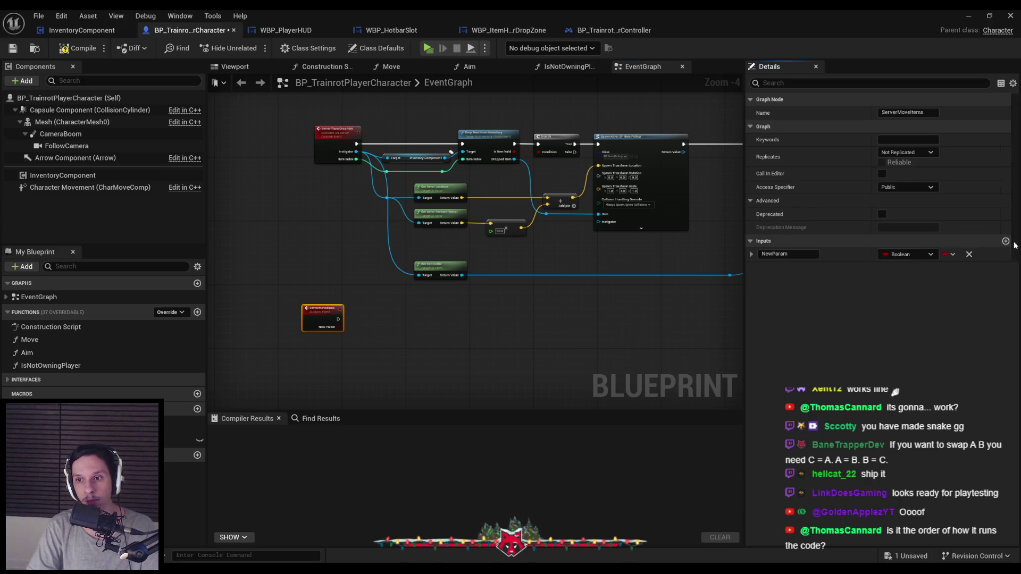
left_click(808, 253)
type("FromIndex")
key("Return")
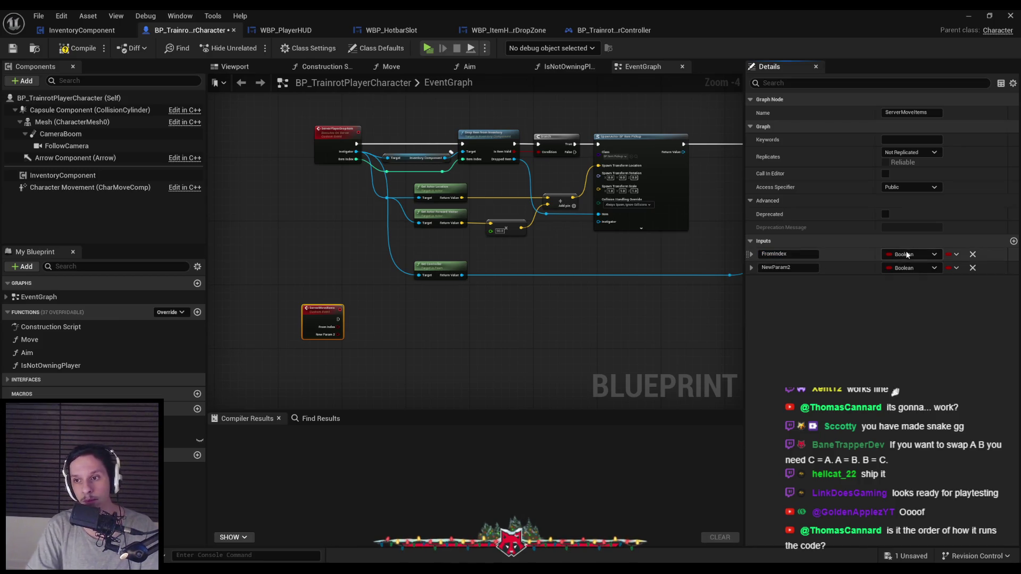
left_click(910, 254)
left_click(897, 301)
left_click(798, 268)
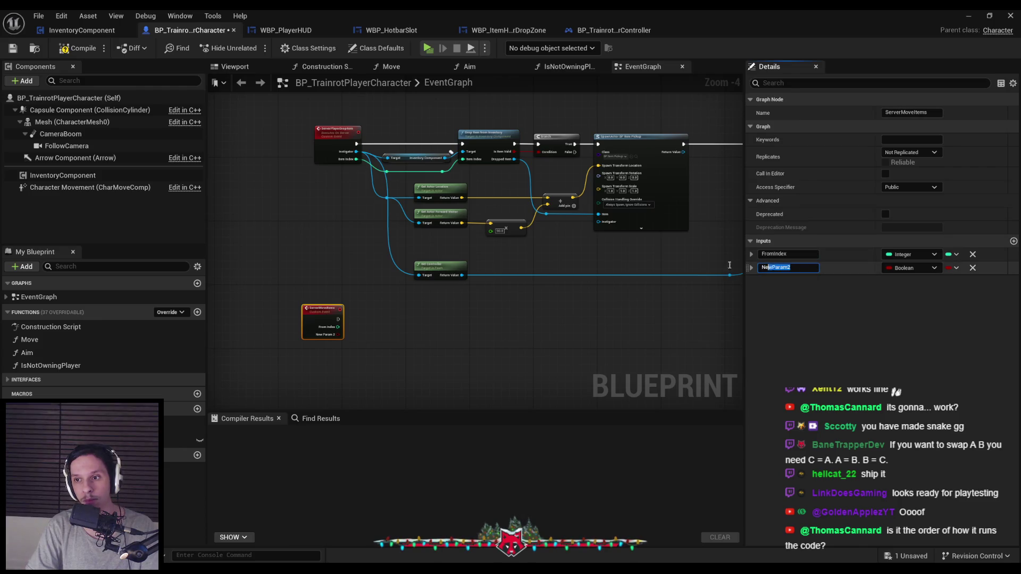
type("ToIndex")
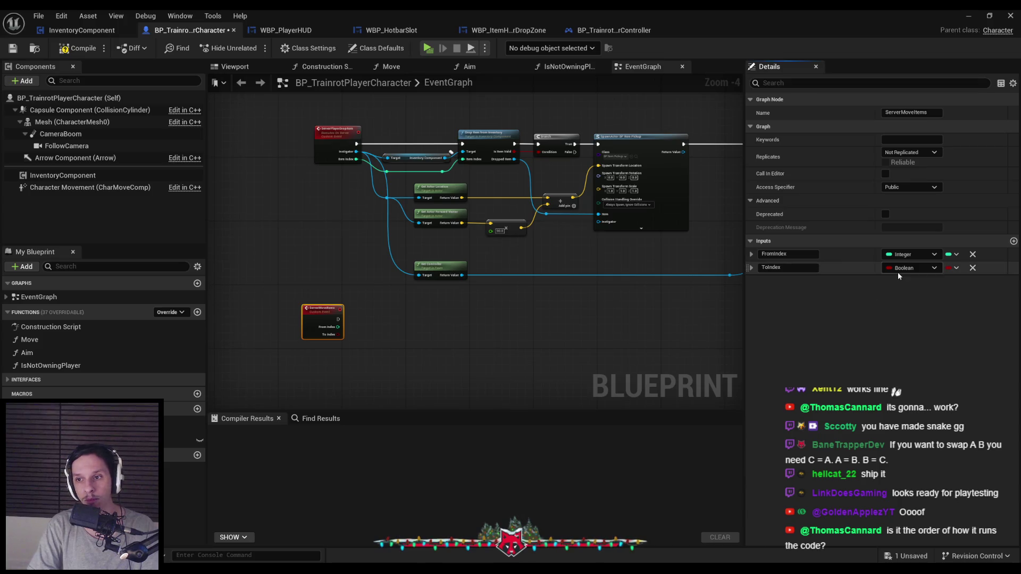
left_click(897, 271)
left_click(898, 314)
- Compile and save the player character blueprint
left_click_drag(330, 323, 334, 323)
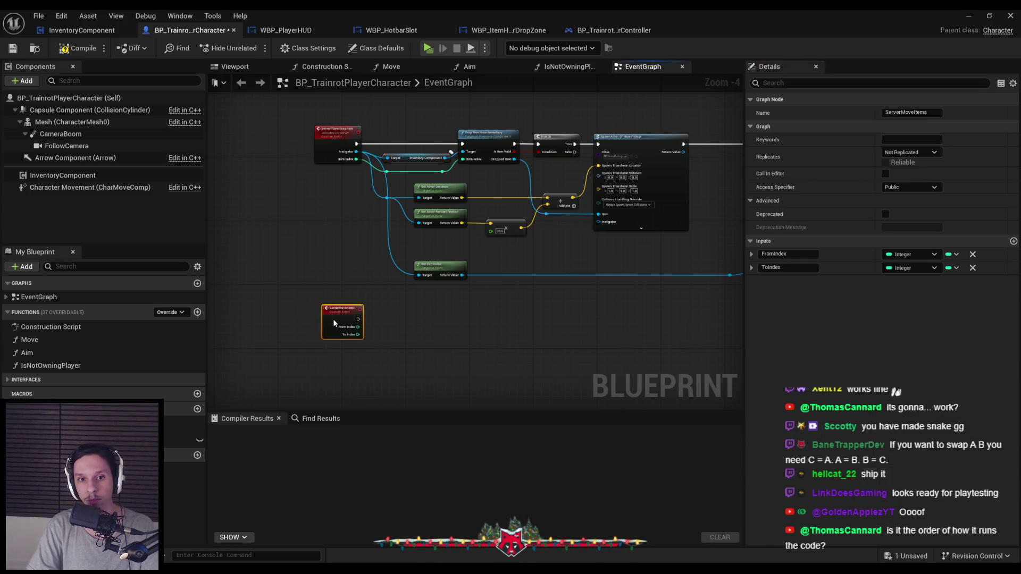
left_click(79, 49)
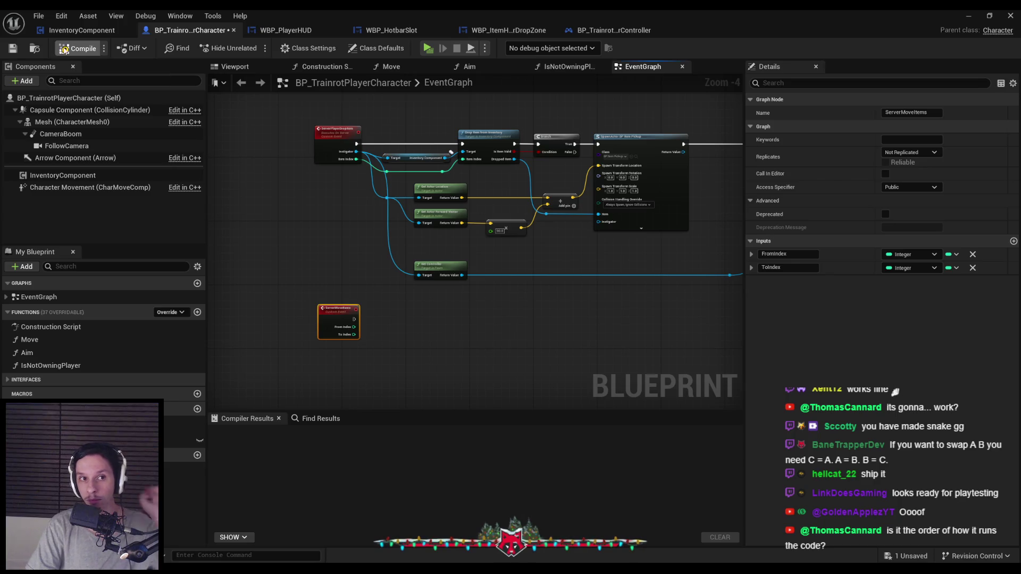
left_click(16, 57)
left_click(312, 190)
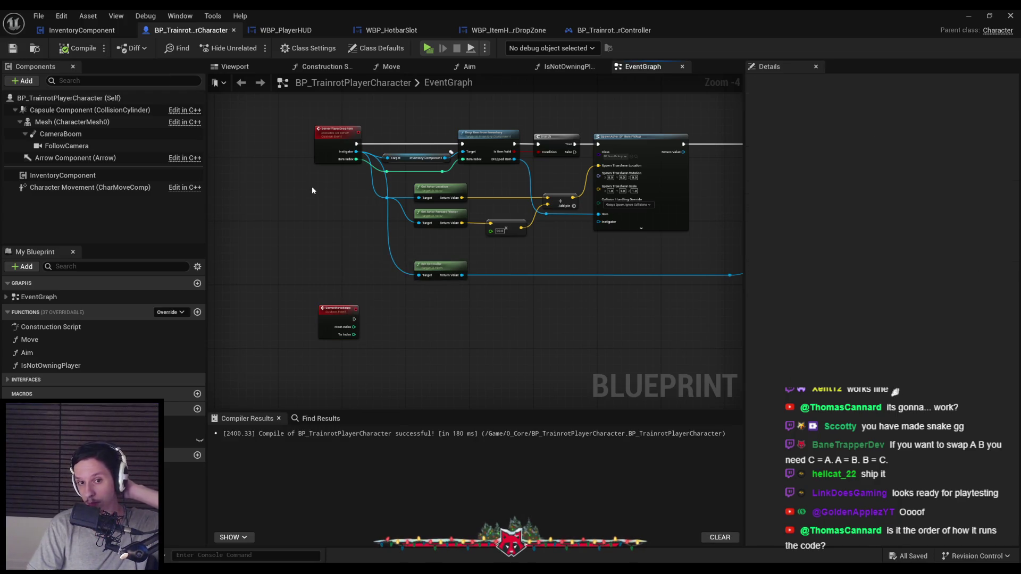
- Set ServerMoveItems to Run on Server, tick Reliable, and compile and save
left_click(336, 317)
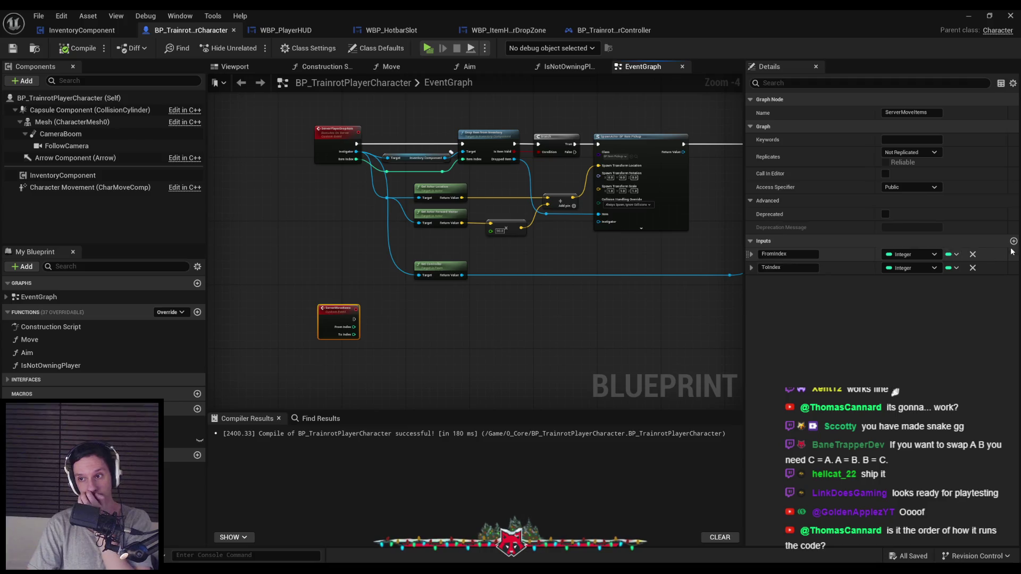
left_click(910, 153)
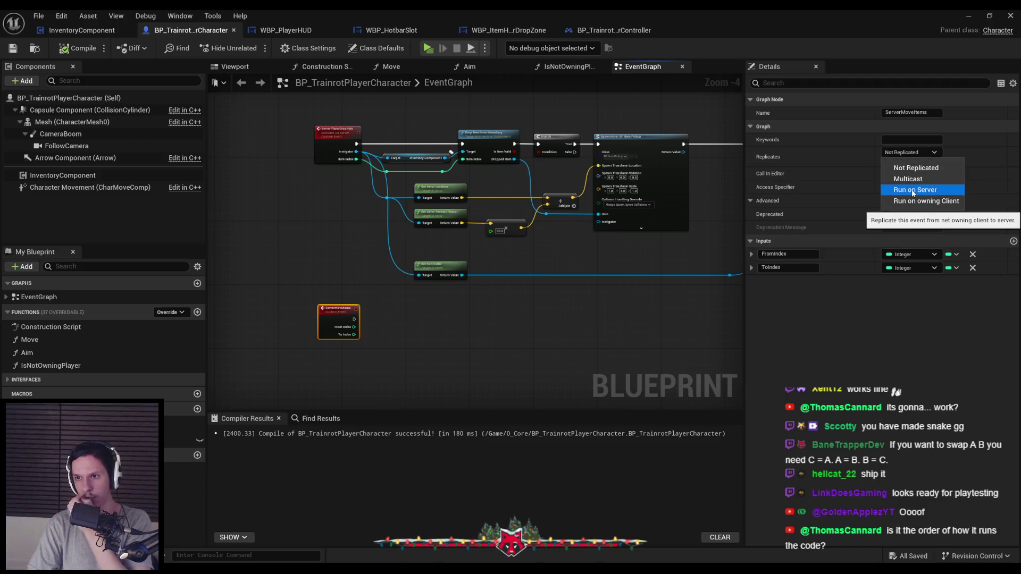
left_click(911, 190)
left_click(13, 49)
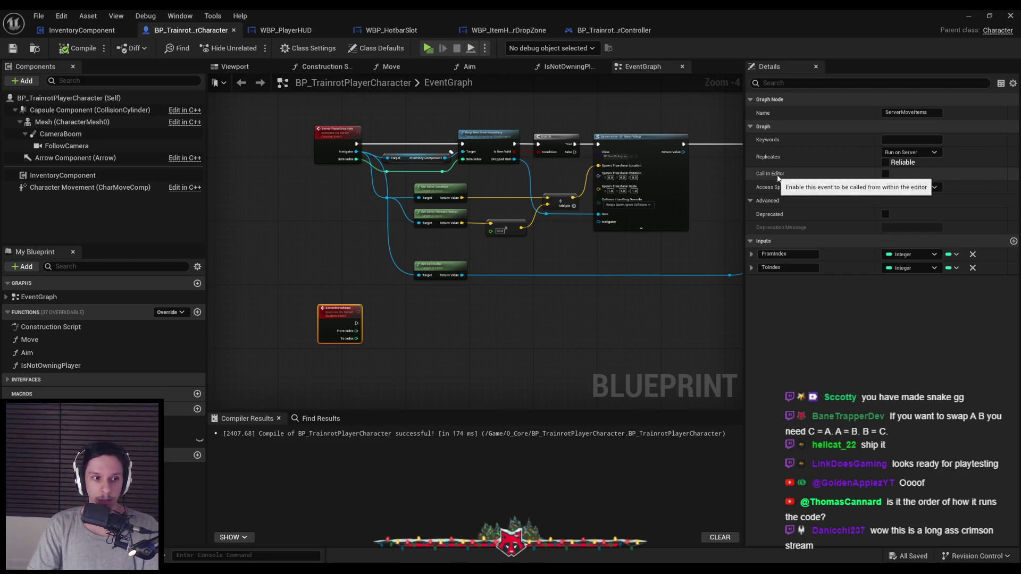
left_click(886, 162)
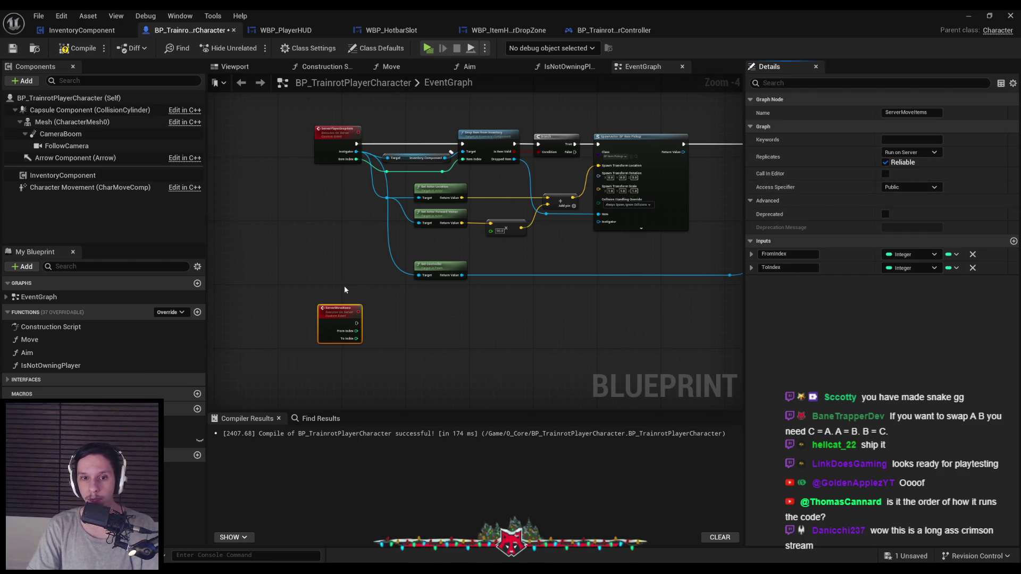
scroll(306, 273, "up", 2)
mouse_move(305, 273)
left_mouse_down()
mouse_move(337, 273)
mouse_move(338, 287)
left_mouse_up()
left_click(371, 324)
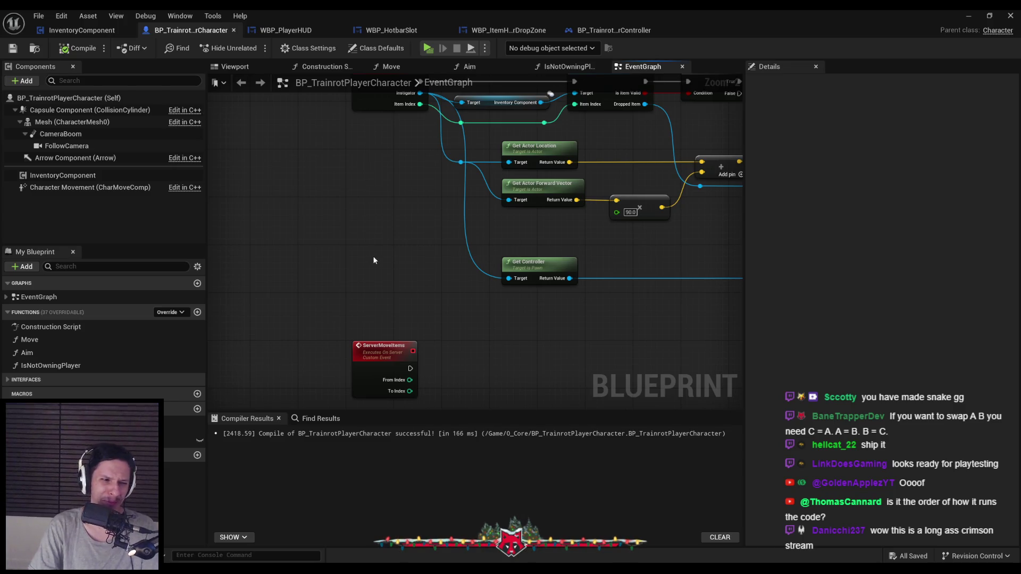
scroll(372, 256, "down", 1)
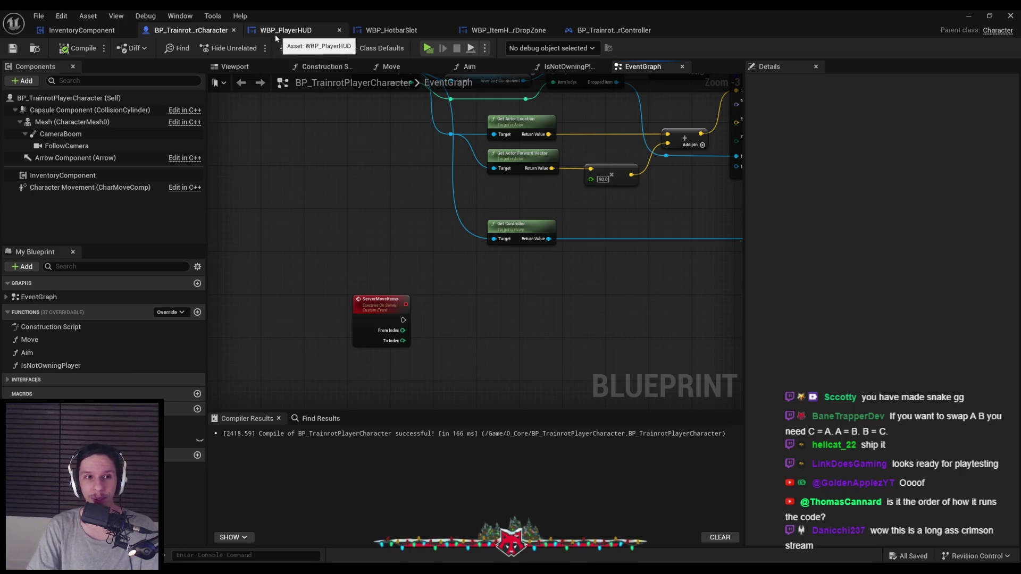
- Look over the player character's ServerPlayerDropItem, Spawn Actor, Cast and Debug Key Q nodes
left_click(103, 30)
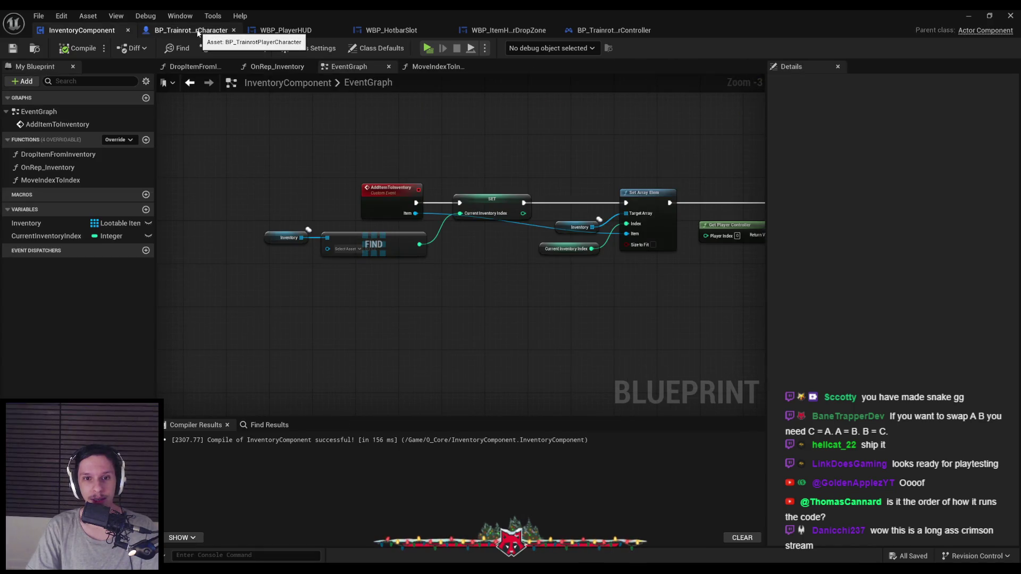
left_click(194, 31)
mouse_move(294, 212)
left_mouse_down()
mouse_move(300, 279)
mouse_move(213, 281)
left_mouse_up()
scroll(480, 285, "down", 1)
left_click_drag(480, 285, 223, 293)
scroll(495, 213, "up", 2)
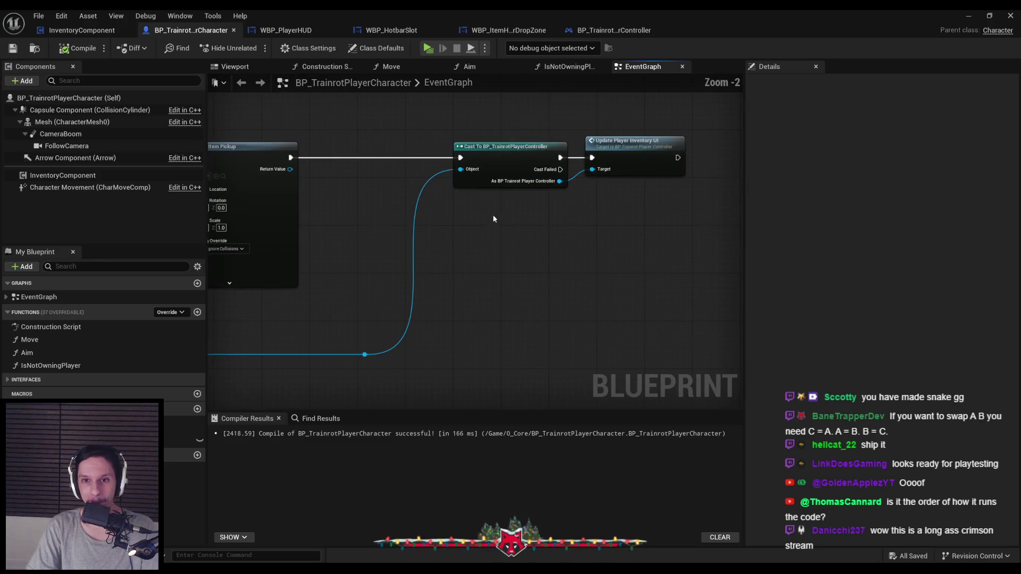
scroll(467, 251, "down", 2)
mouse_move(468, 251)
left_mouse_down()
mouse_move(384, 491)
mouse_move(7, 476)
mouse_move(687, 399)
left_mouse_up()
scroll(500, 247, "up", 1)
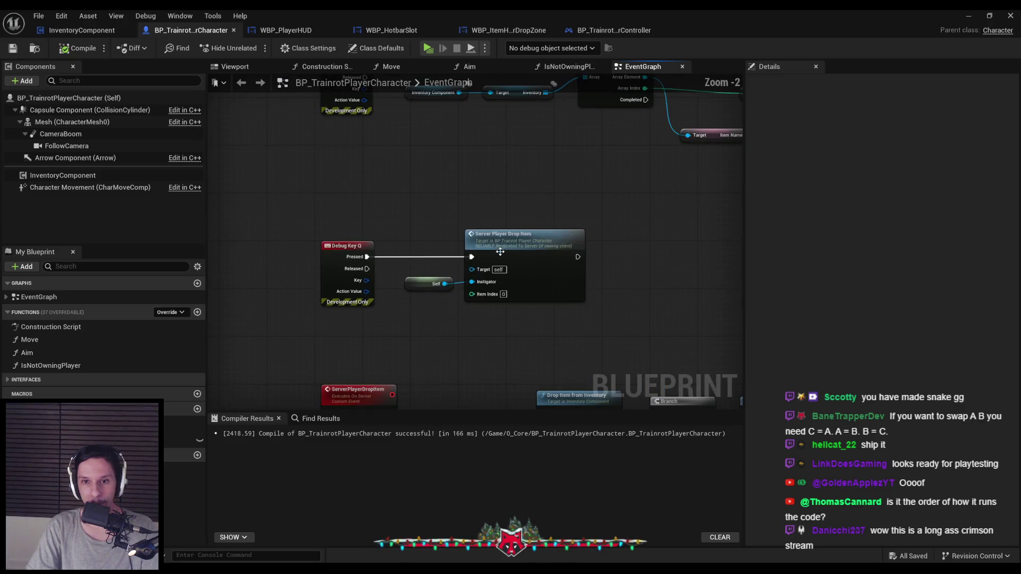
scroll(532, 340, "down", 2)
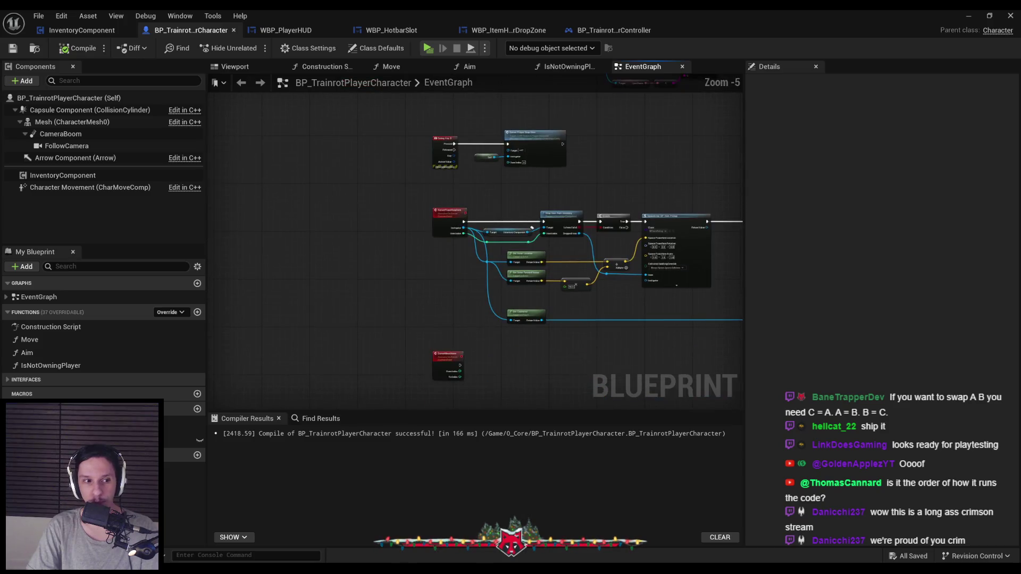
scroll(446, 222, "up", 5)
scroll(447, 222, "down", 1)
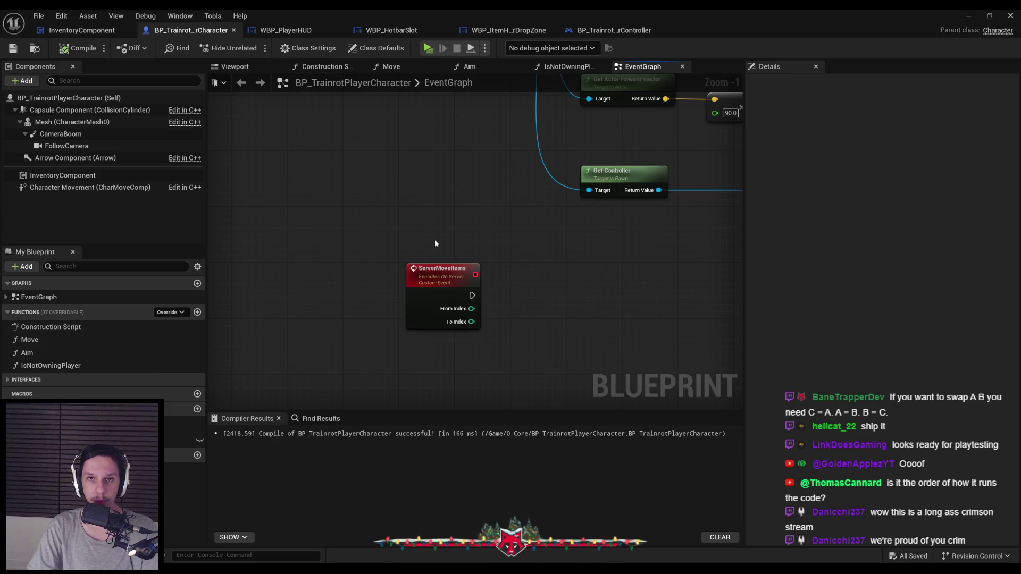
- Nudge InventoryComponent's Inventory and Current Inventory Index nodes, compile and save, then return to the player character
left_click(81, 30)
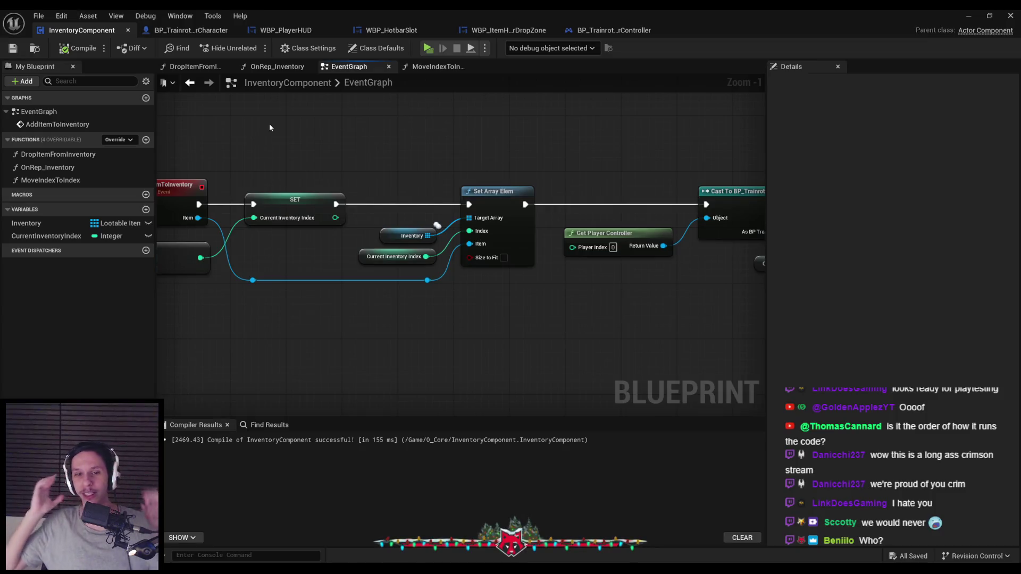
mouse_move(438, 310)
left_mouse_down()
mouse_move(260, 237)
mouse_move(428, 321)
left_mouse_up()
left_click(77, 48)
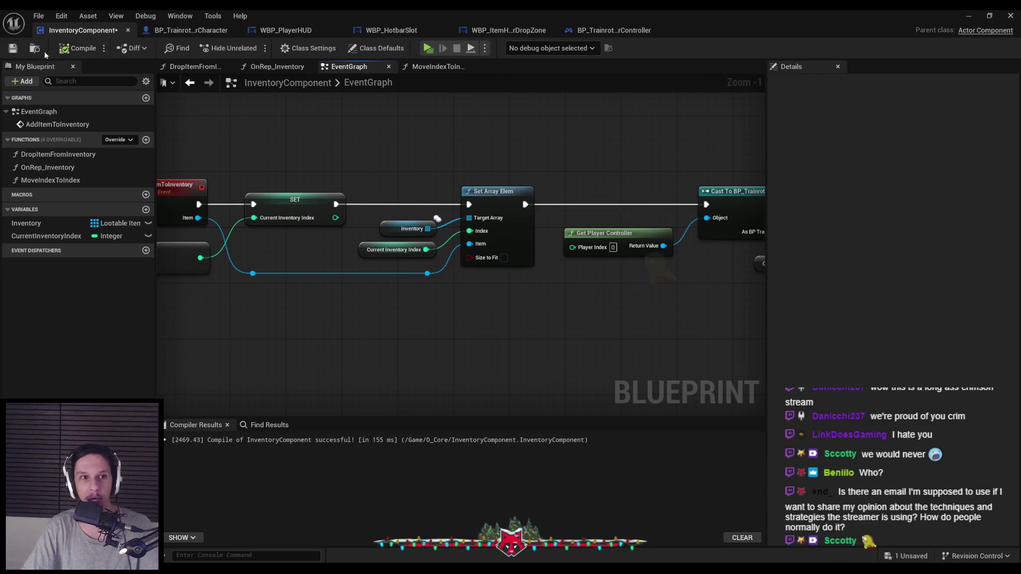
left_click_drag(366, 126, 432, 187)
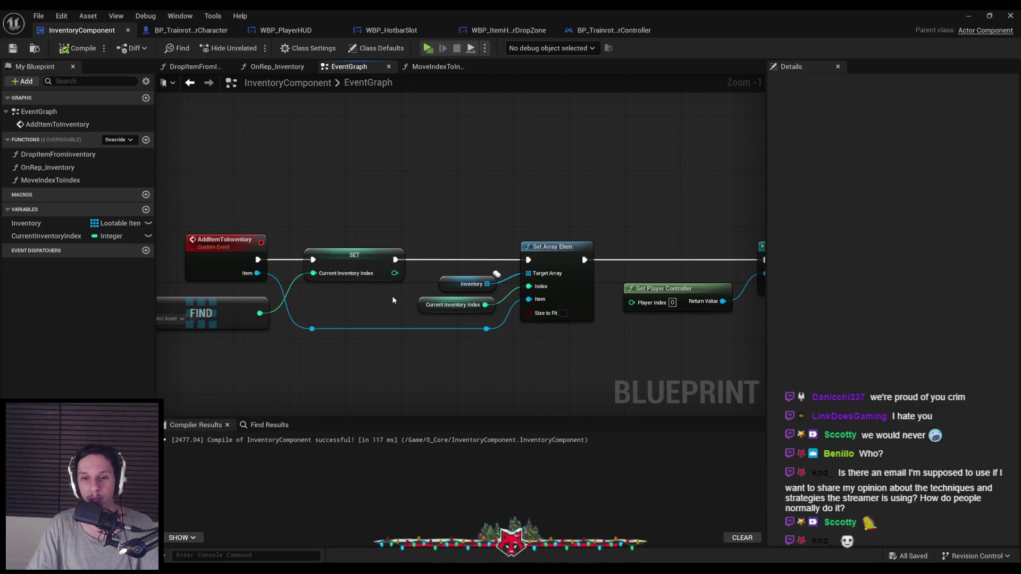
left_click_drag(390, 304, 433, 277)
scroll(433, 277, "down", 1)
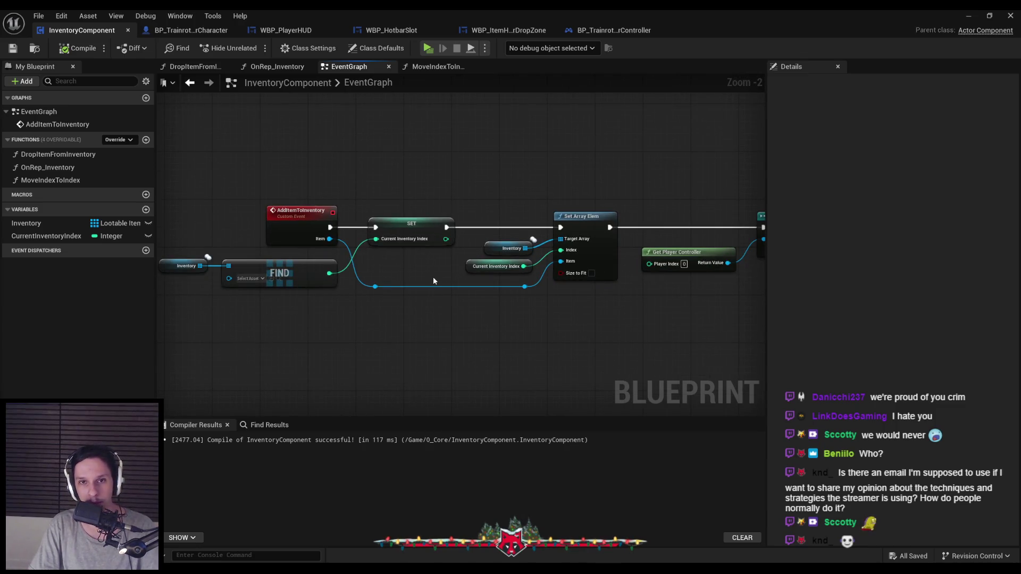
left_click(188, 29)
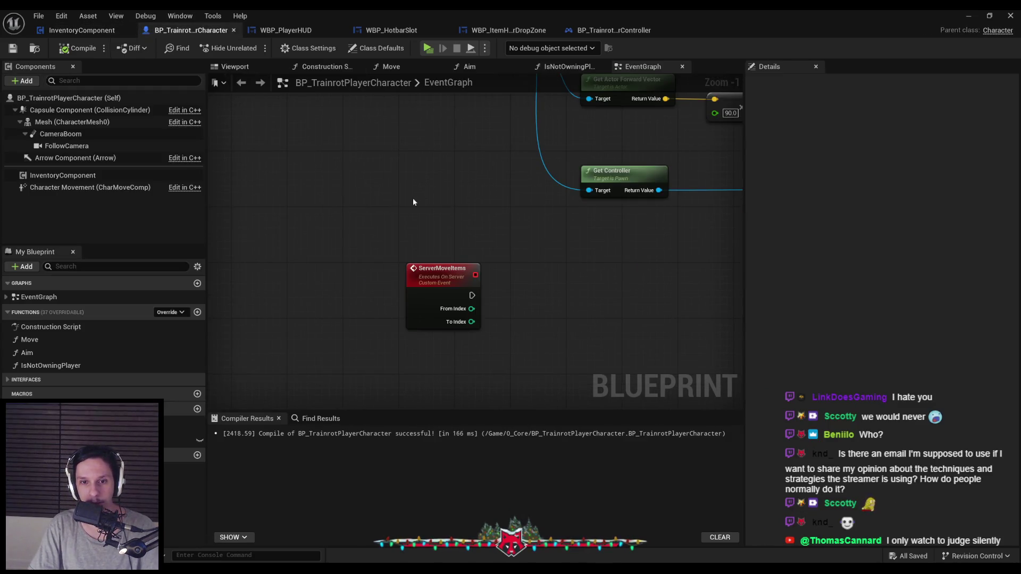
scroll(360, 200, "down", 2)
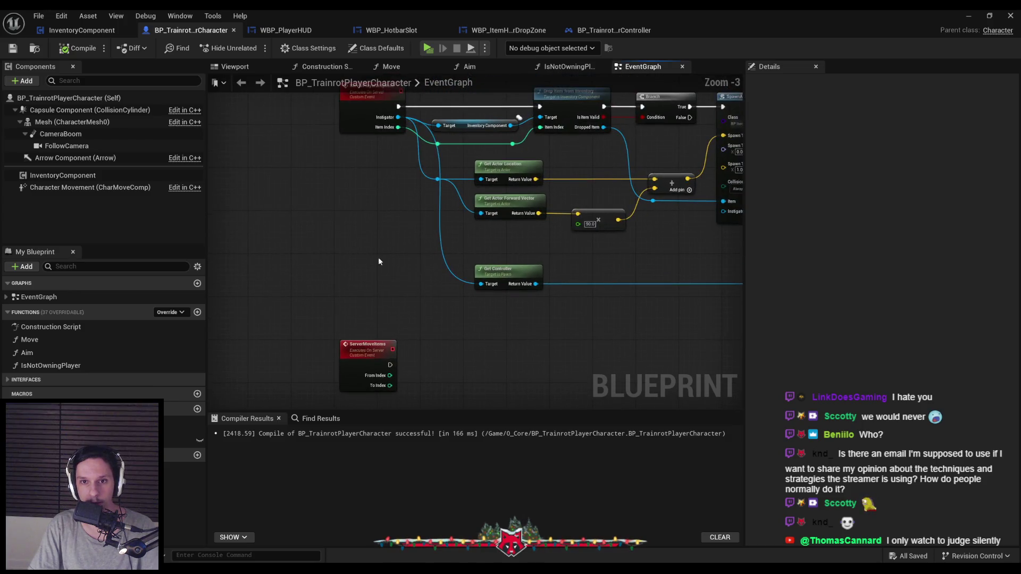
- Add a ServerMoveItems input named Instigator, typed as a BP Trainrot Player Character object reference
left_click_drag(544, 229, 505, 280)
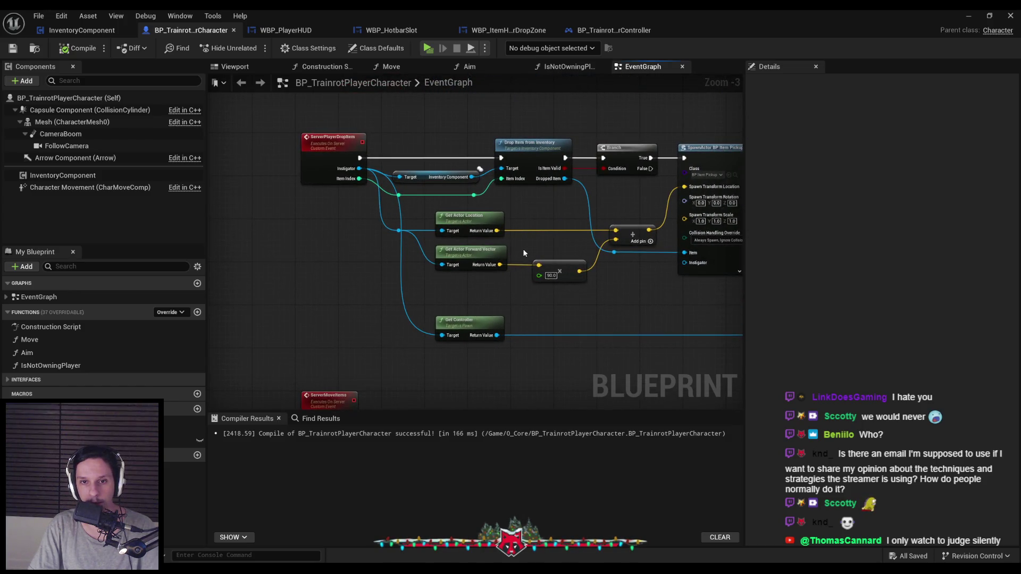
left_click_drag(384, 326, 386, 258)
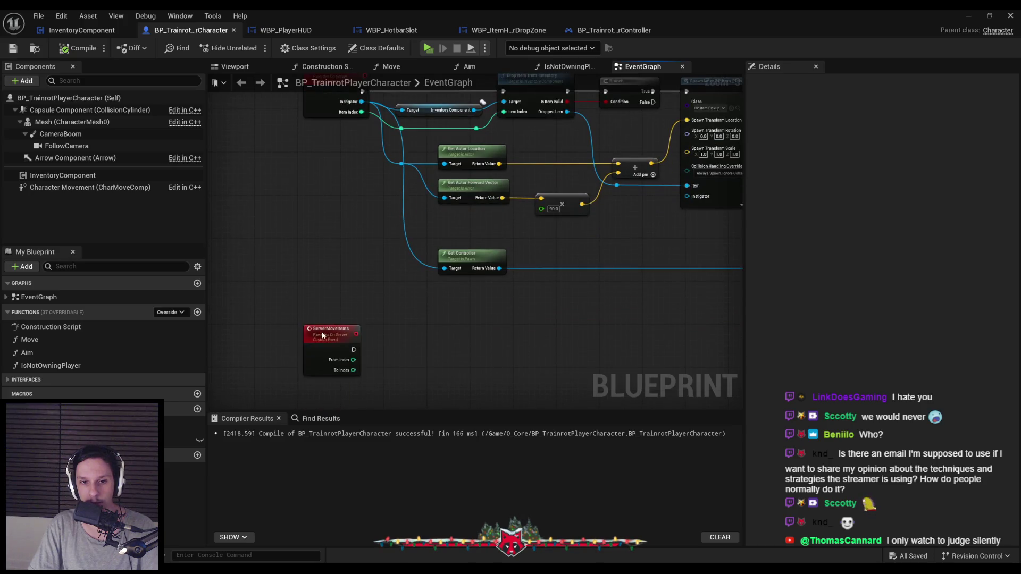
left_click(331, 329)
left_click(1013, 241)
double_click(796, 281)
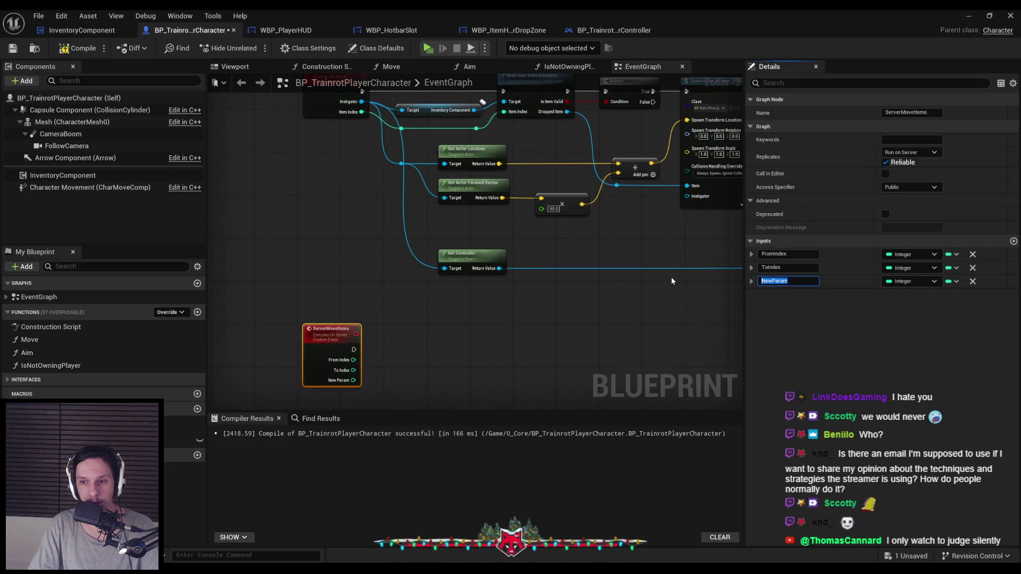
type("Instigator")
key("Return")
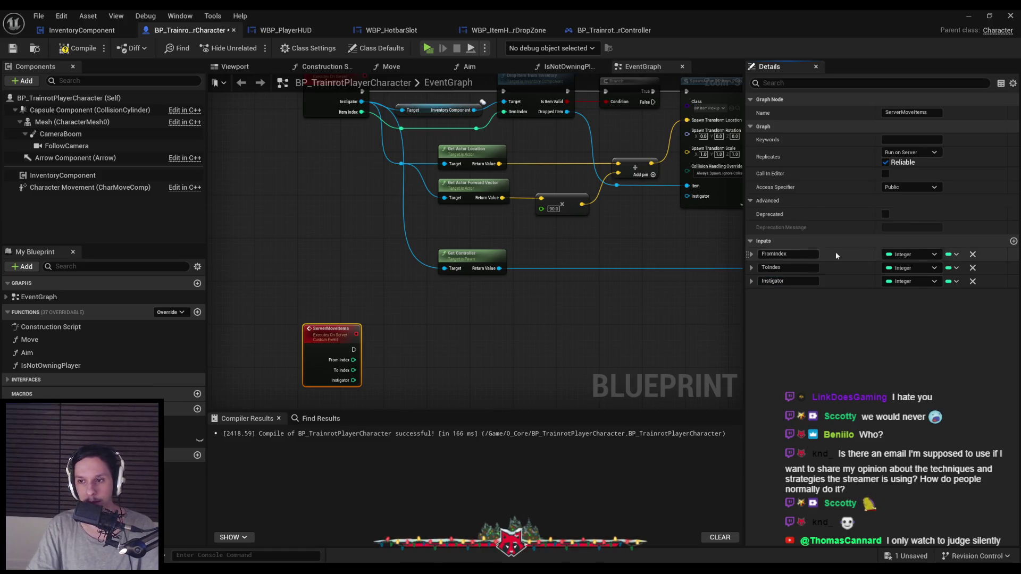
left_click(925, 282)
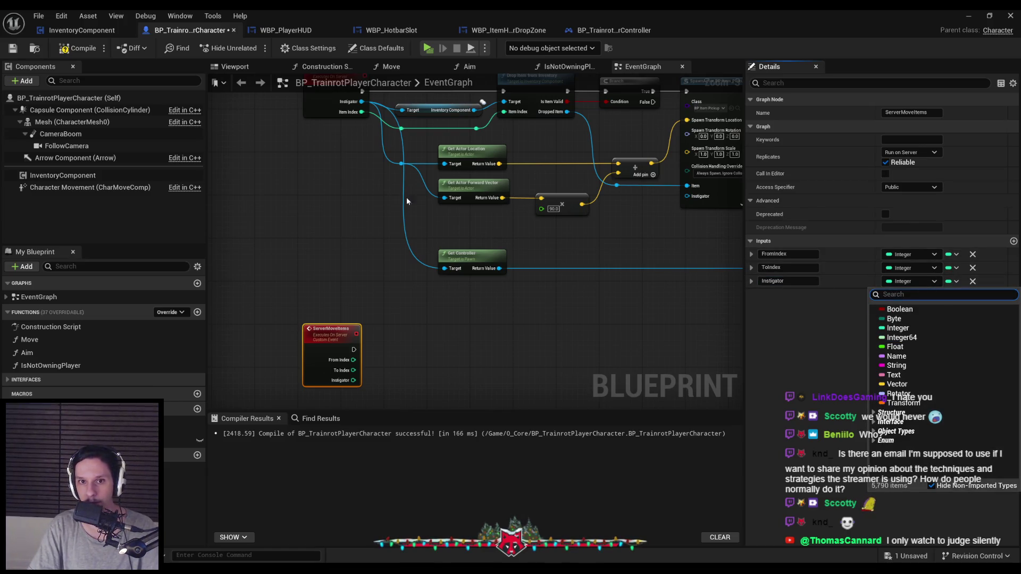
type("trainrot player")
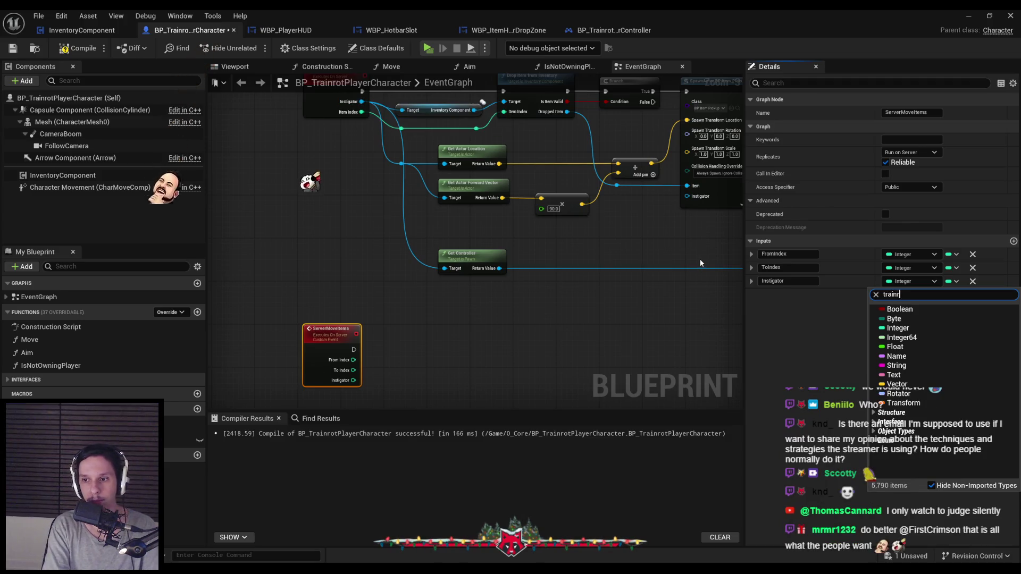
mouse_move(936, 330)
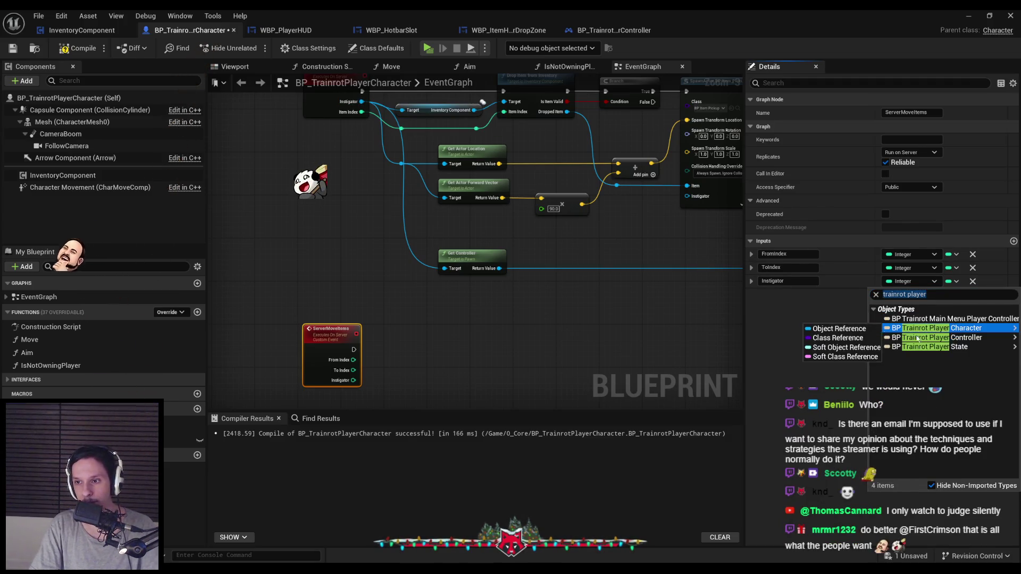
left_click(836, 329)
- Copy the Inventory Component getter and paste a copy near ServerMoveItems
left_click_drag(548, 147, 541, 168)
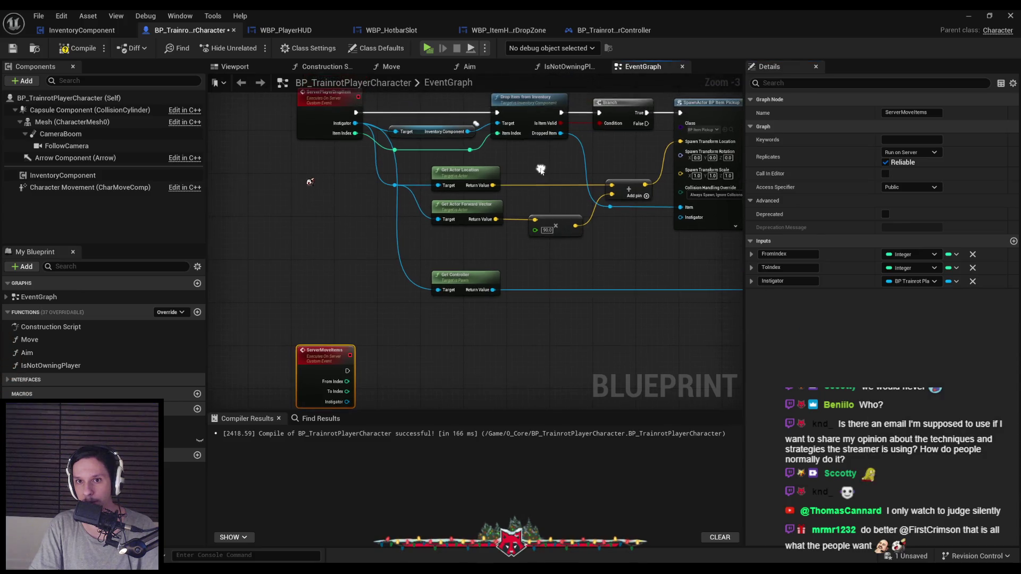
left_click(441, 131)
key("ctrl+c")
left_click_drag(471, 283, 467, 208)
key("ctrl+v")
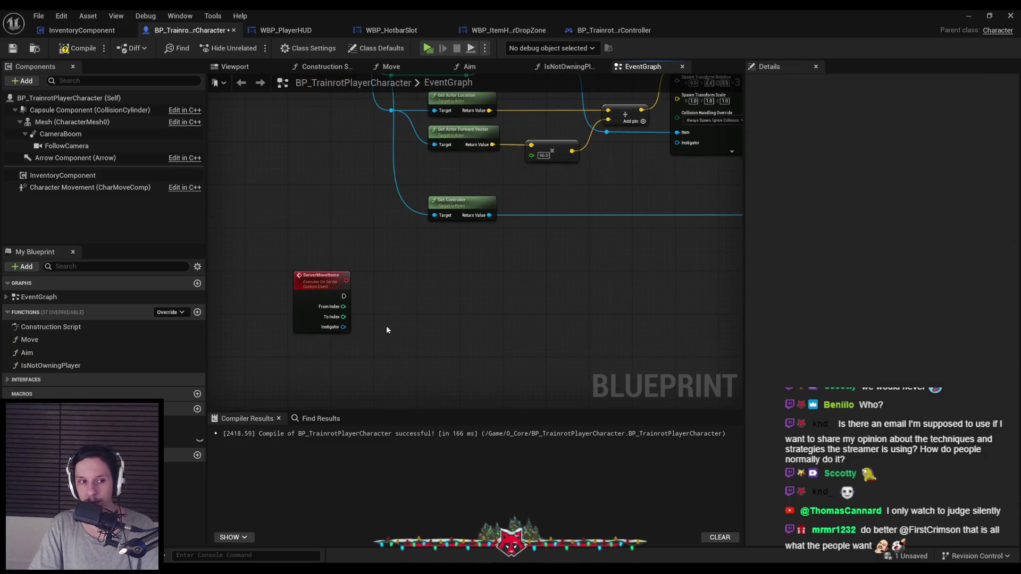
- Have ServerMoveItems call Move Index to Index on the inventory getter, fed by From Index
mouse_move(386, 332)
left_mouse_down()
mouse_move(321, 327)
mouse_move(370, 337)
left_mouse_up()
mouse_move(449, 336)
left_mouse_down()
mouse_move(511, 295)
mouse_move(510, 271)
mouse_move(342, 296)
left_mouse_up()
type("move")
key("Return")
left_click_drag(511, 271, 505, 281)
mouse_move(343, 307)
left_mouse_down()
mouse_move(483, 316)
mouse_move(483, 327)
left_mouse_up()
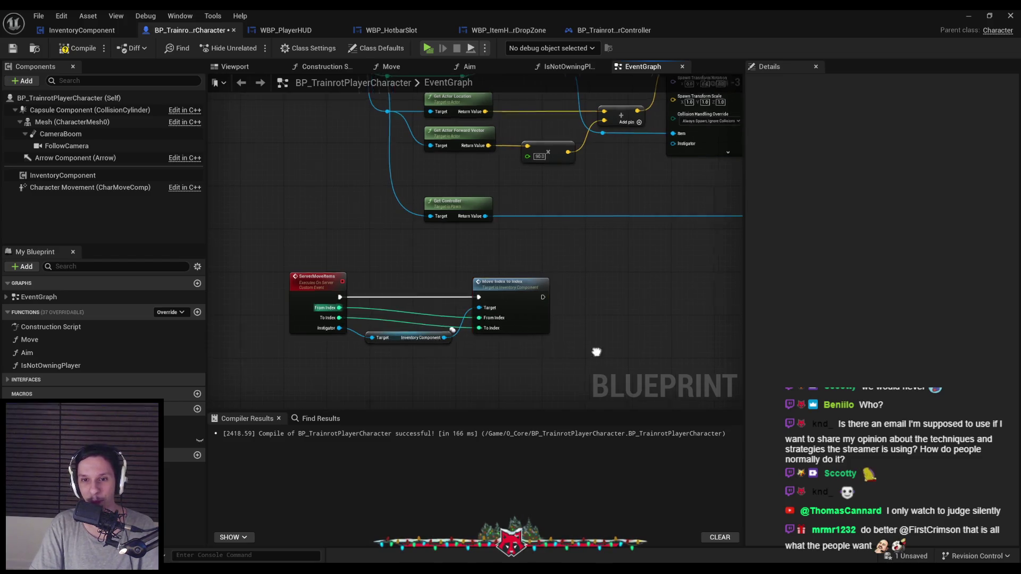
- Place the Cast and Update nodes after it and wire in a pasted, straightened Get Controller
scroll(533, 312, "down", 1)
scroll(503, 245, "up", 1)
mouse_move(502, 245)
left_mouse_down()
mouse_move(532, 275)
mouse_move(502, 341)
mouse_move(512, 311)
left_mouse_up()
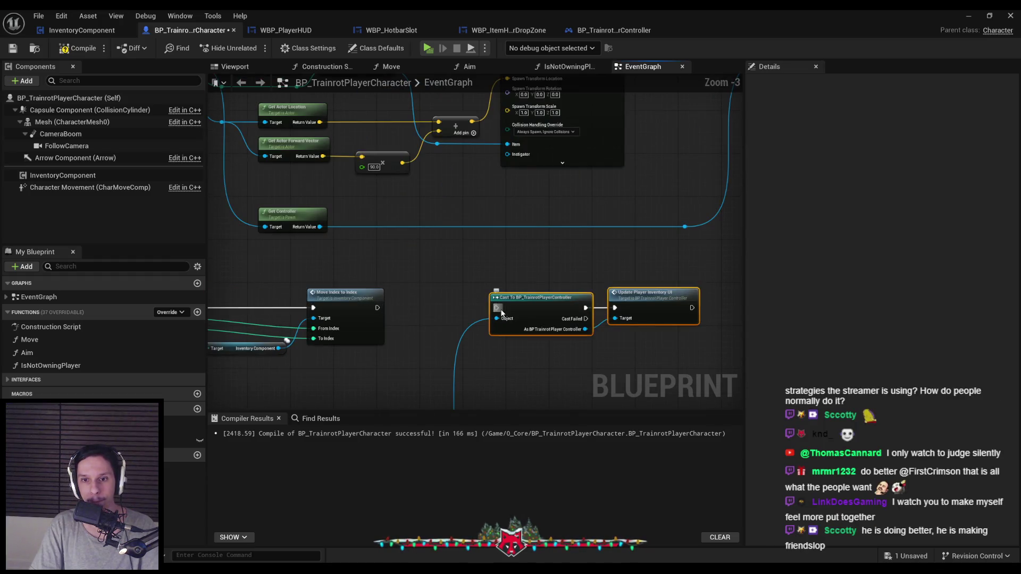
mouse_move(383, 382)
left_mouse_down()
mouse_move(479, 249)
mouse_move(404, 141)
left_mouse_up()
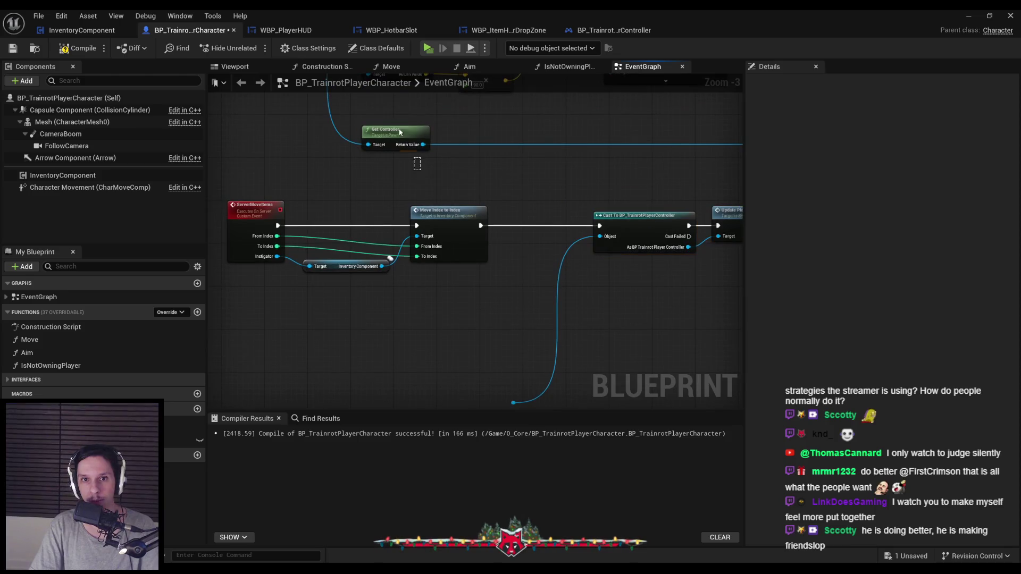
key("ctrl+v")
mouse_move(410, 376)
left_mouse_down()
mouse_move(514, 404)
mouse_move(513, 345)
mouse_move(357, 294)
mouse_move(334, 230)
mouse_move(267, 200)
mouse_move(277, 195)
left_mouse_up()
key("q")
left_click(350, 288)
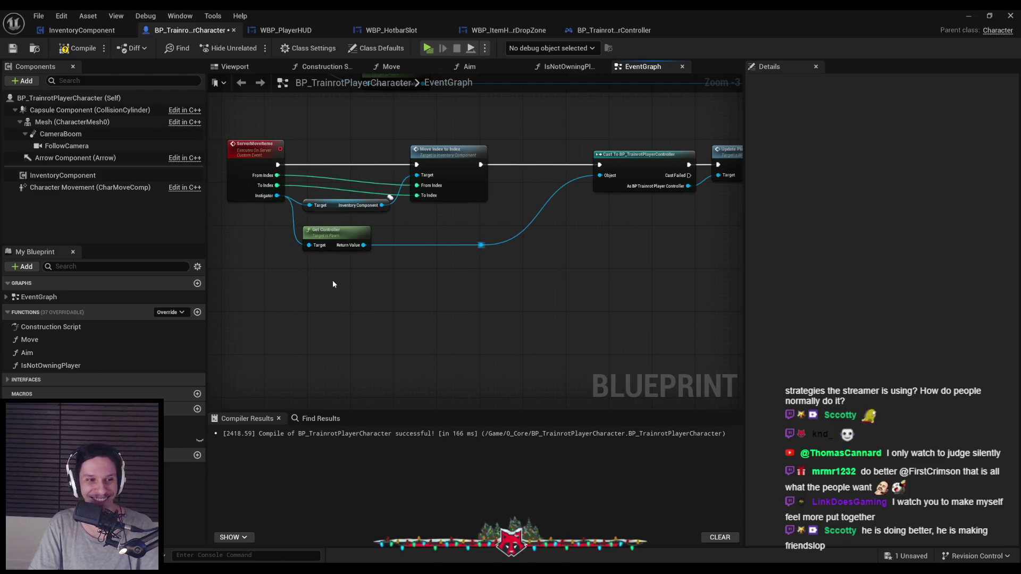
- Compile the player character blueprint and review the ServerPlayerDropItem and ServerMoveItems chains
left_click(93, 52)
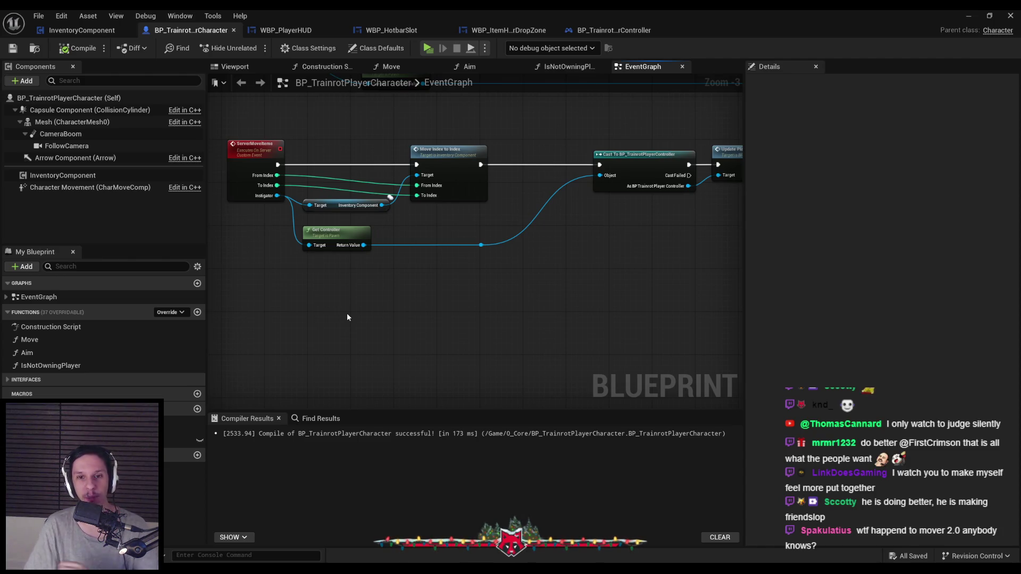
mouse_move(683, 181)
left_mouse_down()
mouse_move(467, 241)
mouse_move(397, 234)
left_mouse_up()
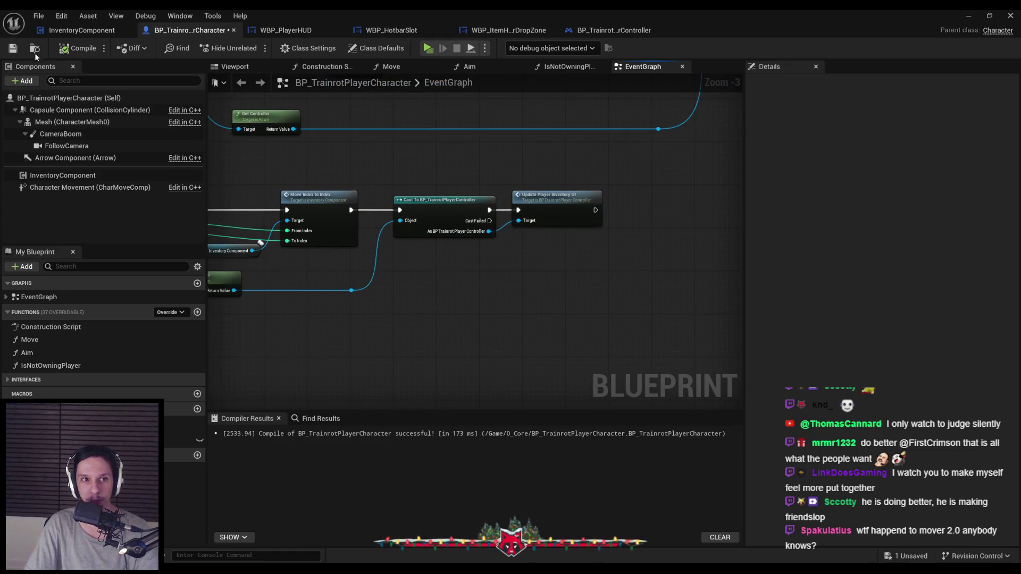
key("F7")
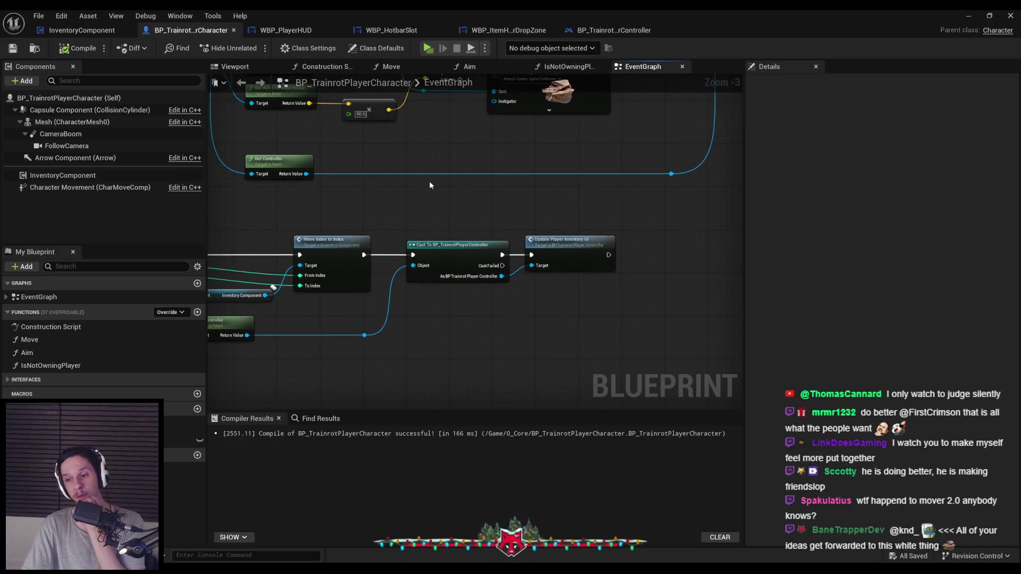
mouse_move(442, 317)
left_mouse_down()
mouse_move(538, 289)
mouse_move(423, 303)
mouse_move(342, 281)
left_mouse_up()
mouse_move(275, 191)
left_mouse_down()
mouse_move(376, 257)
mouse_move(434, 228)
left_mouse_up()
scroll(376, 258, "up", 1)
scroll(374, 264, "down", 1)
left_click_drag(398, 314, 373, 212)
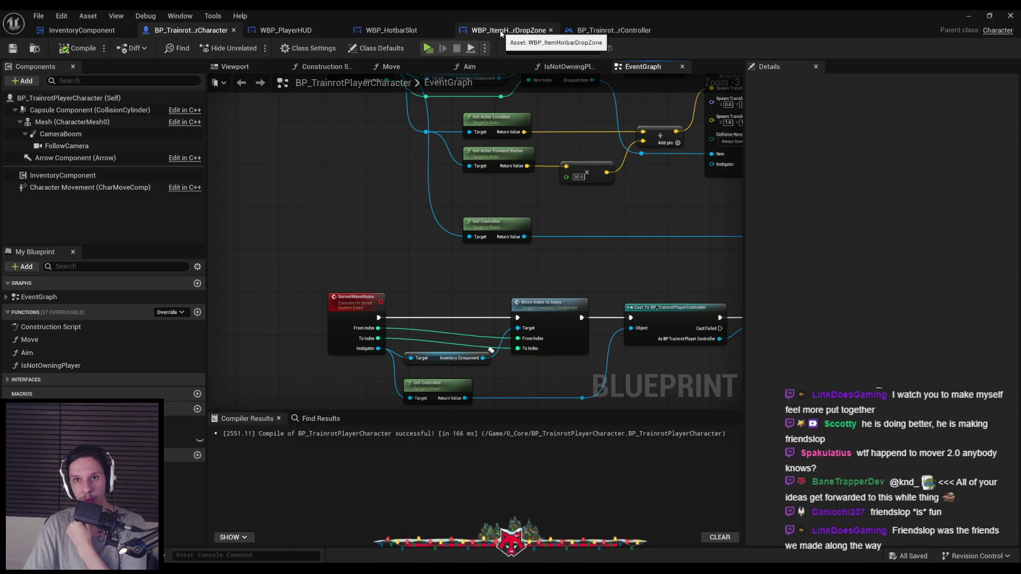
- In the hotbar slot's On Drop, add Server Move Items from the cast, after Move Index to Index
left_click(409, 31)
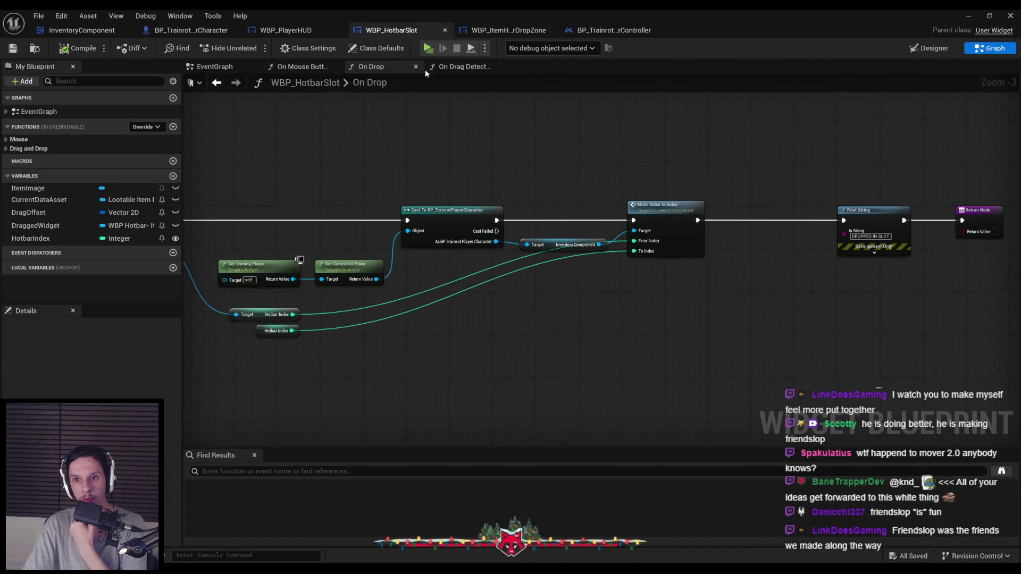
scroll(454, 296, "up", 2)
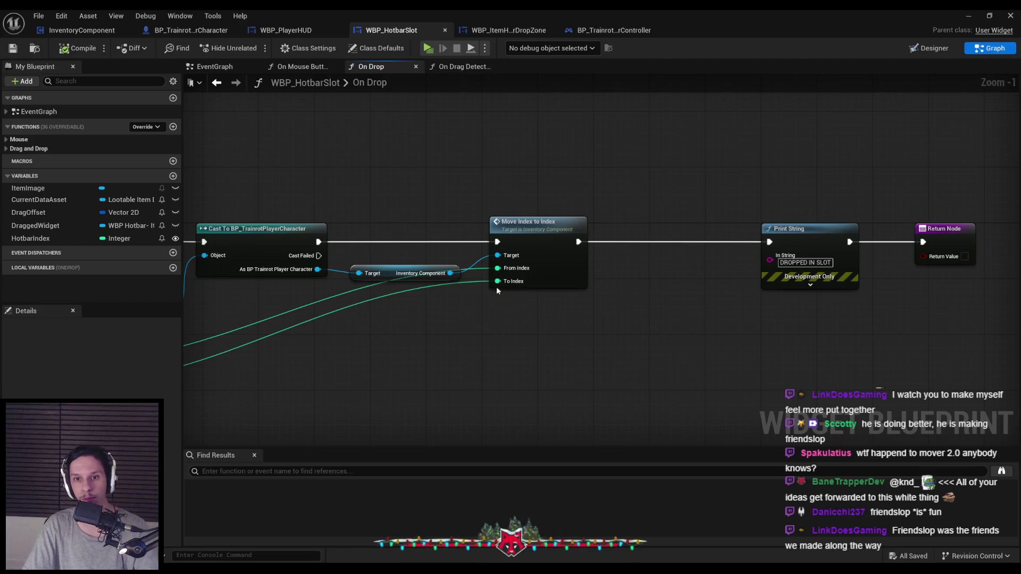
left_click_drag(318, 269, 398, 348)
type("server")
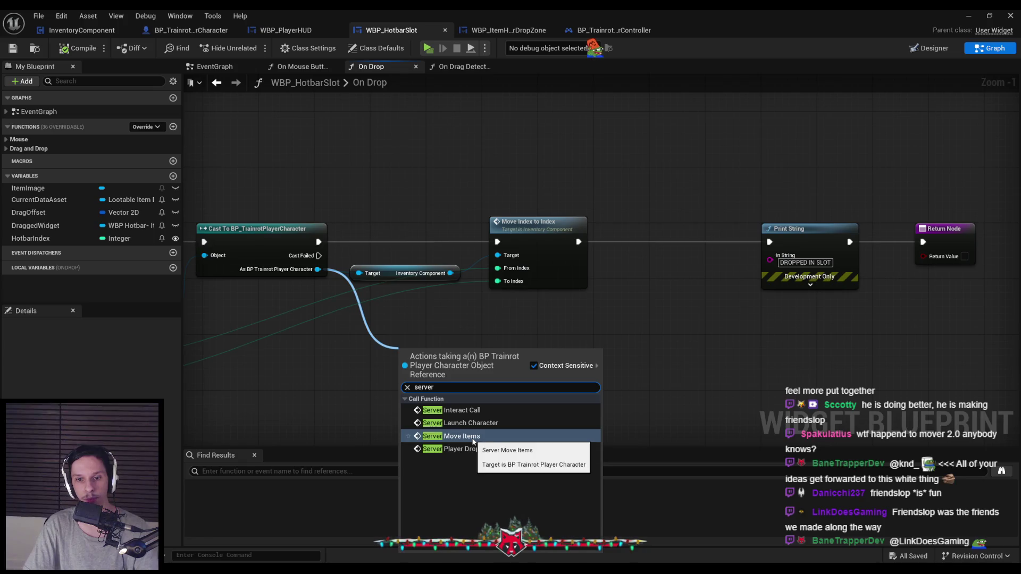
left_click(479, 439)
mouse_move(375, 371)
left_mouse_down()
mouse_move(659, 244)
mouse_move(589, 241)
left_mouse_up()
left_click_drag(819, 296, 832, 296)
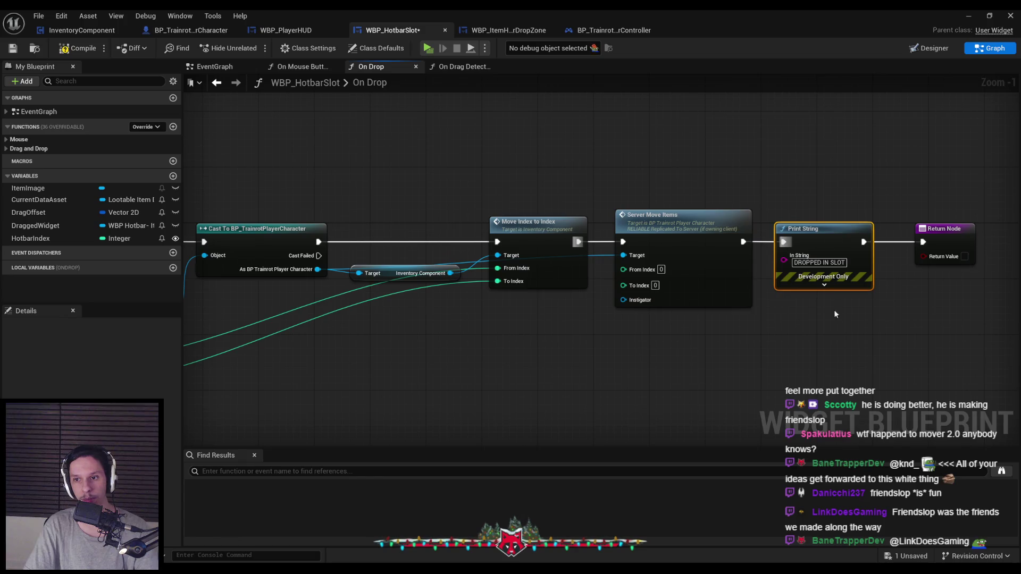
- Feed both Hotbar Index values into Server Move Items, then start a server-plus-two-clients session
scroll(687, 287, "down", 1)
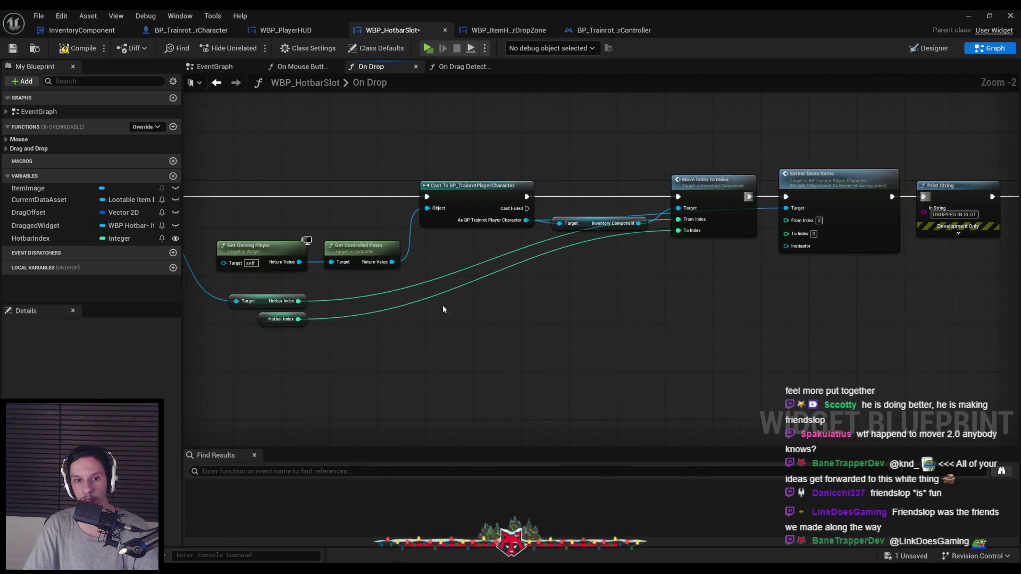
mouse_move(678, 230)
left_mouse_down()
mouse_move(786, 230)
mouse_move(282, 319)
mouse_move(298, 319)
left_mouse_up()
scroll(640, 282, "up", 1)
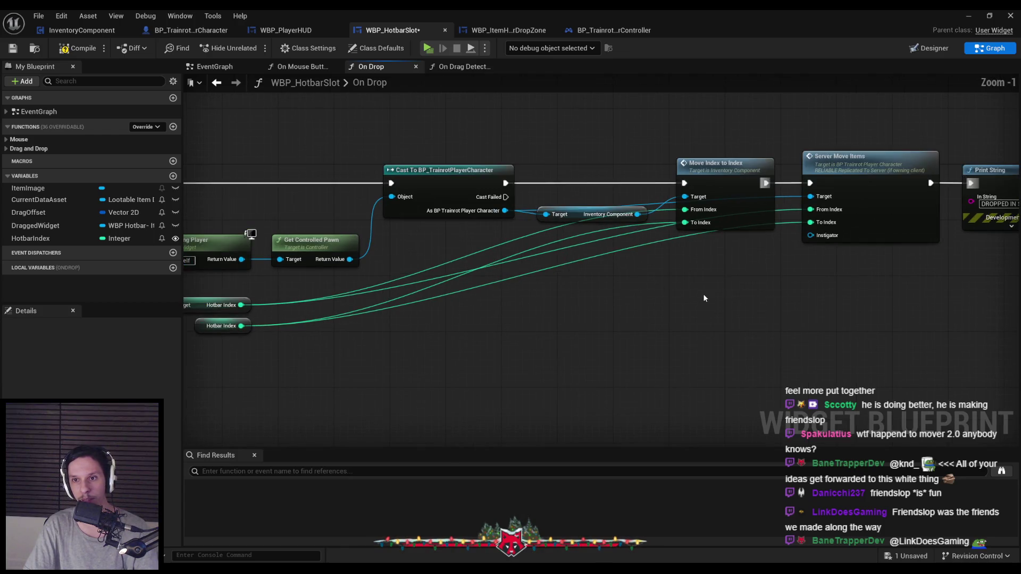
scroll(569, 298, "down", 1)
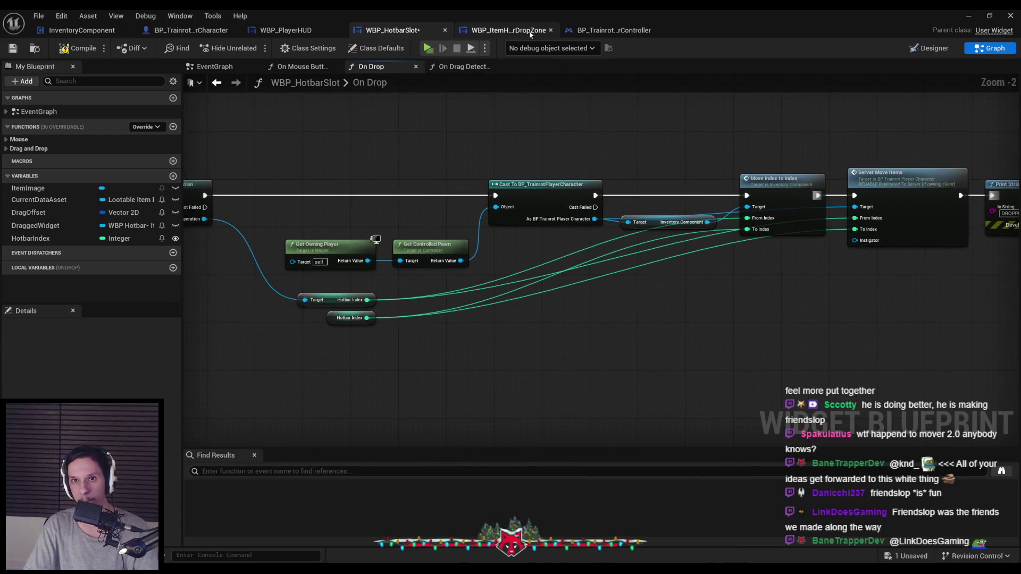
left_click_drag(723, 292, 382, 308)
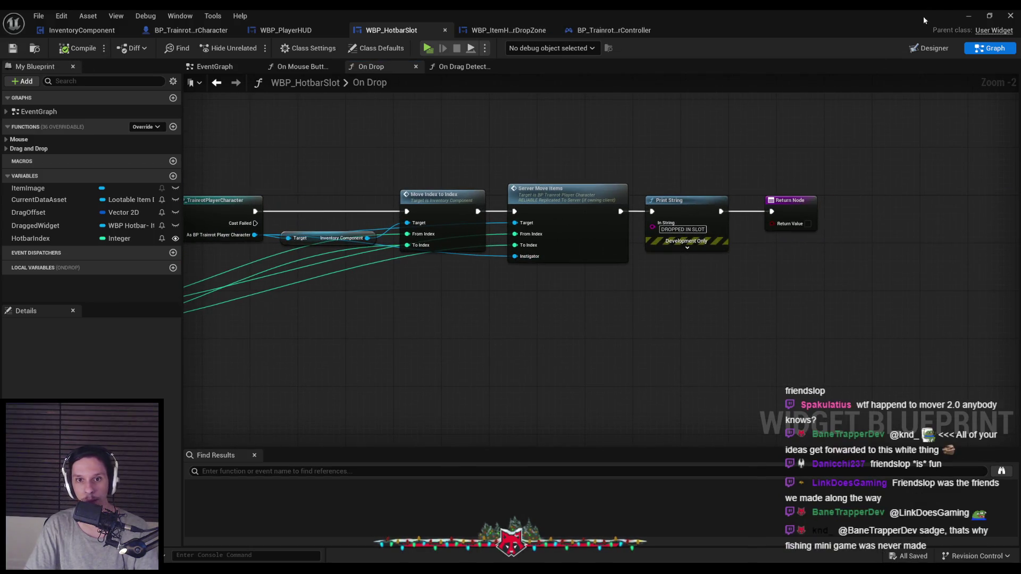
left_click(968, 15)
left_click(250, 48)
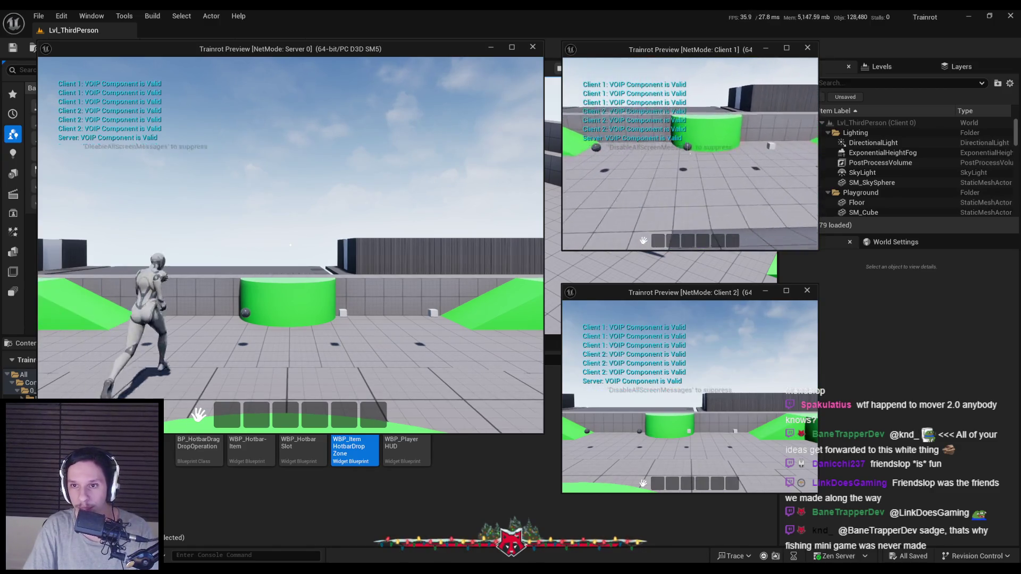
- As Client 1, collect items and rearrange them across hotbar slots, swapping green slot 3 with red slot 5
key("w")
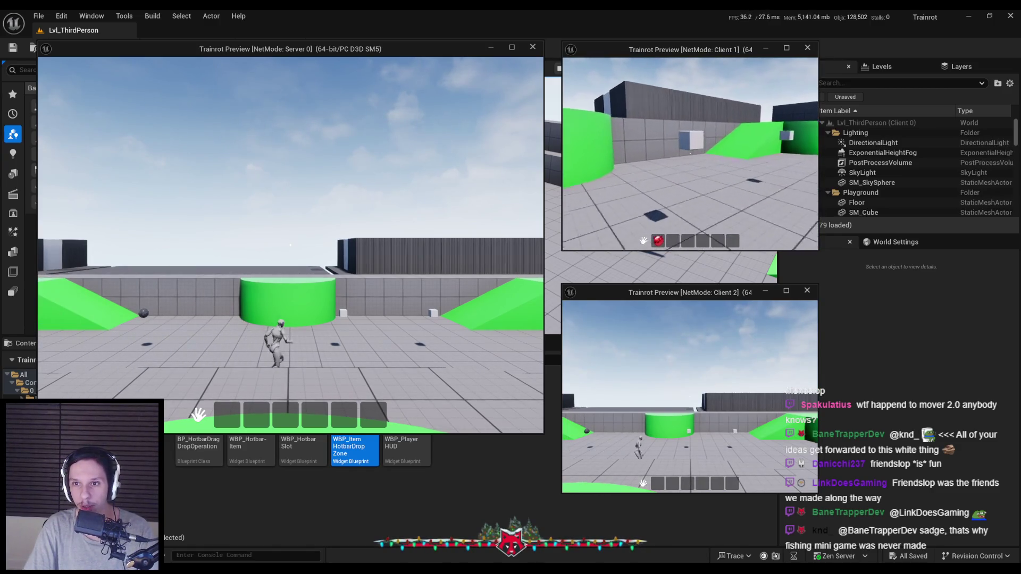
left_click_drag(659, 242, 688, 241)
key("w")
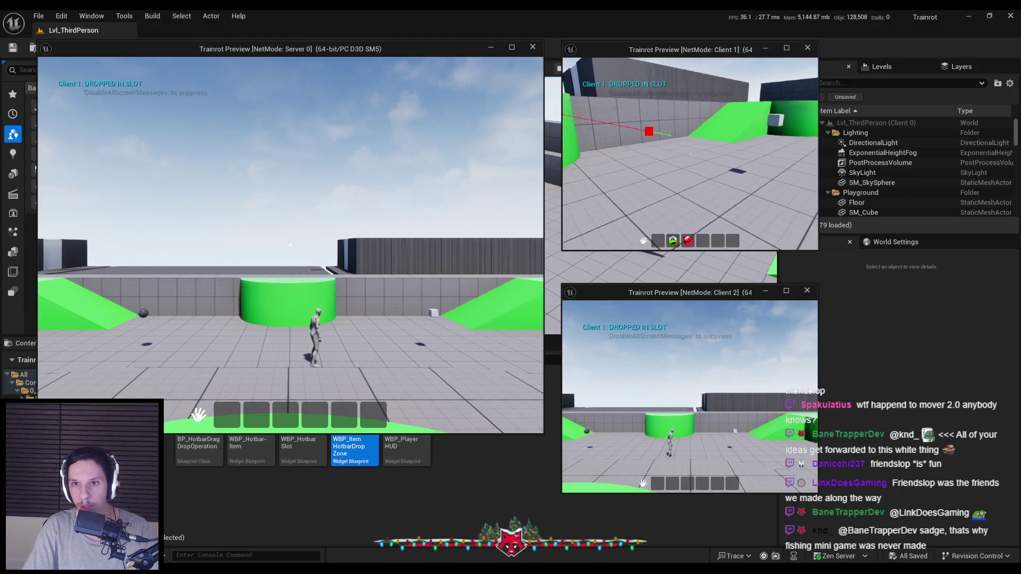
key("w")
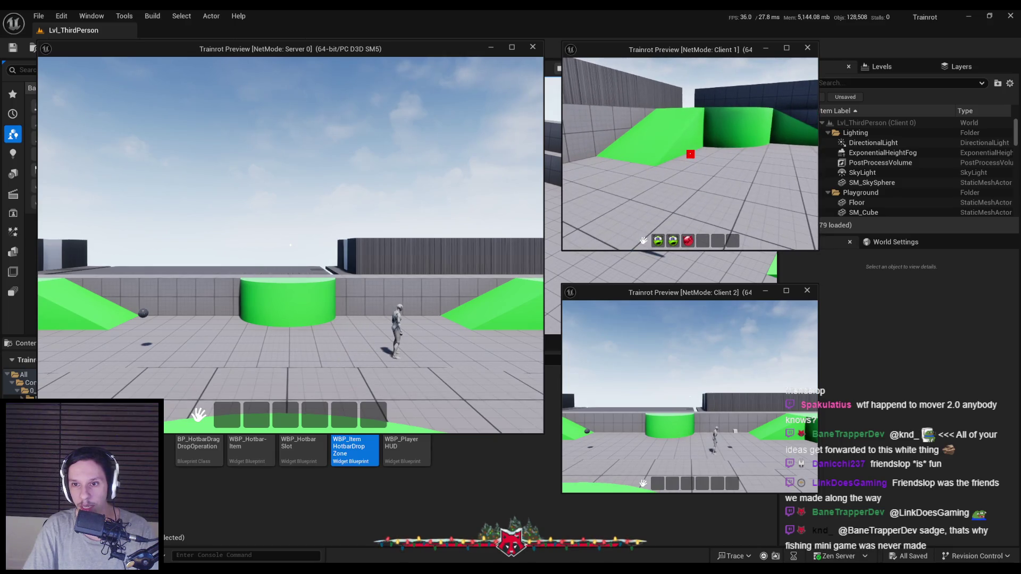
key("w")
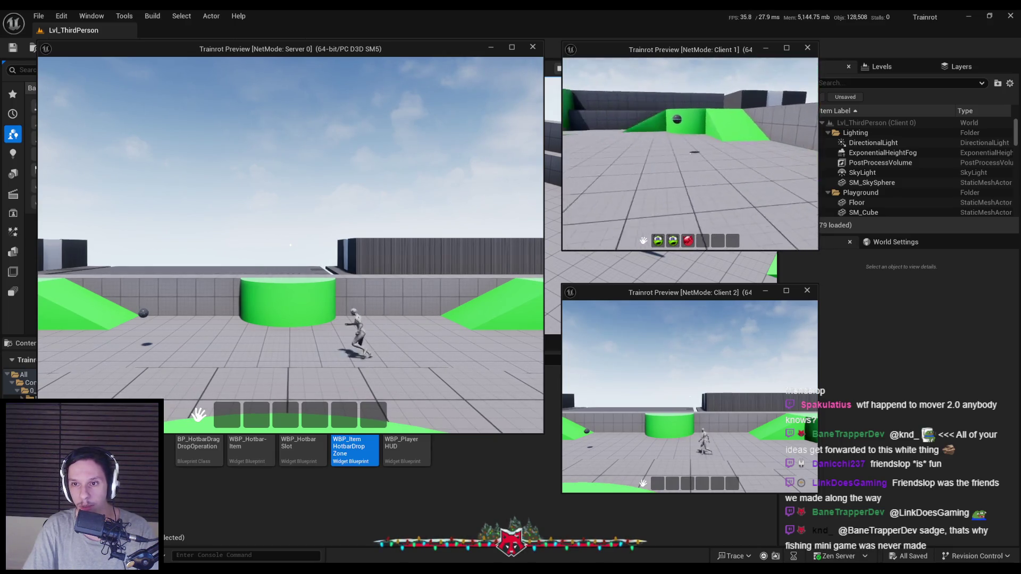
mouse_move(703, 241)
left_mouse_down()
mouse_move(733, 242)
mouse_move(702, 242)
left_mouse_up()
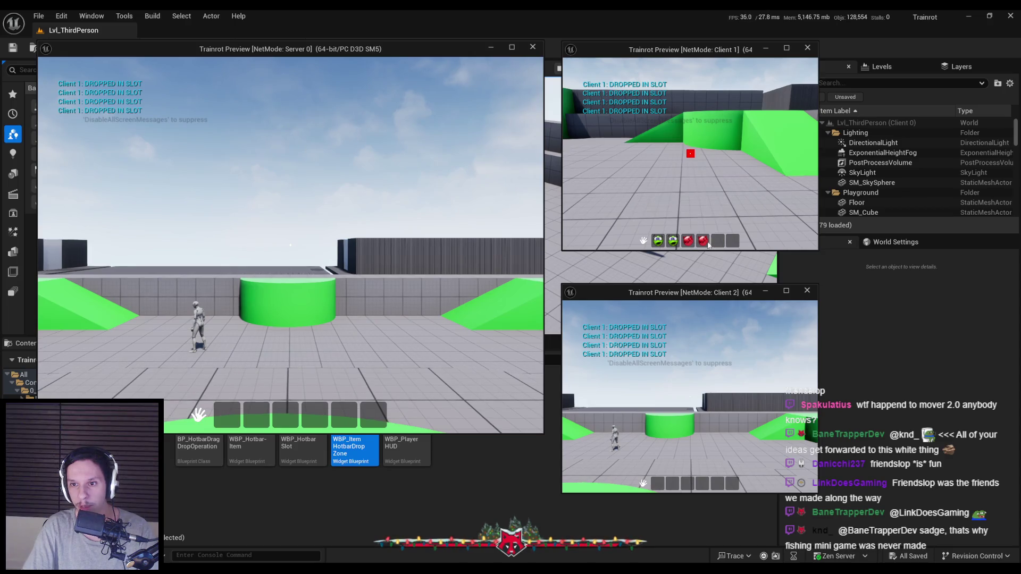
key("w")
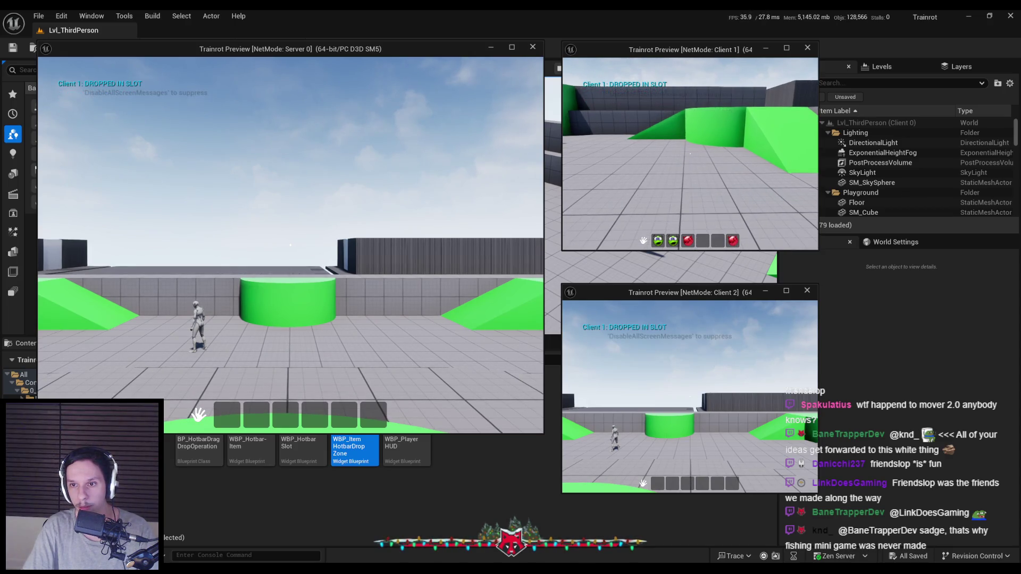
left_click_drag(714, 243, 717, 242)
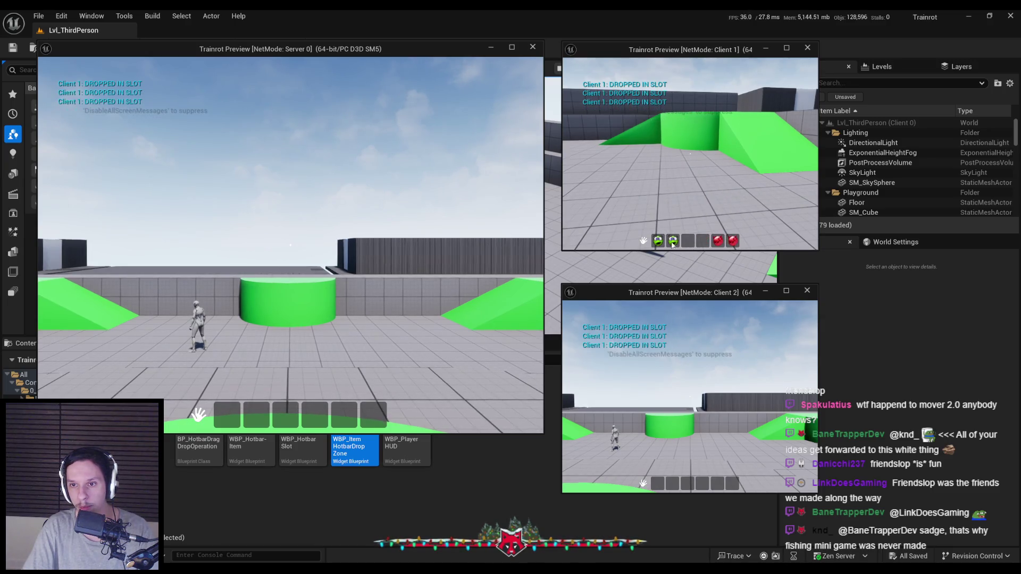
left_click_drag(686, 243, 717, 242)
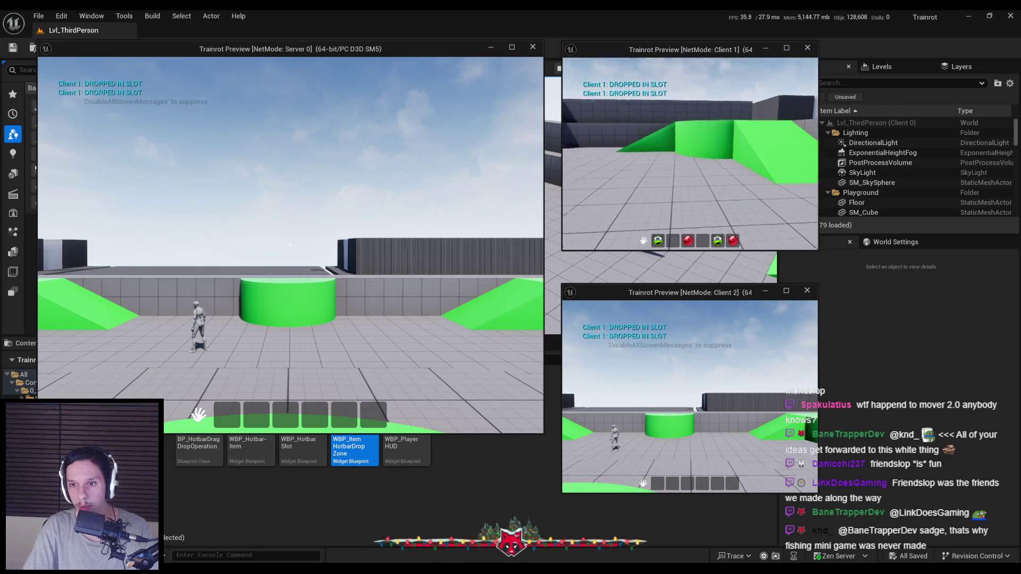
- Swap the red and green items in slots 3 and 4, drop the green item, then end play
key("w")
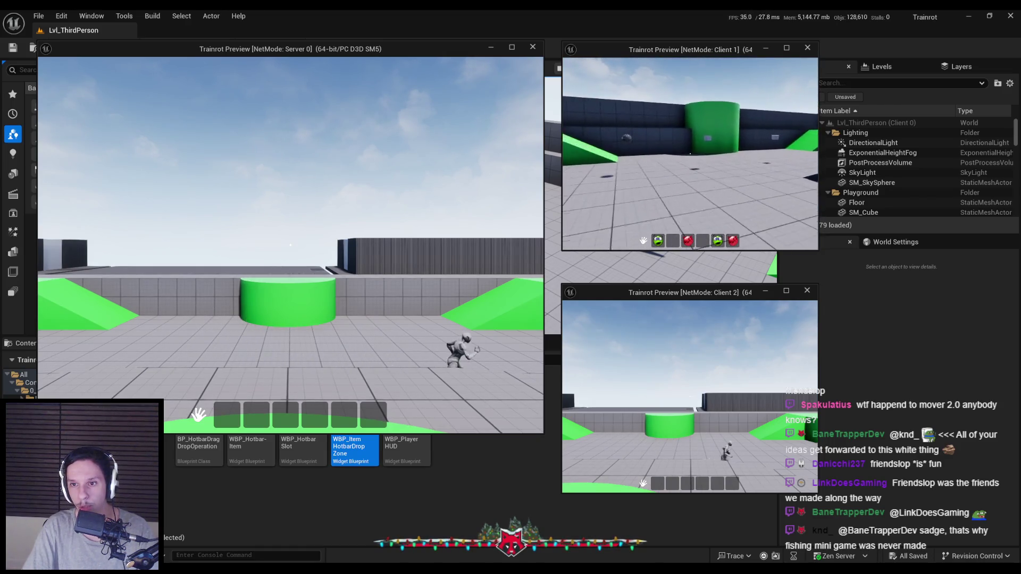
key("w")
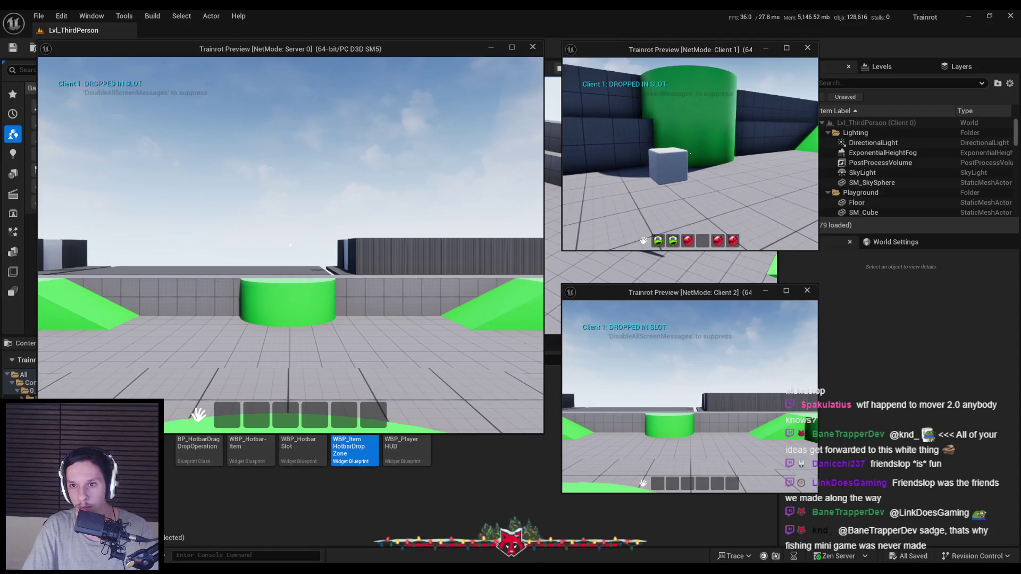
left_click_drag(702, 240, 687, 240)
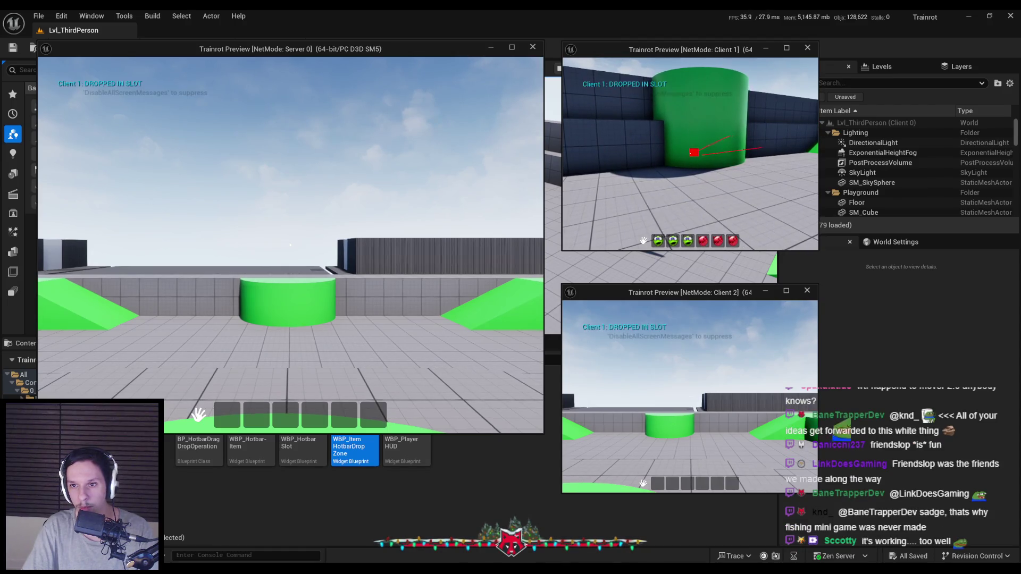
key("w")
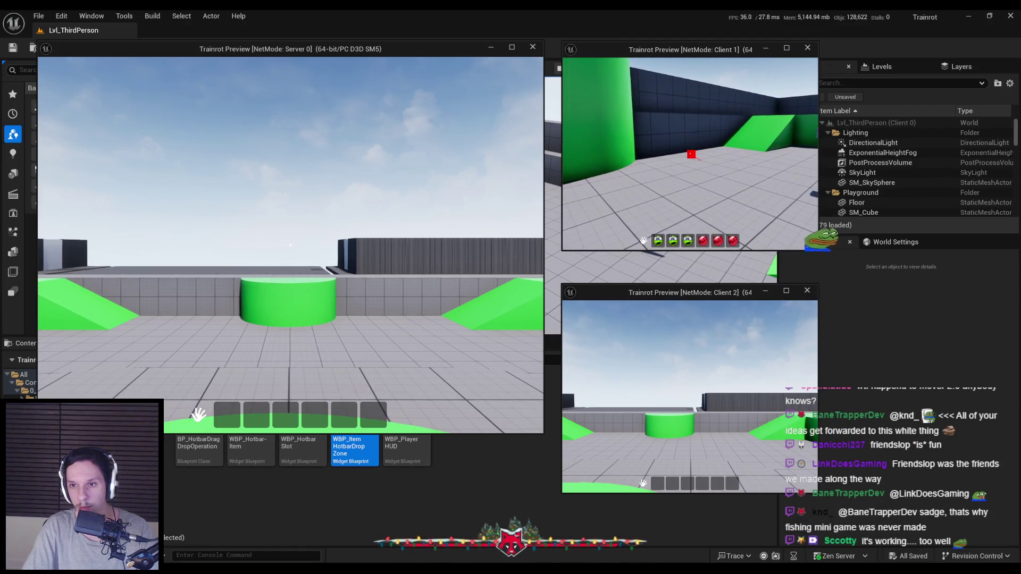
key("s")
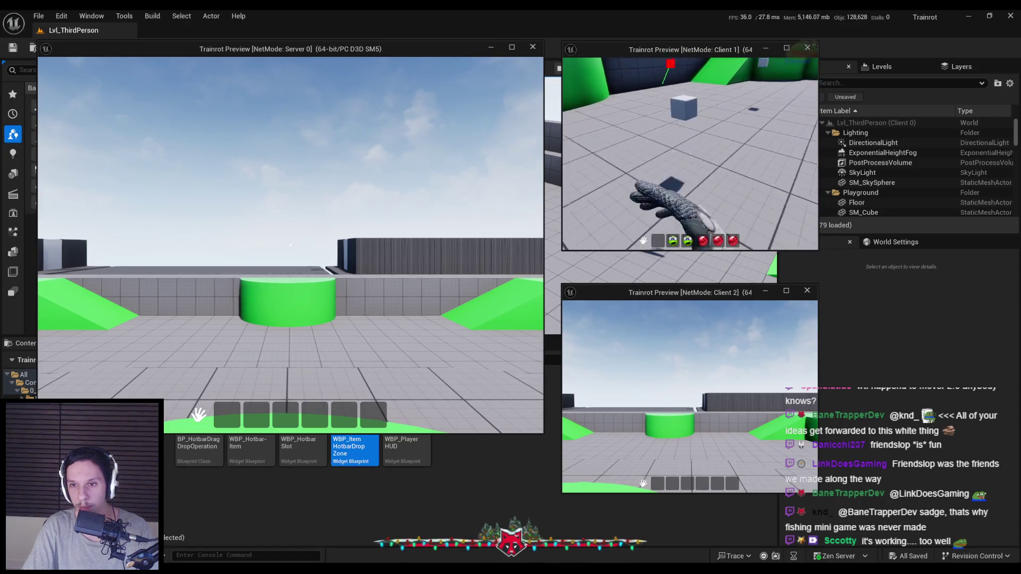
mouse_move(686, 218)
left_mouse_down()
mouse_move(712, 229)
mouse_move(694, 223)
left_mouse_up()
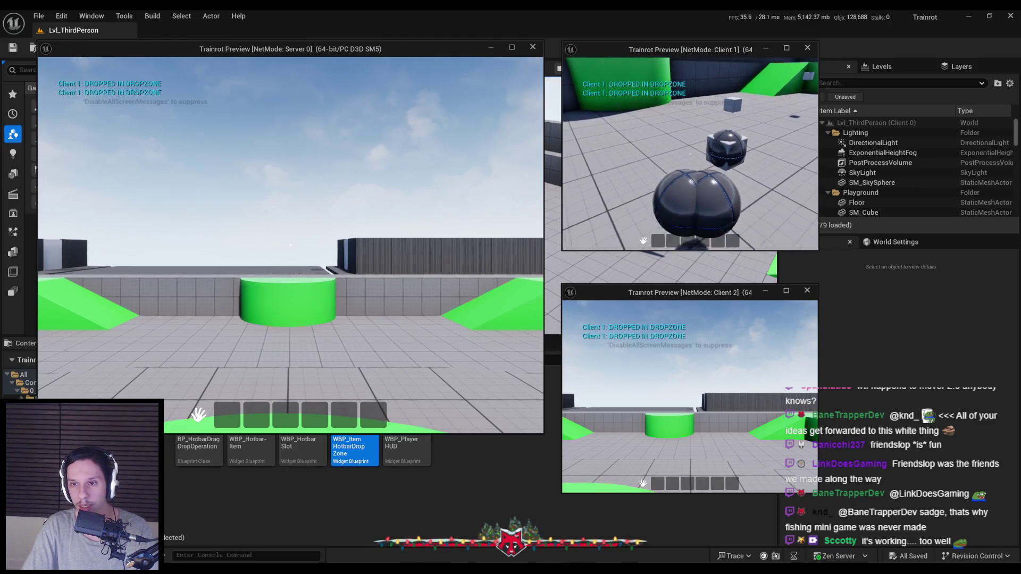
key("s")
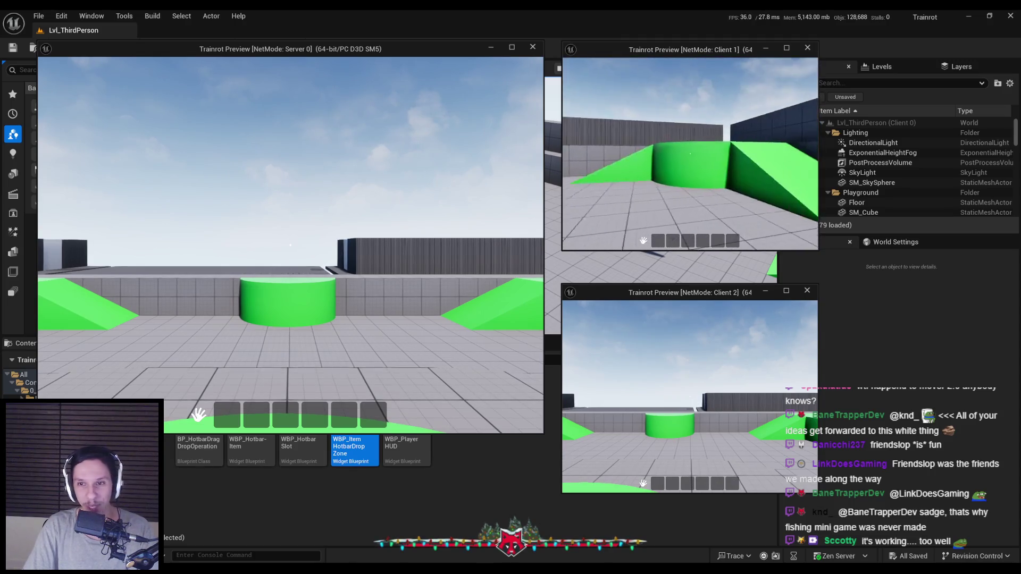
key("w")
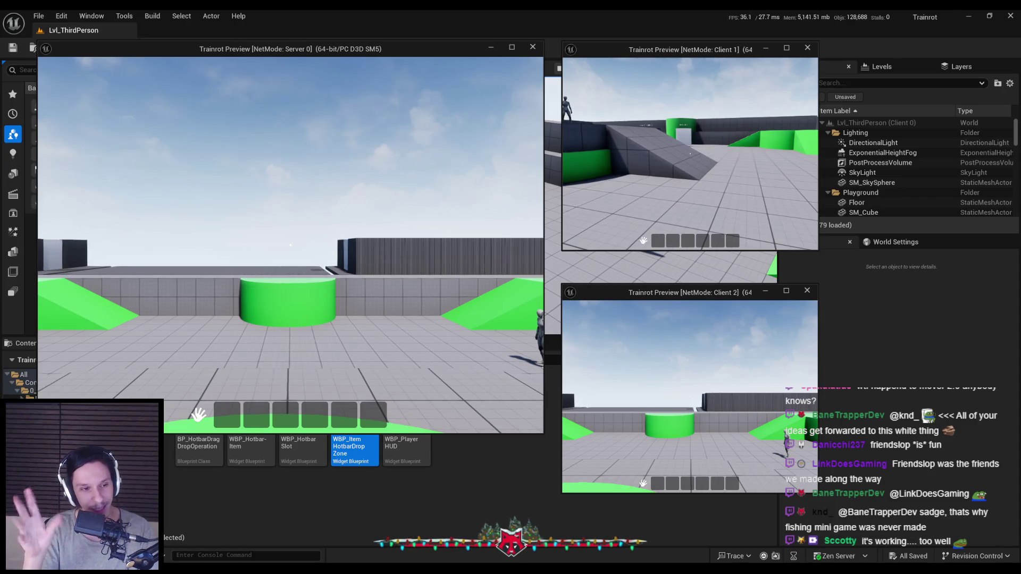
key("Escape")
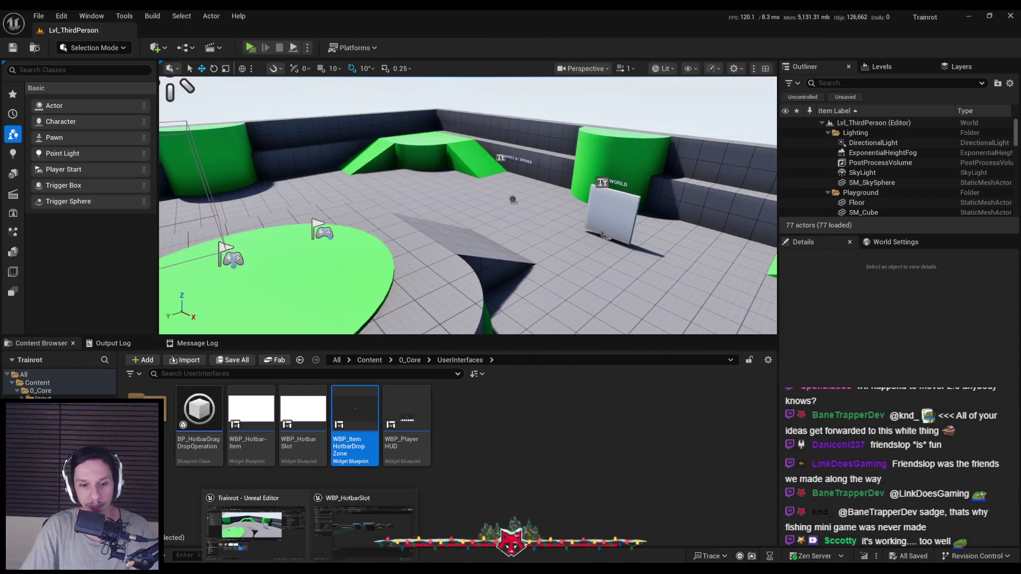
- Add a Print String reading SERVER MOVED ITEM after ServerMoveItems' inventory UI update
double_click(303, 412)
double_click(638, 198)
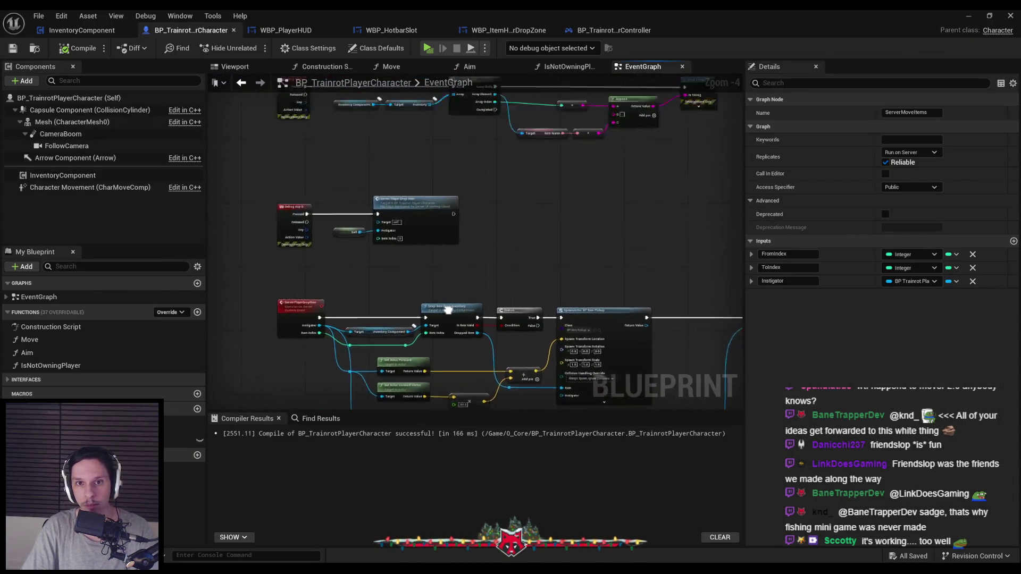
left_click_drag(596, 281, 635, 280)
type("print string")
key("Return")
scroll(635, 281, "up", 2)
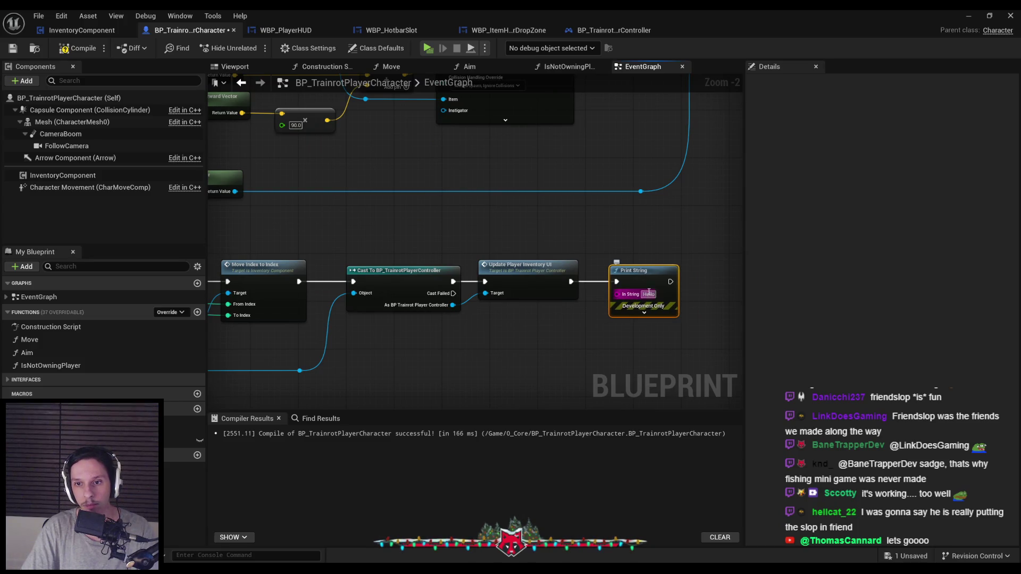
type("SERVER MOVED ITEM")
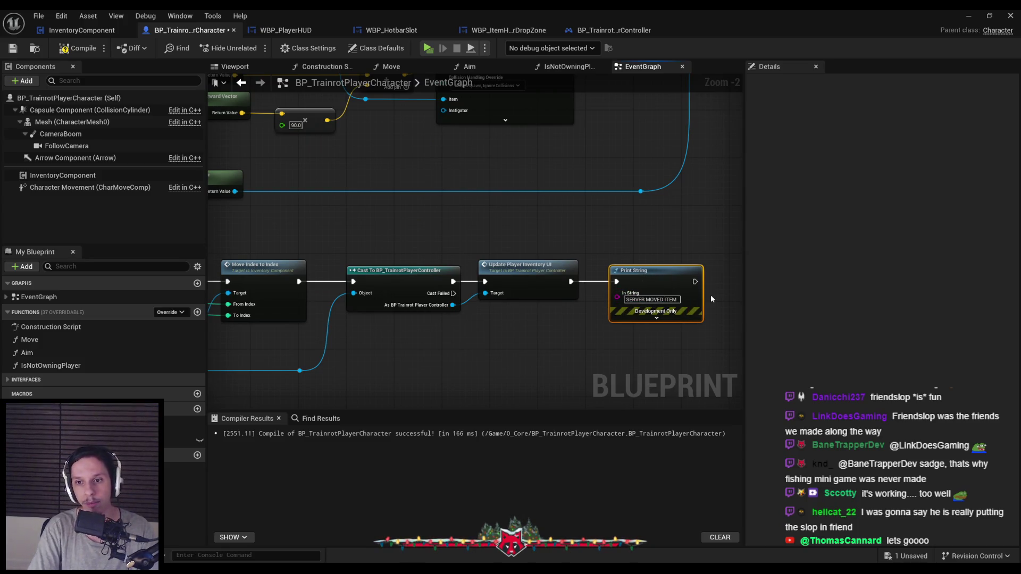
scroll(664, 277, "down", 1)
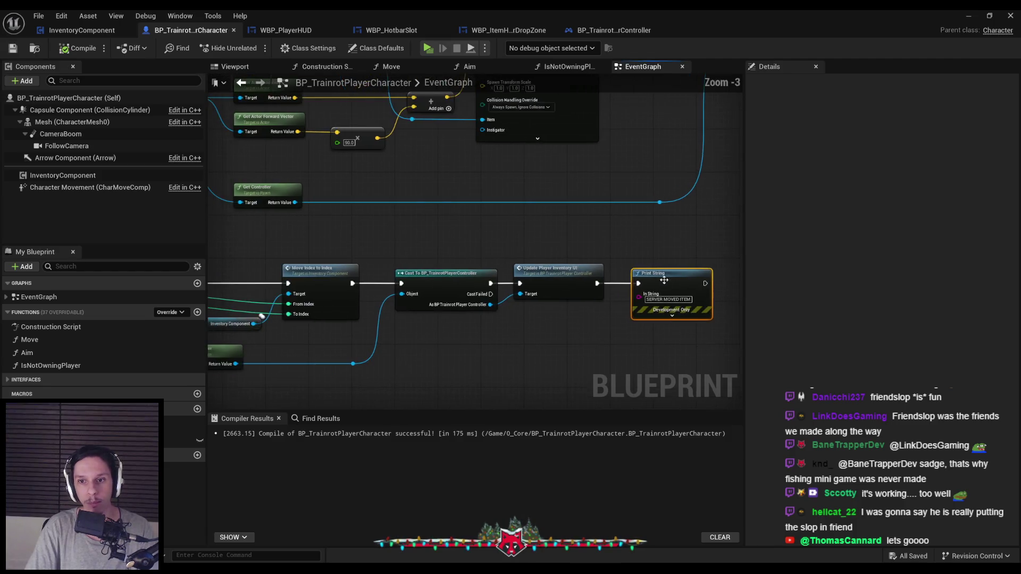
key("alt+Tab")
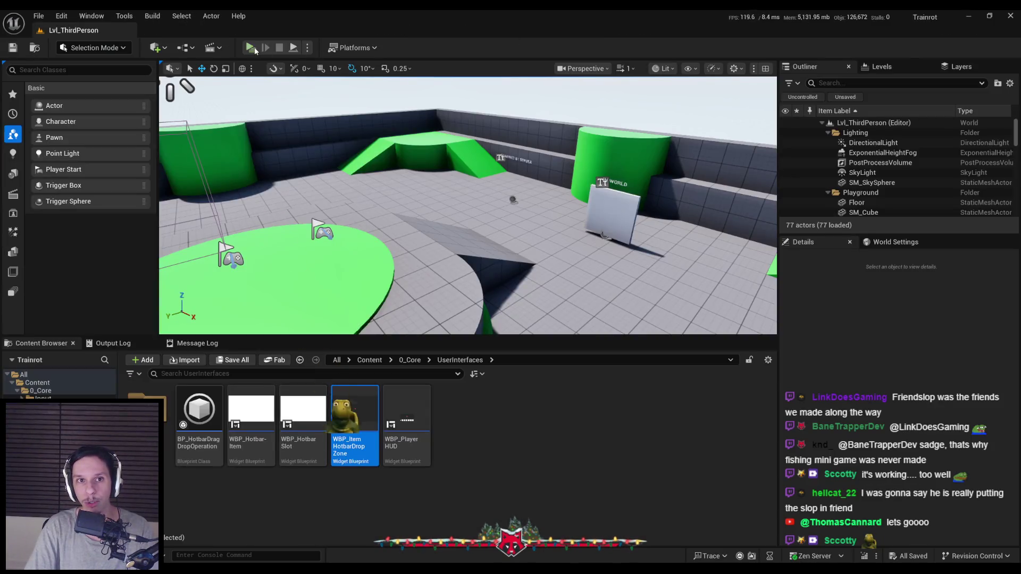
- In a three-player test, move Client 1's green item to slot 3 and red item to slot 4
key("alt+p")
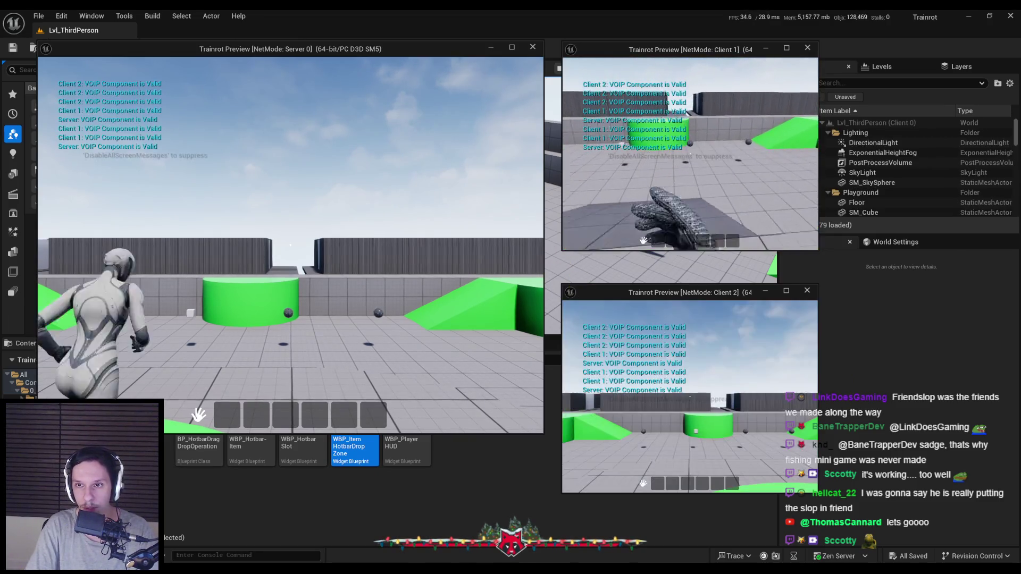
key("w")
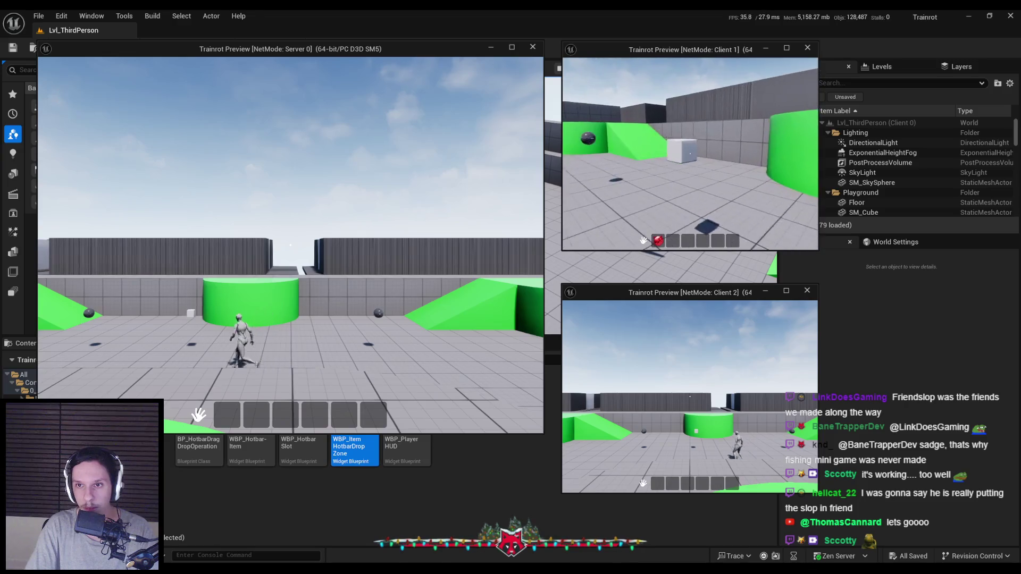
mouse_move(671, 243)
left_mouse_down()
mouse_move(716, 243)
mouse_move(657, 242)
mouse_move(721, 244)
left_mouse_up()
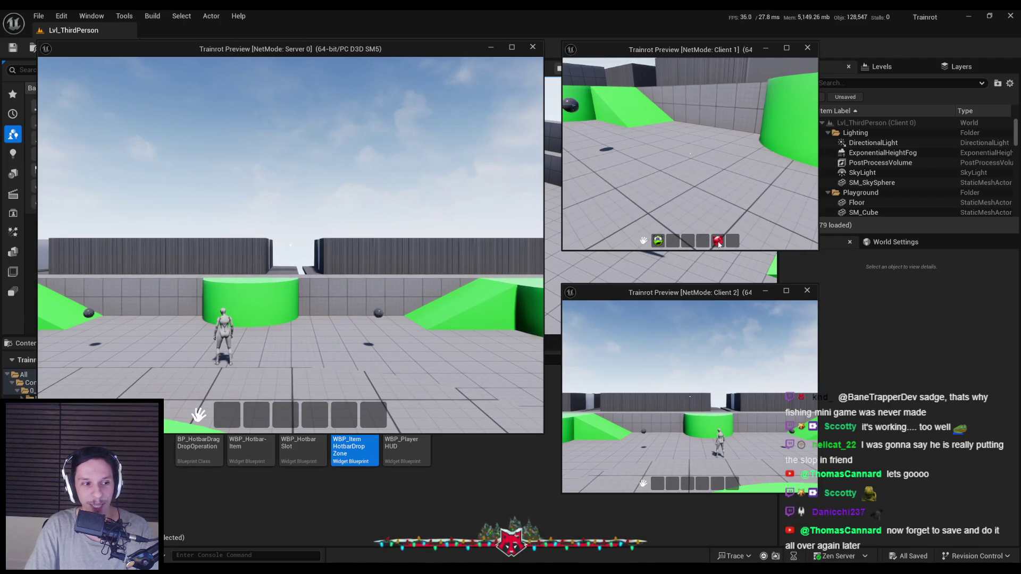
mouse_move(730, 244)
left_mouse_down()
mouse_move(704, 245)
mouse_move(717, 242)
left_mouse_up()
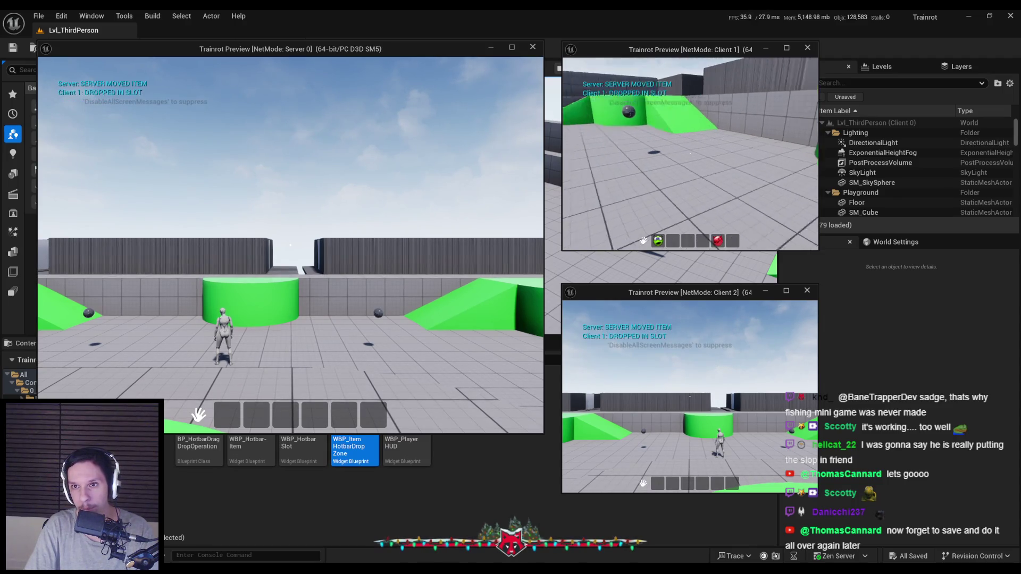
key("Escape")
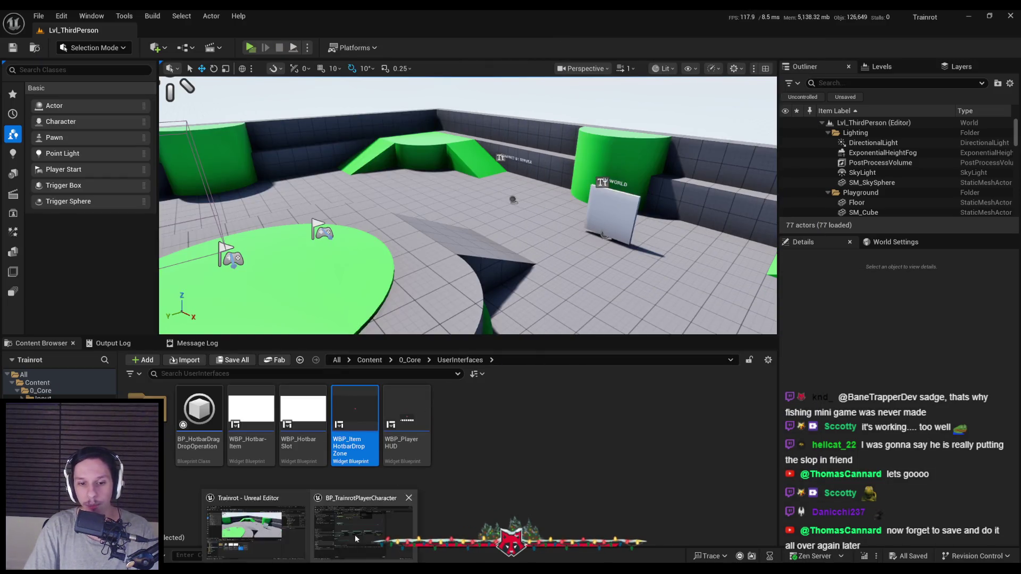
- Mark the ServerMoveItems custom event as Reliable and minimize the player character Blueprint
left_click(357, 532)
left_click(470, 249)
scroll(471, 249, "up", 4)
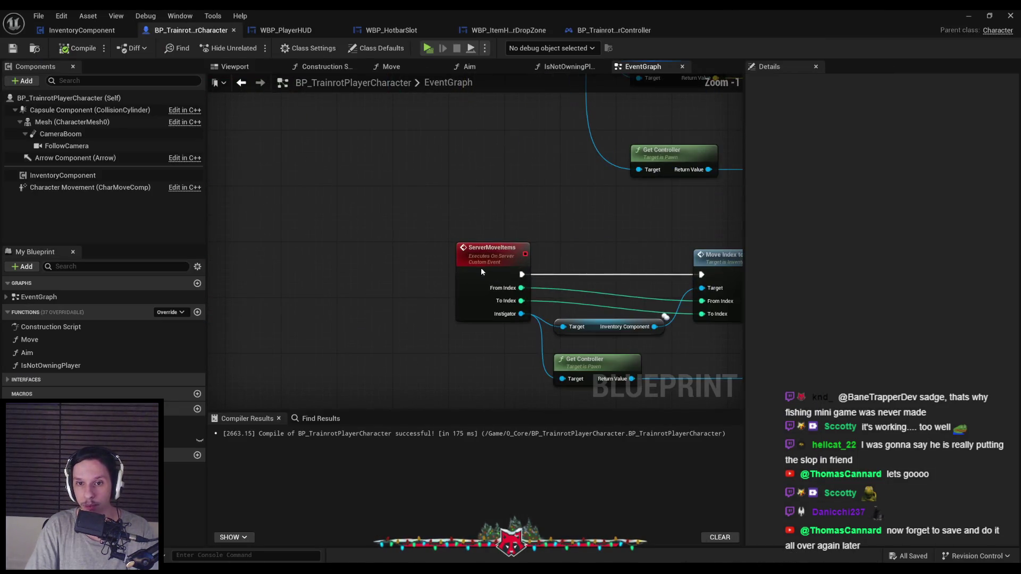
left_click(885, 163)
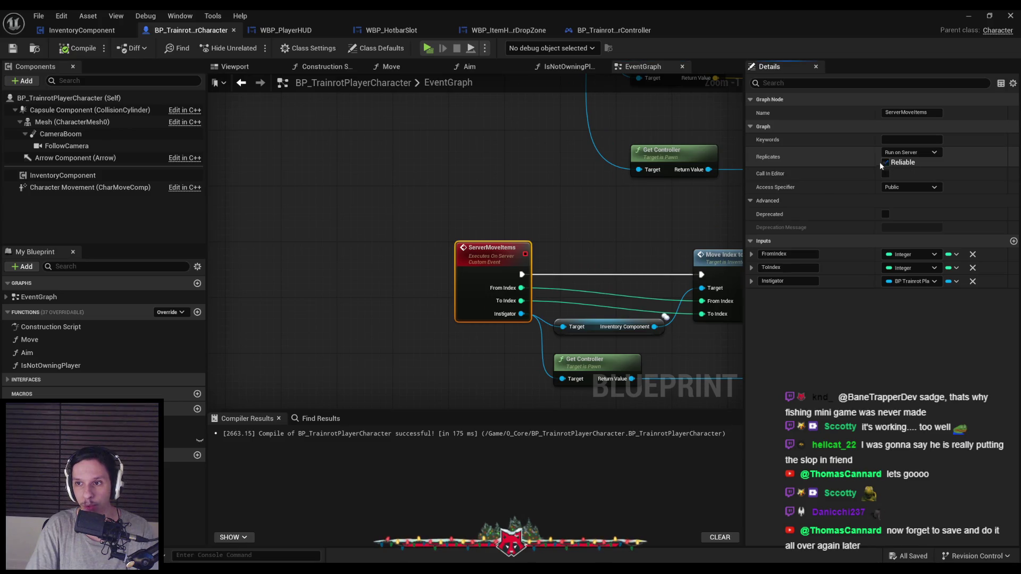
left_click(970, 15)
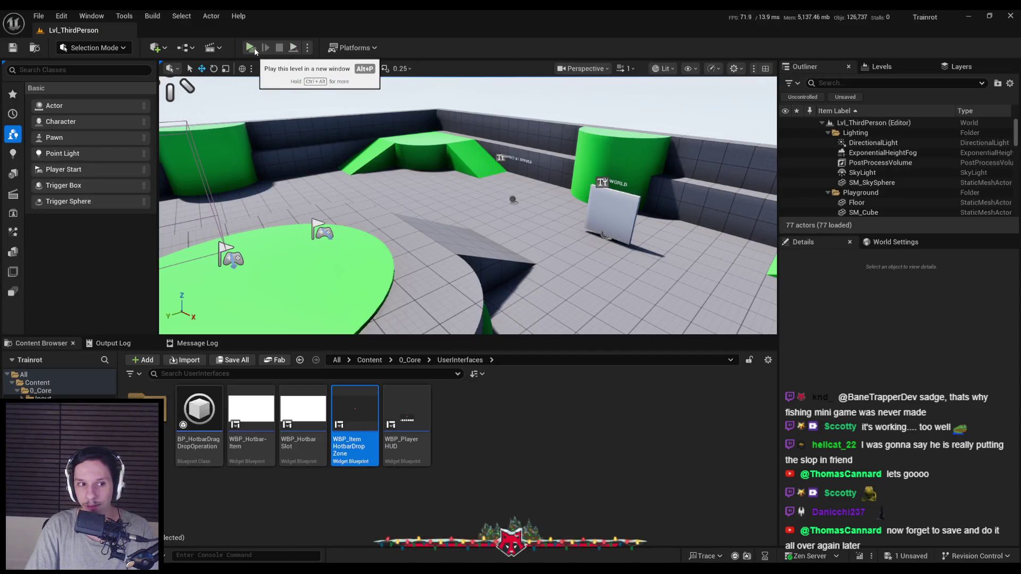
- Run another multiplayer test, moving Client 1's third hotbar item into slot 5, then stop
left_click(255, 49)
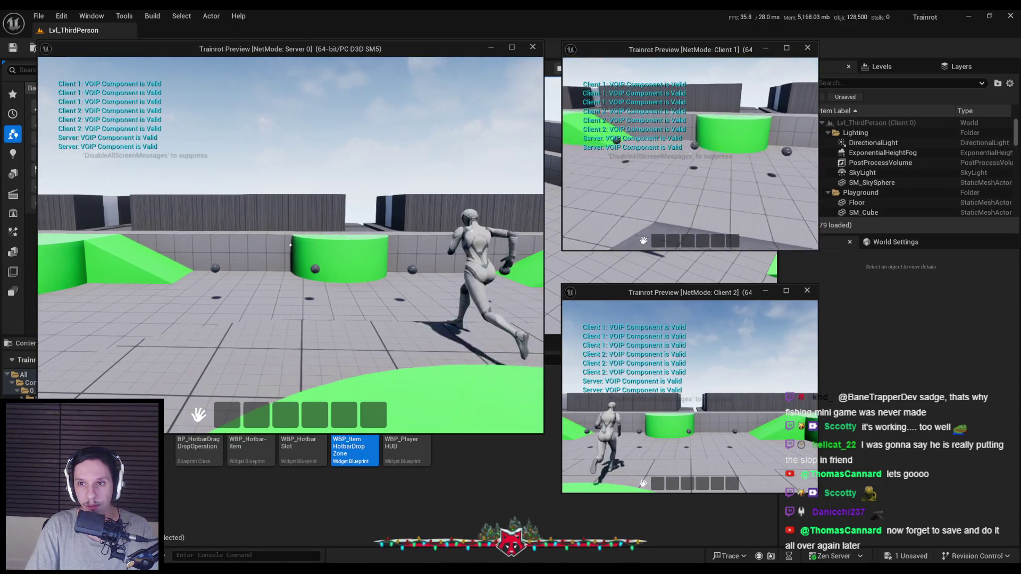
key("w")
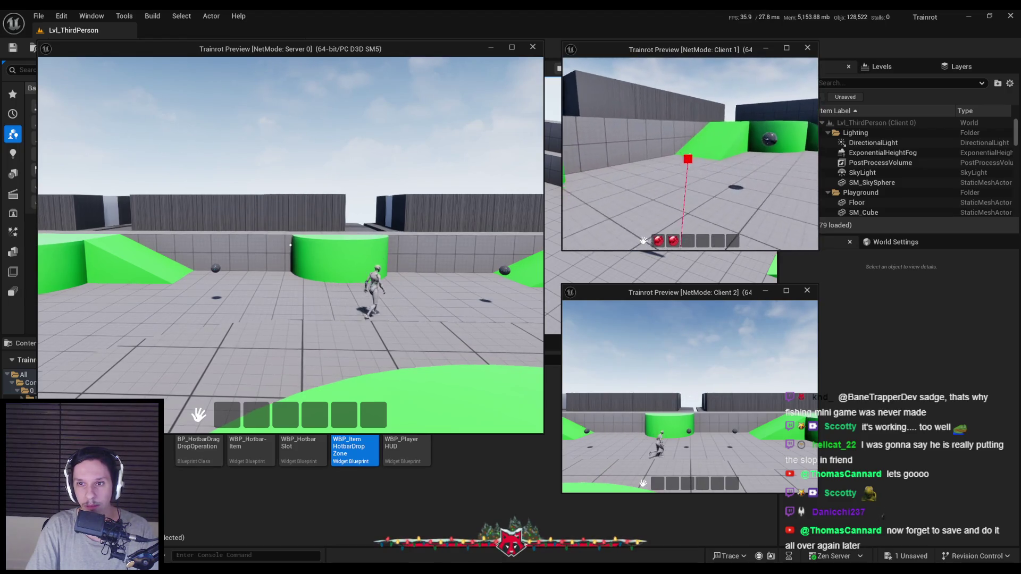
mouse_move(688, 240)
left_mouse_down()
mouse_move(662, 212)
mouse_move(733, 242)
mouse_move(692, 243)
left_mouse_up()
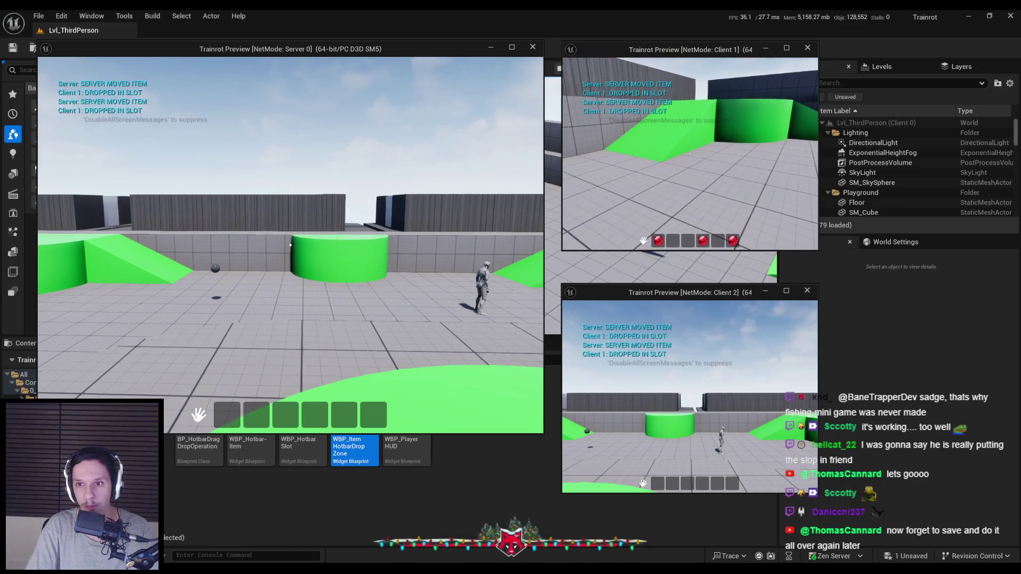
key("Escape")
left_click(307, 47)
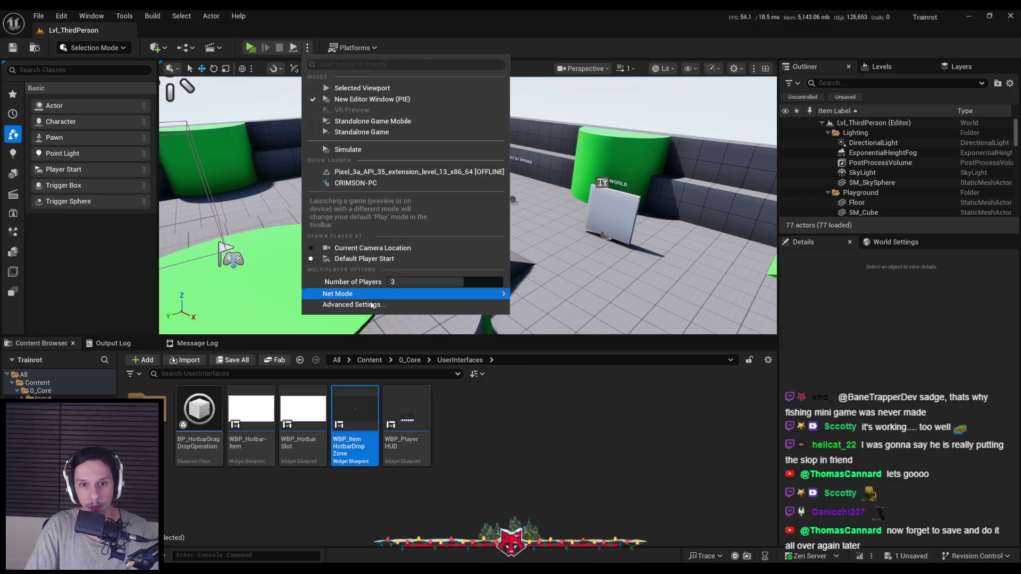
- Set the Network Emulation Profile to Bad (100–200 ms latency, 5% packet loss) in Advanced Settings
left_click(371, 305)
scroll(327, 350, "down", 10)
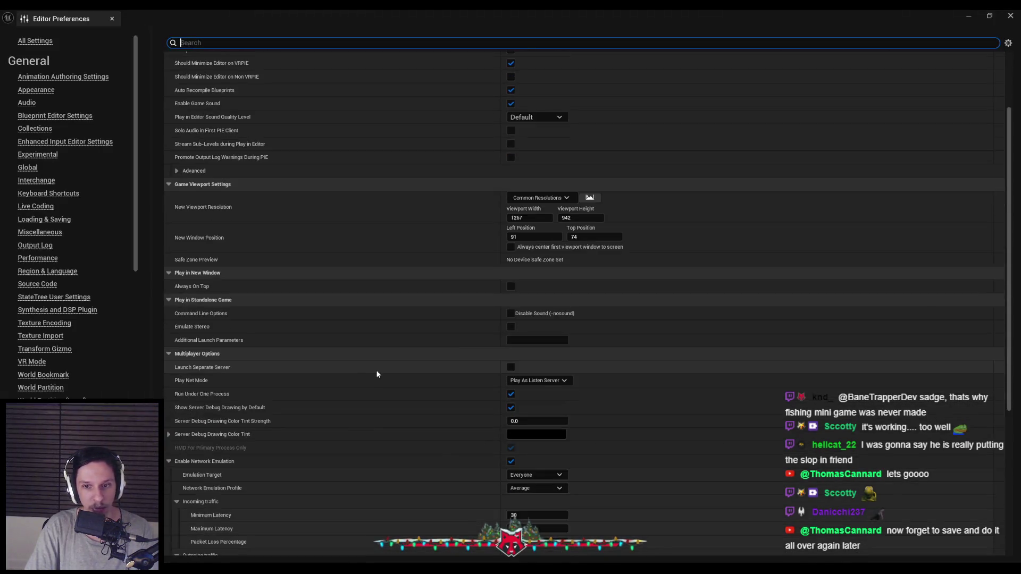
left_click(534, 297)
left_click(526, 325)
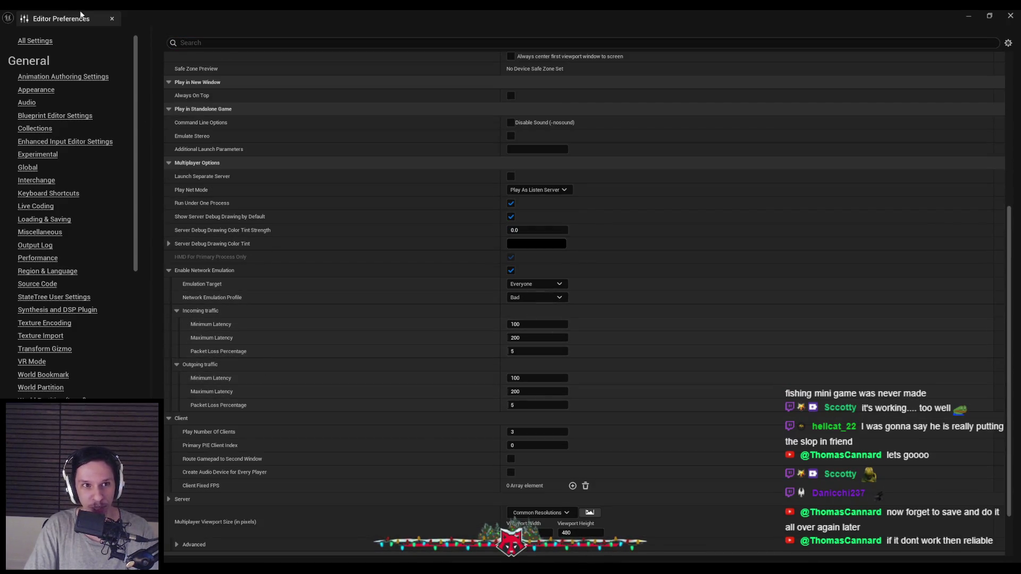
left_click(111, 19)
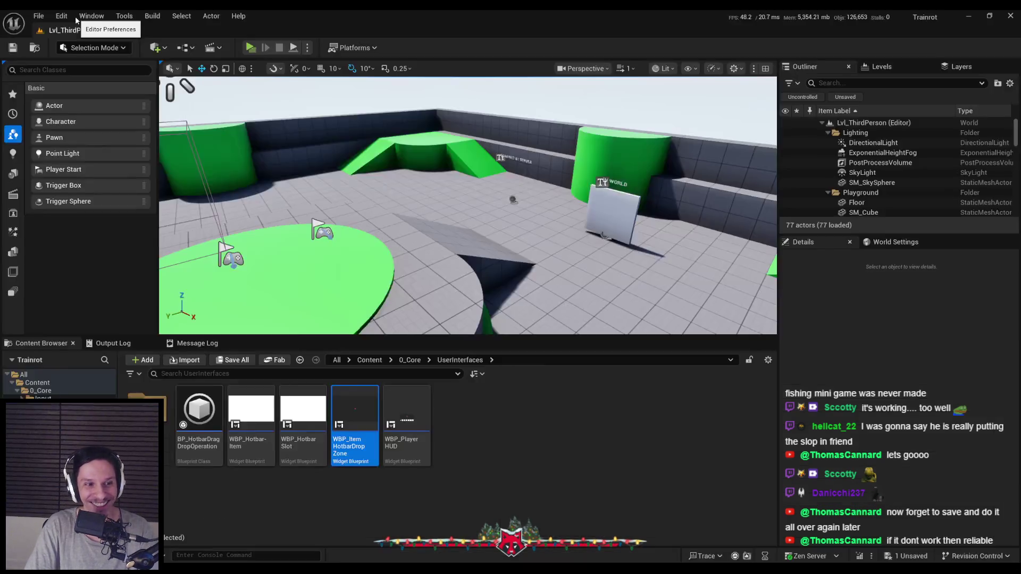
- Under Bad emulation, collect a red item and the sphere, then move items into slots 4, 5 and 2
left_click(250, 48)
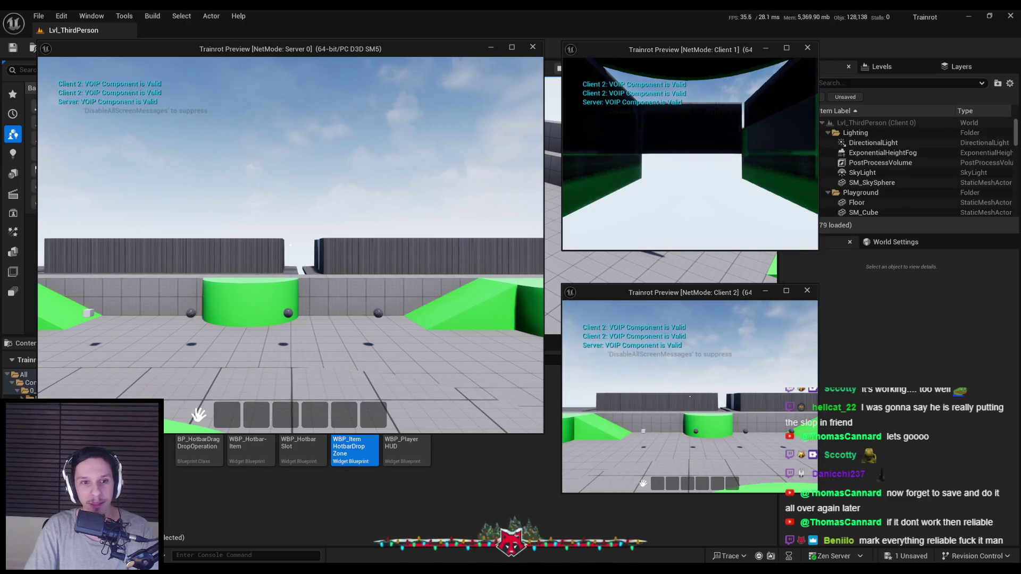
key("w")
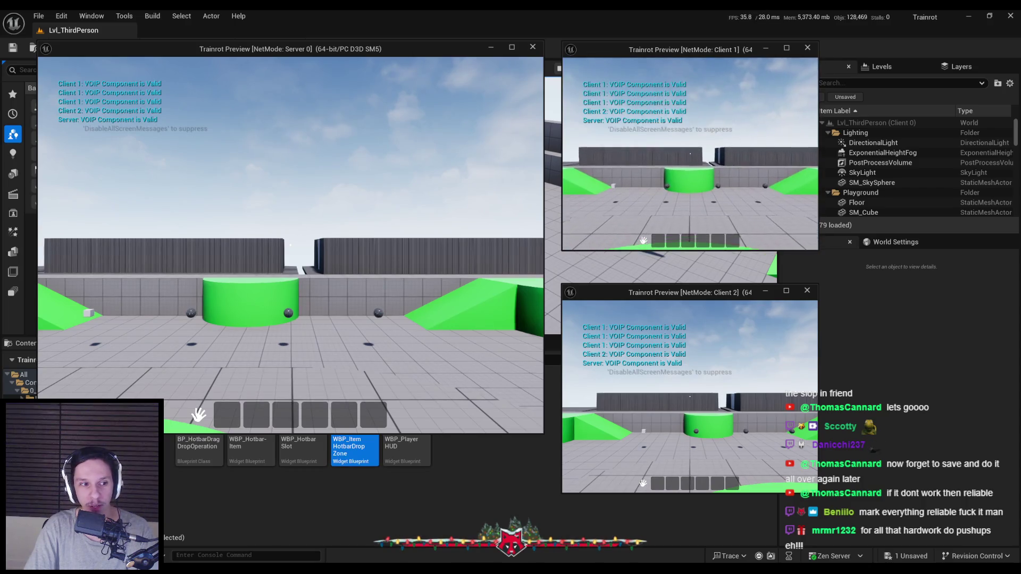
key("w")
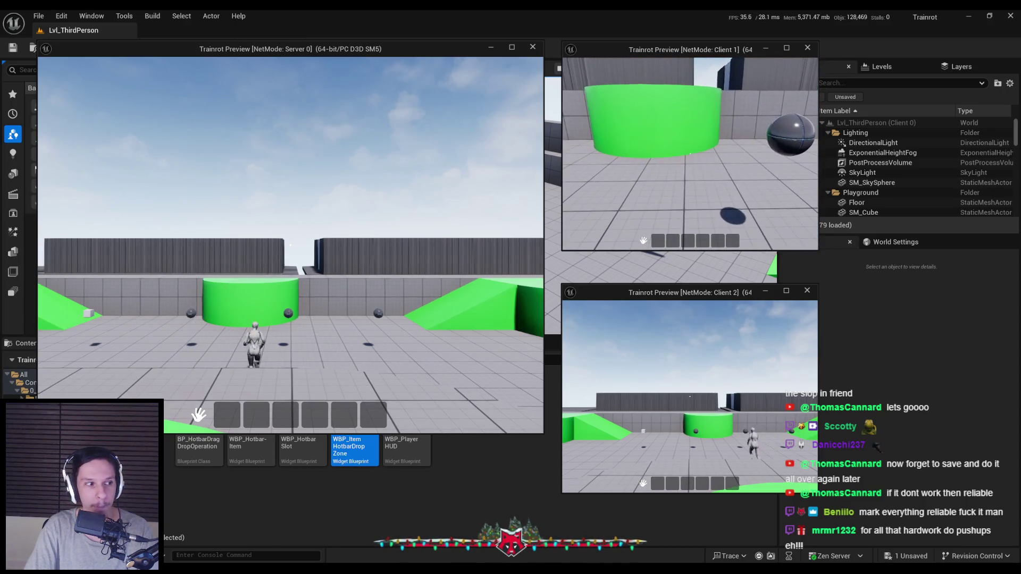
key("w")
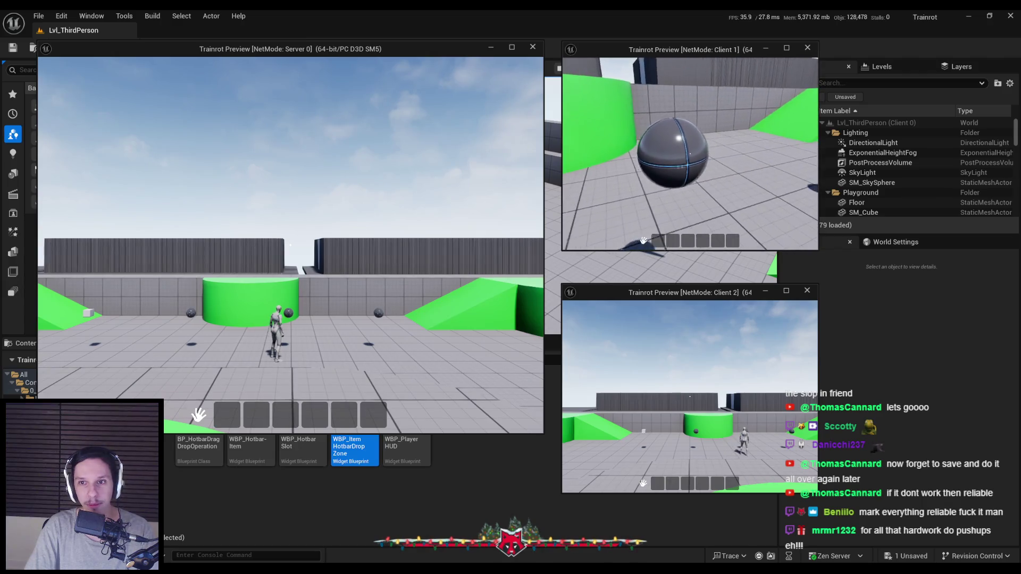
key("e")
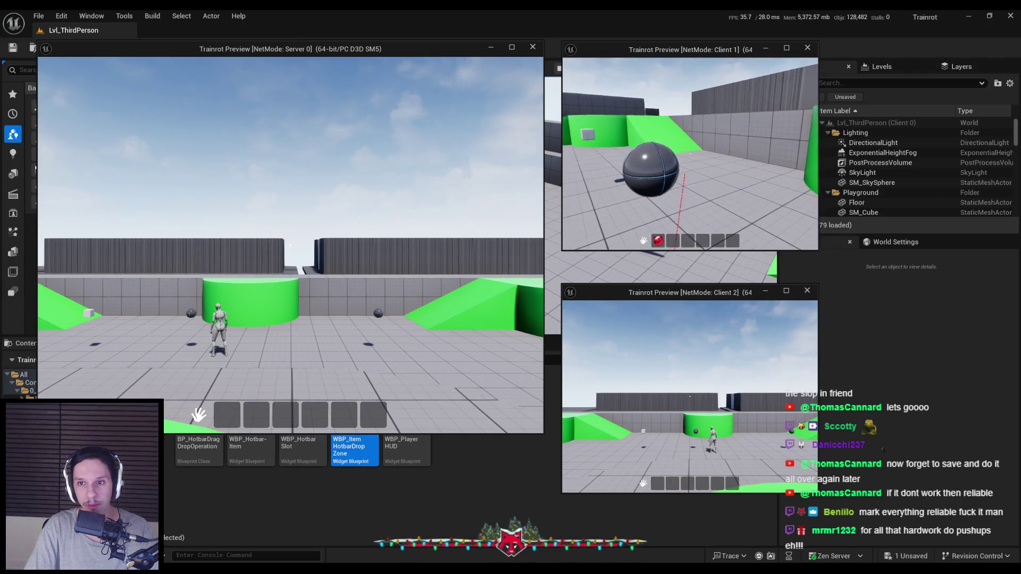
key("e")
left_click_drag(692, 244, 704, 243)
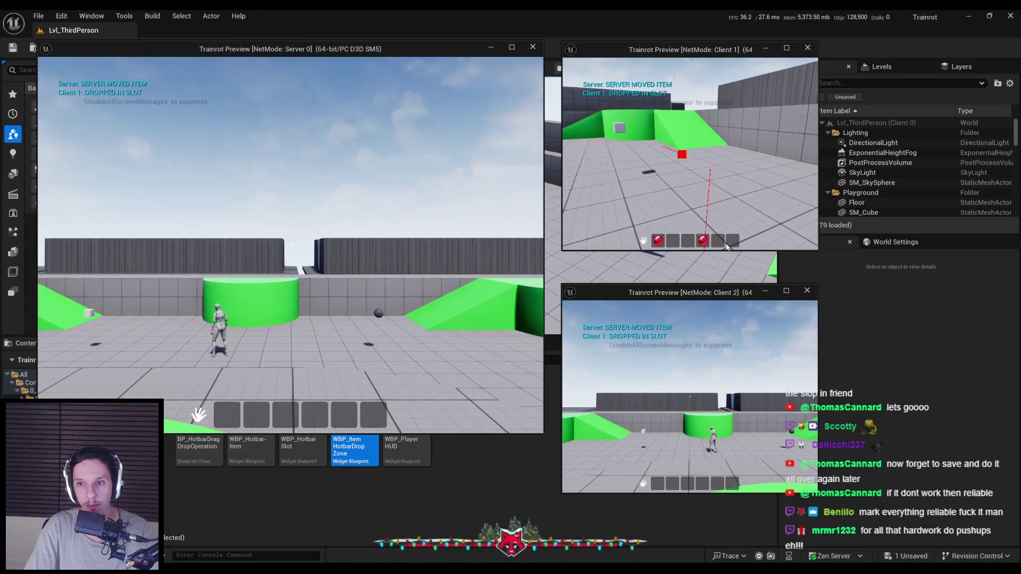
mouse_move(683, 154)
left_mouse_down()
mouse_move(705, 244)
mouse_move(736, 244)
mouse_move(680, 244)
left_mouse_up()
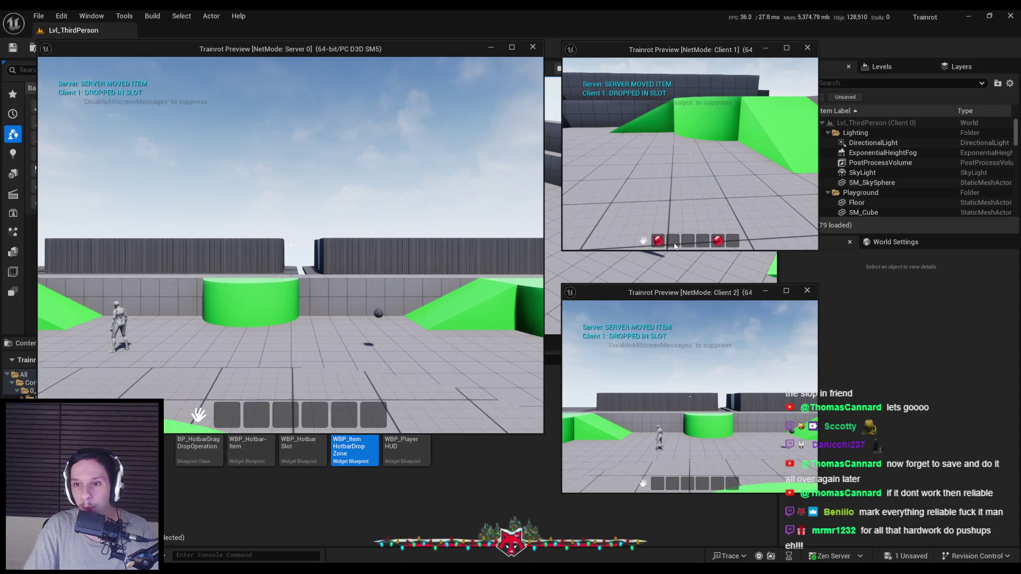
mouse_move(675, 245)
left_mouse_down()
mouse_move(711, 240)
mouse_move(691, 234)
mouse_move(687, 242)
left_mouse_up()
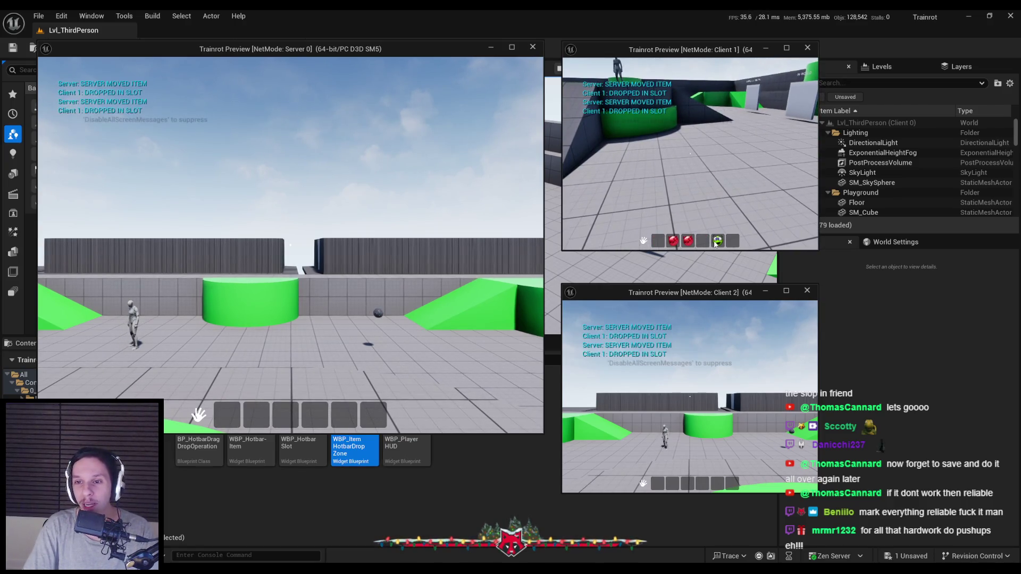
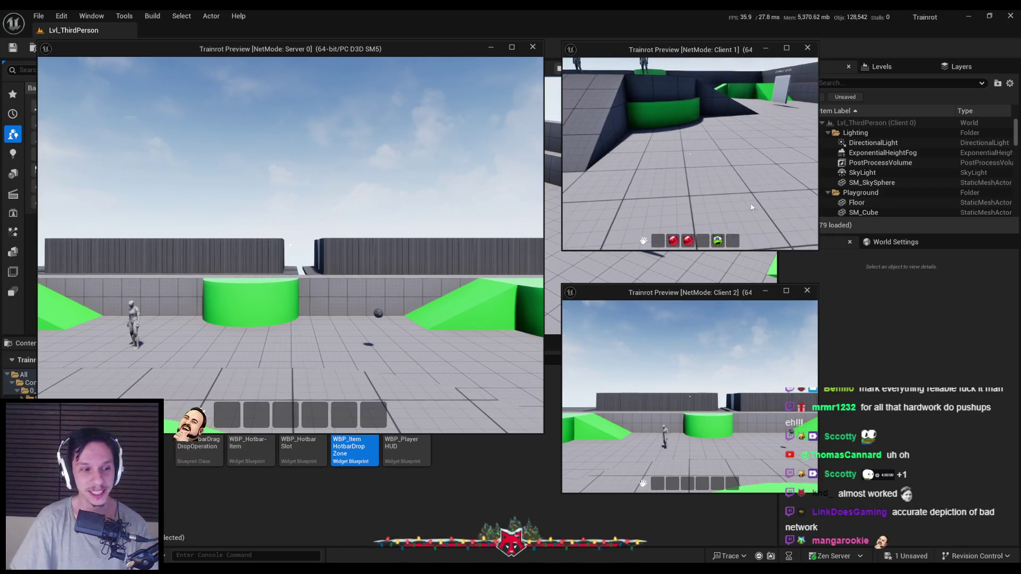
- Drag Client 1's green item from hotbar slot 4 to slot 5, then stop the preview
mouse_move(717, 241)
left_mouse_down()
mouse_move(732, 241)
mouse_move(657, 243)
mouse_move(731, 241)
left_mouse_up()
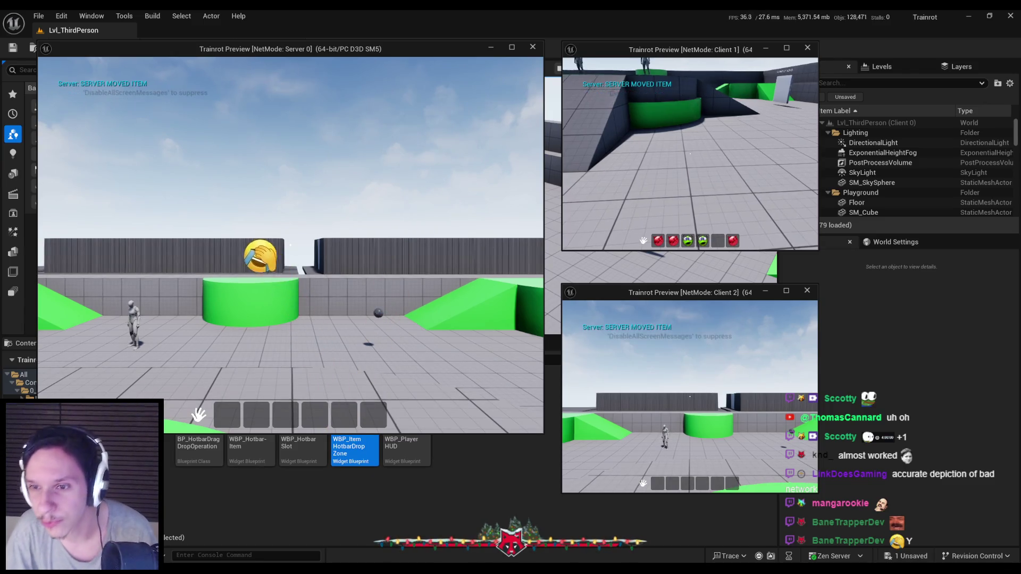
mouse_move(702, 242)
left_mouse_down()
mouse_move(721, 242)
mouse_move(691, 243)
mouse_move(702, 242)
left_mouse_up()
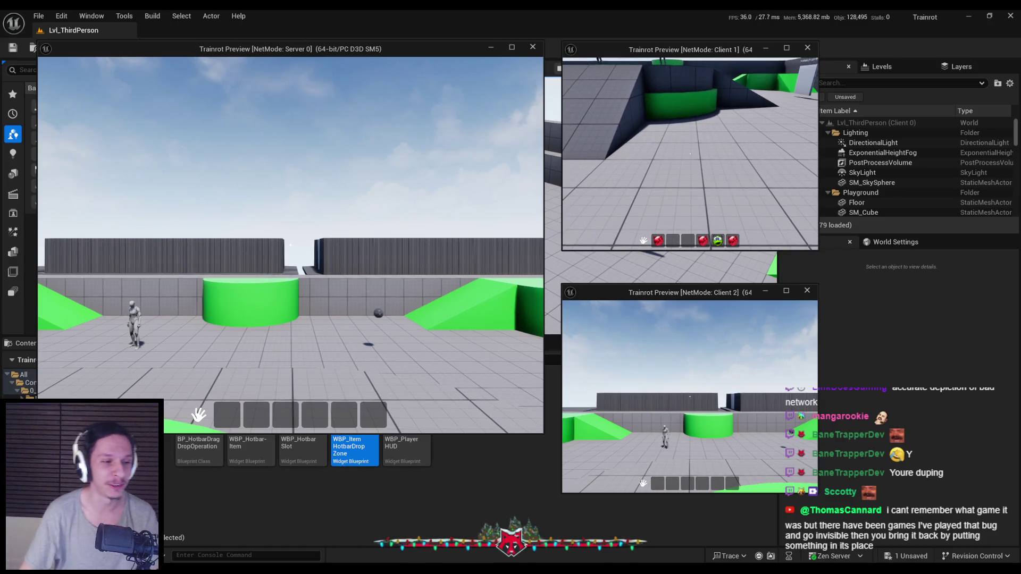
key("Escape")
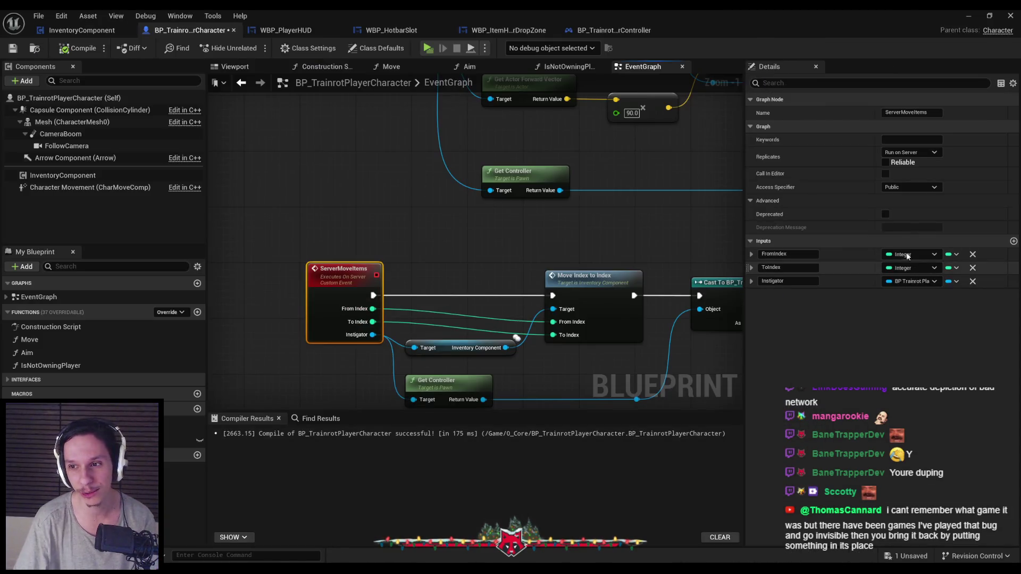
- Tick Reliable on the ServerMoveItems custom event and minimize the Blueprint editor
left_click(885, 163)
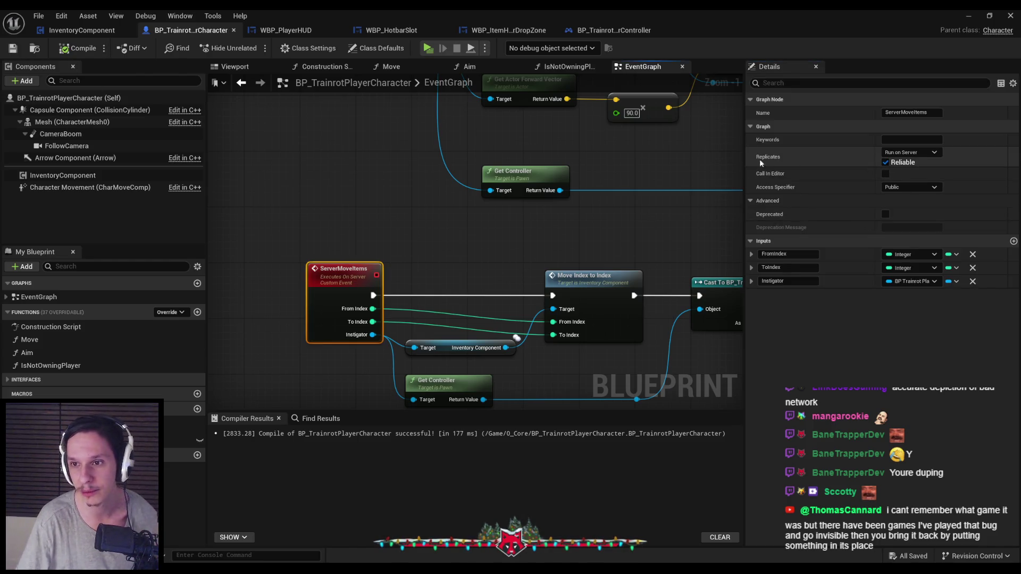
left_click(388, 187)
scroll(388, 188, "down", 2)
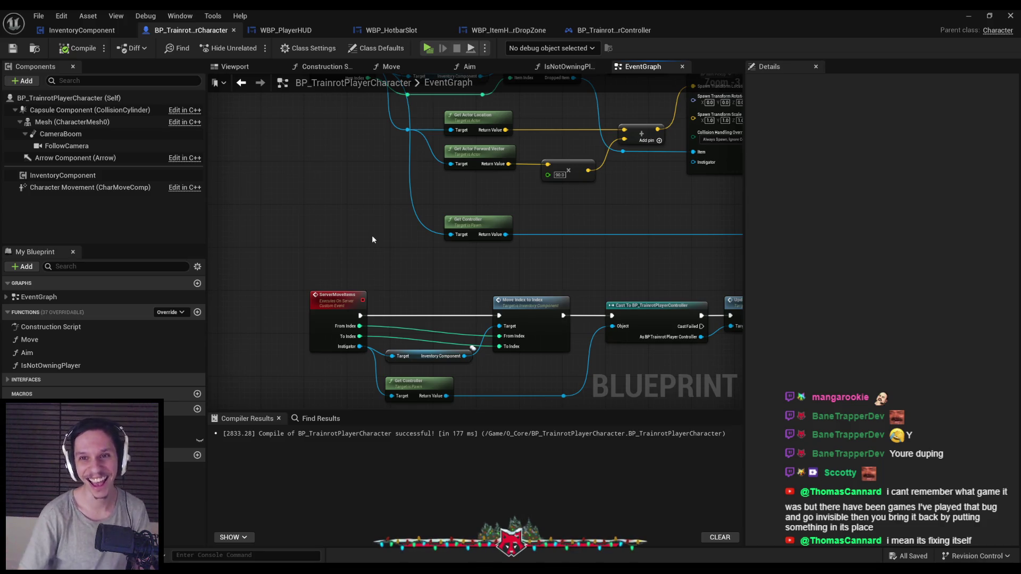
left_click(976, 20)
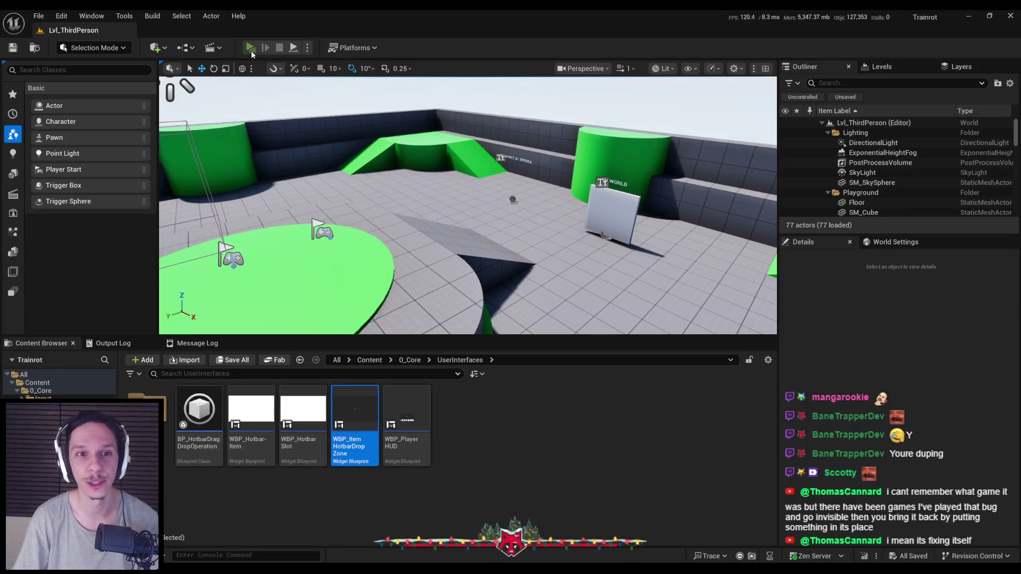
left_click(252, 52)
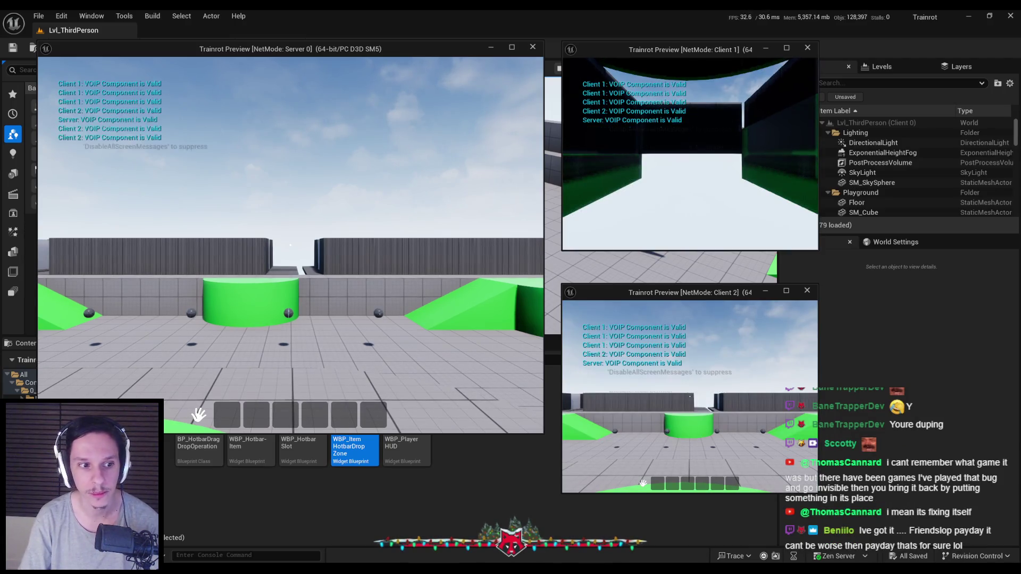
key("w")
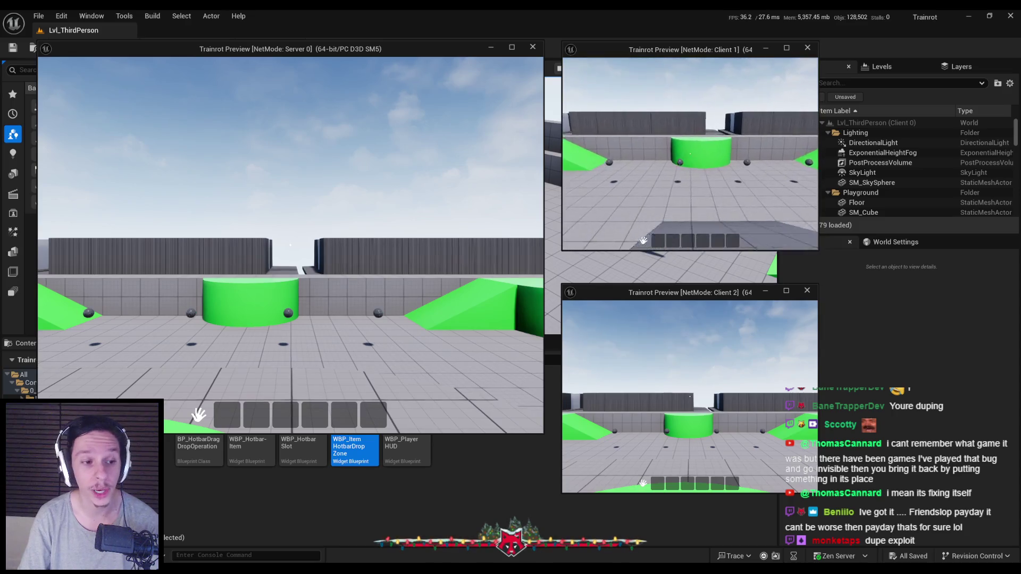
key("w")
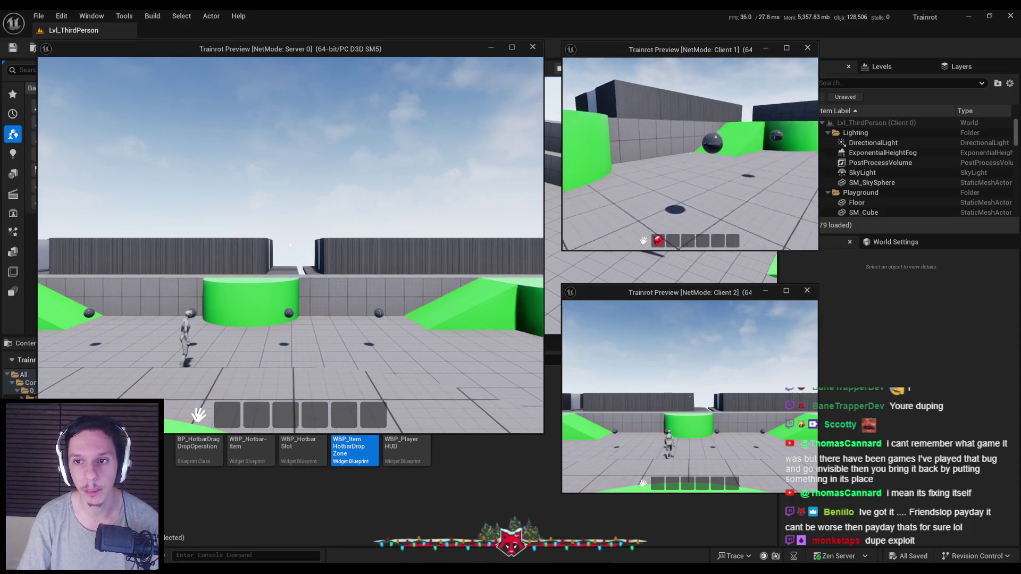
key("w")
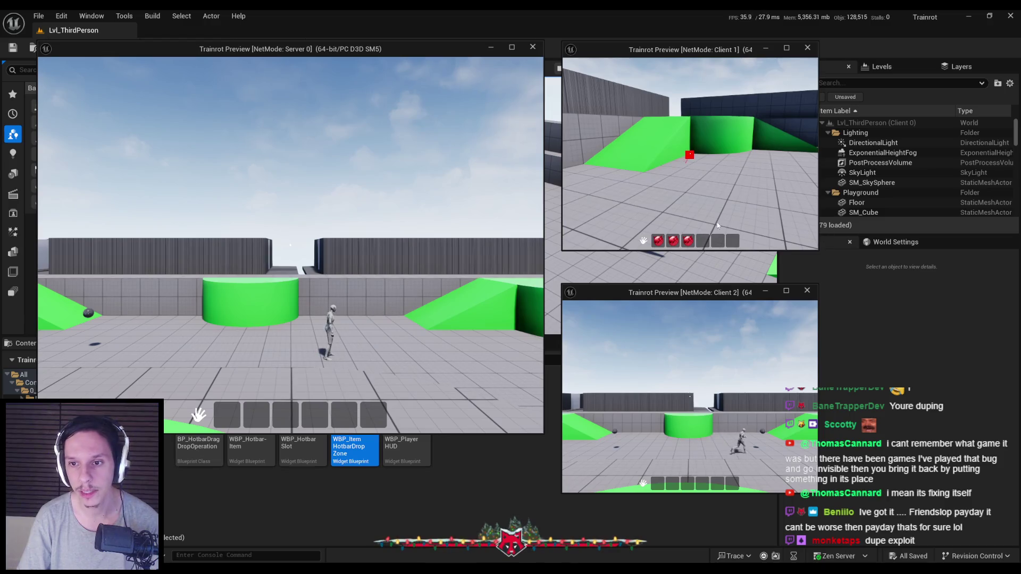
mouse_move(686, 244)
left_mouse_down()
mouse_move(718, 242)
mouse_move(691, 242)
mouse_move(702, 242)
left_mouse_up()
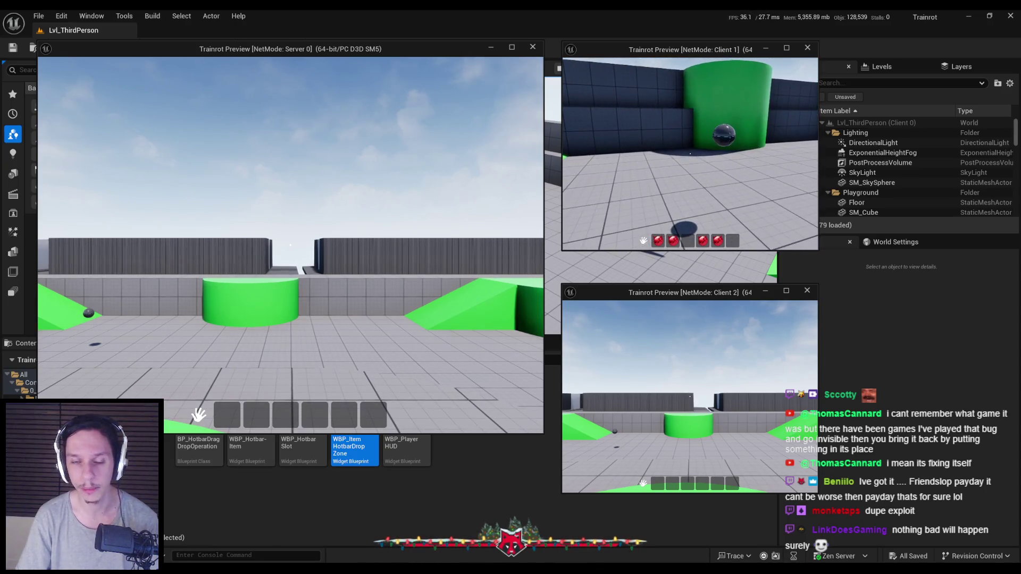
left_click(819, 227)
key("alt+Tab")
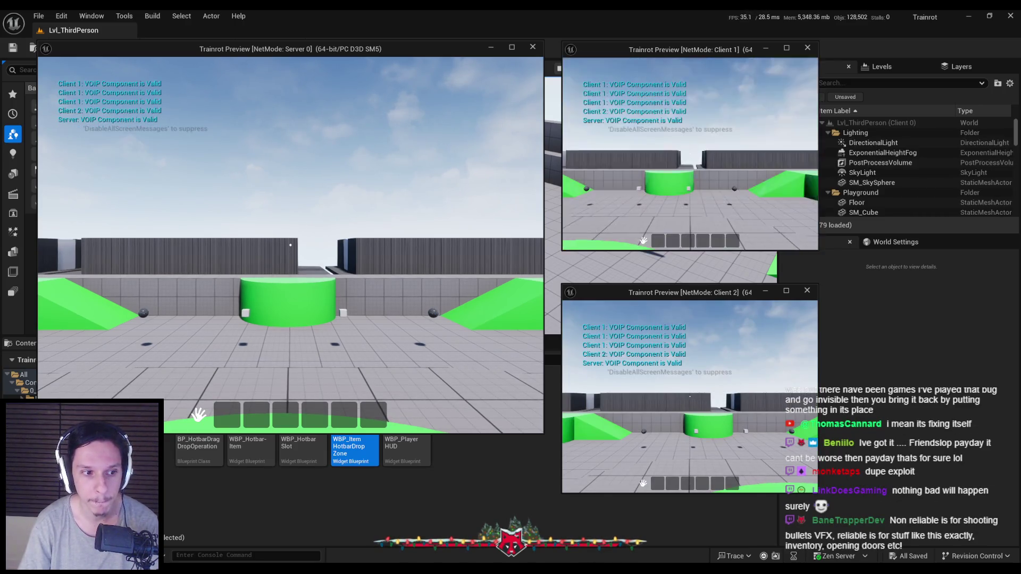
key("w")
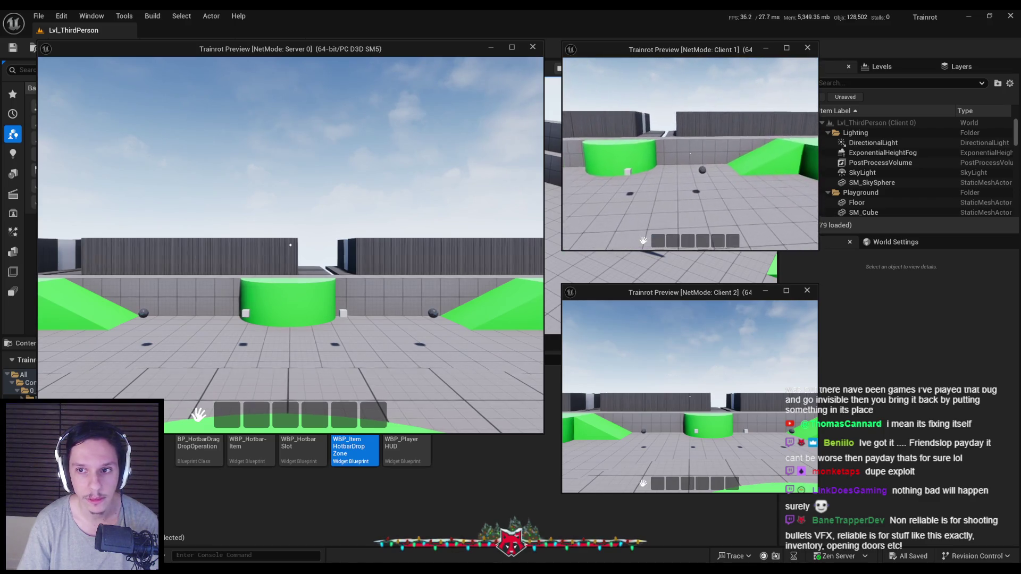
key("w")
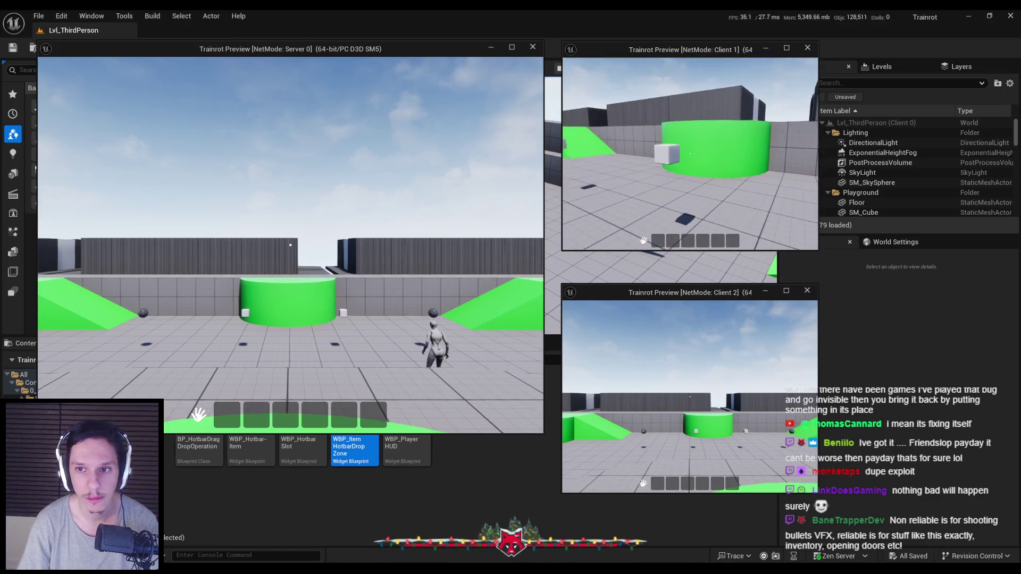
key("w")
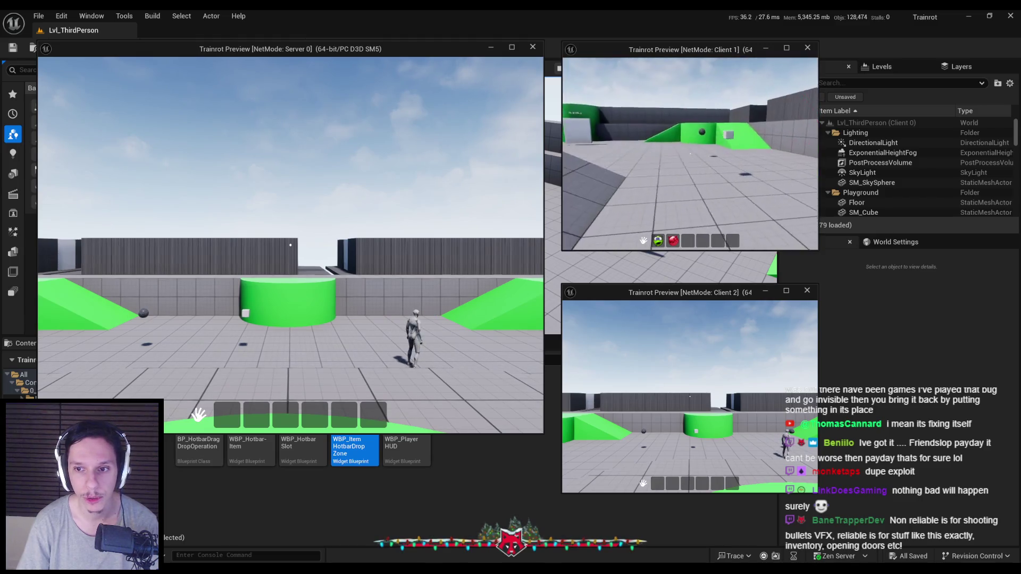
key("w")
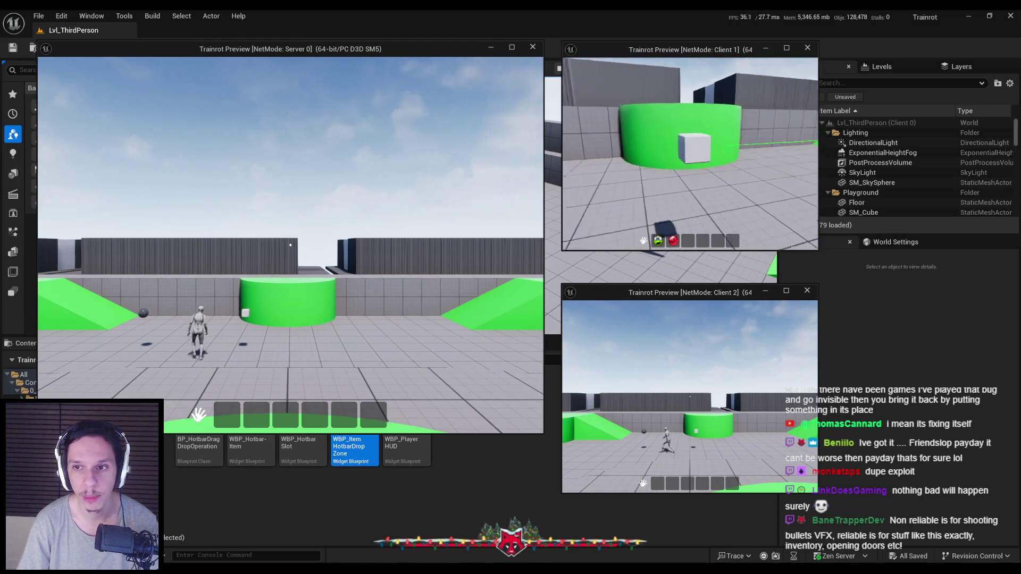
mouse_move(688, 240)
left_mouse_down()
mouse_move(703, 243)
mouse_move(658, 242)
mouse_move(732, 242)
mouse_move(698, 246)
left_mouse_up()
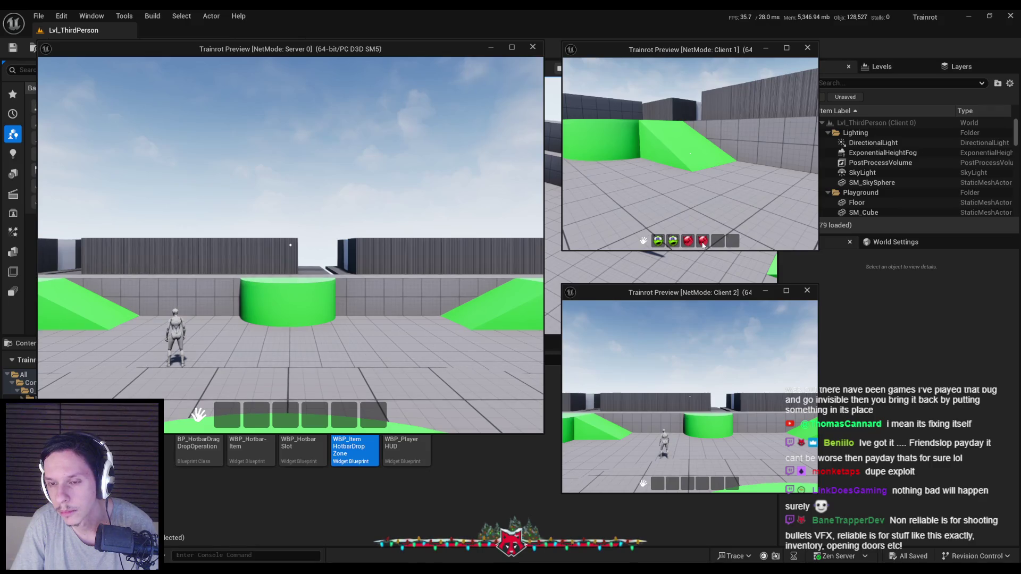
mouse_move(702, 244)
left_mouse_down()
mouse_move(734, 244)
mouse_move(658, 244)
left_mouse_up()
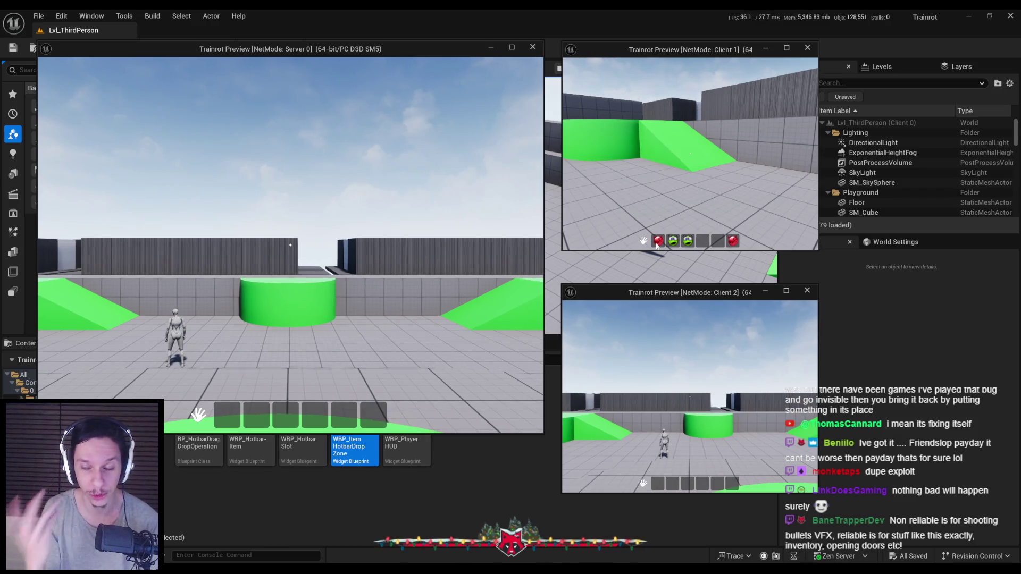
key("Escape")
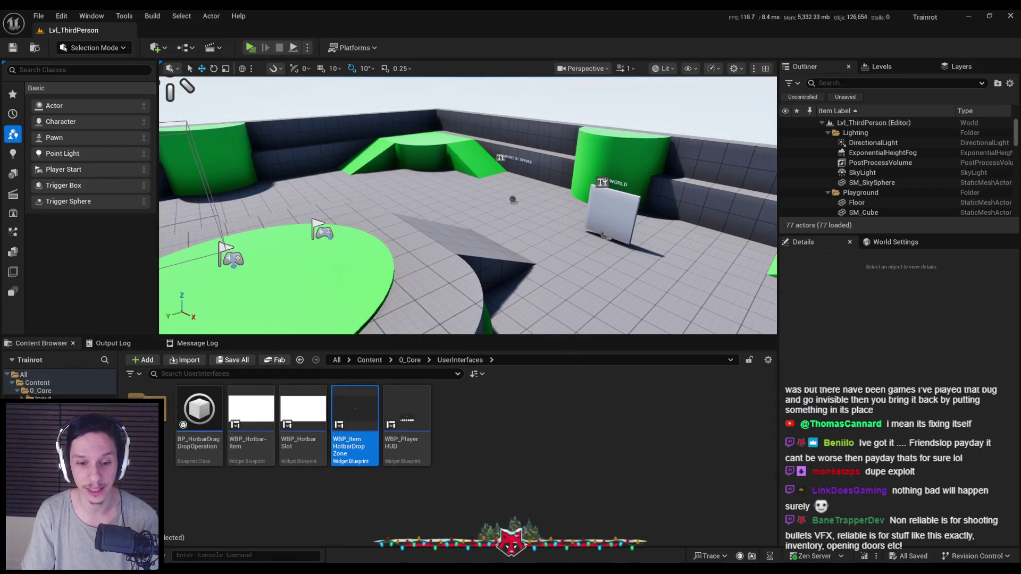
- Look over BP_TrainrotPlayerCharacter's graph, then minimize the Blueprint editor
left_click(359, 548)
scroll(417, 296, "down", 1)
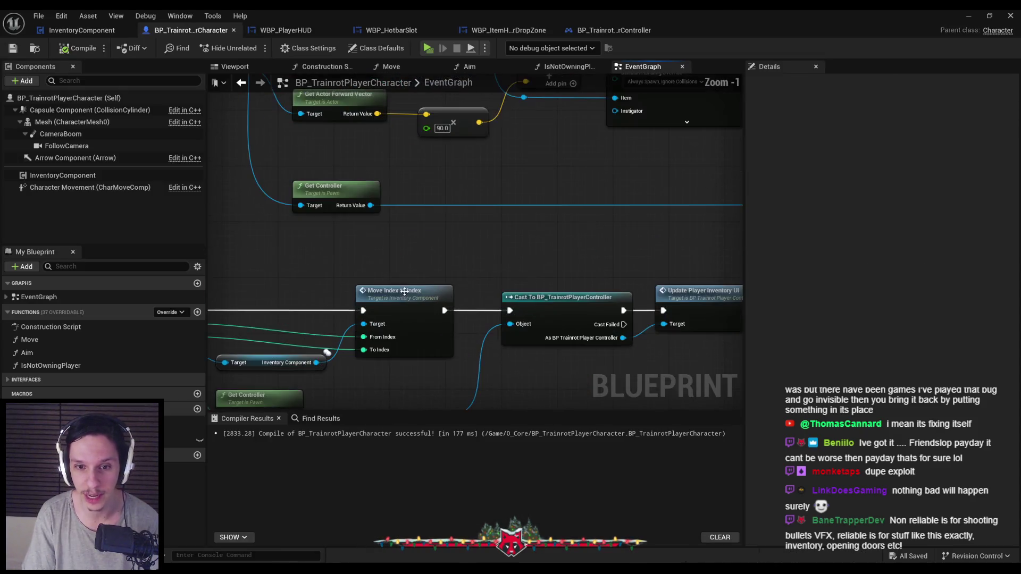
scroll(371, 259, "up", 1)
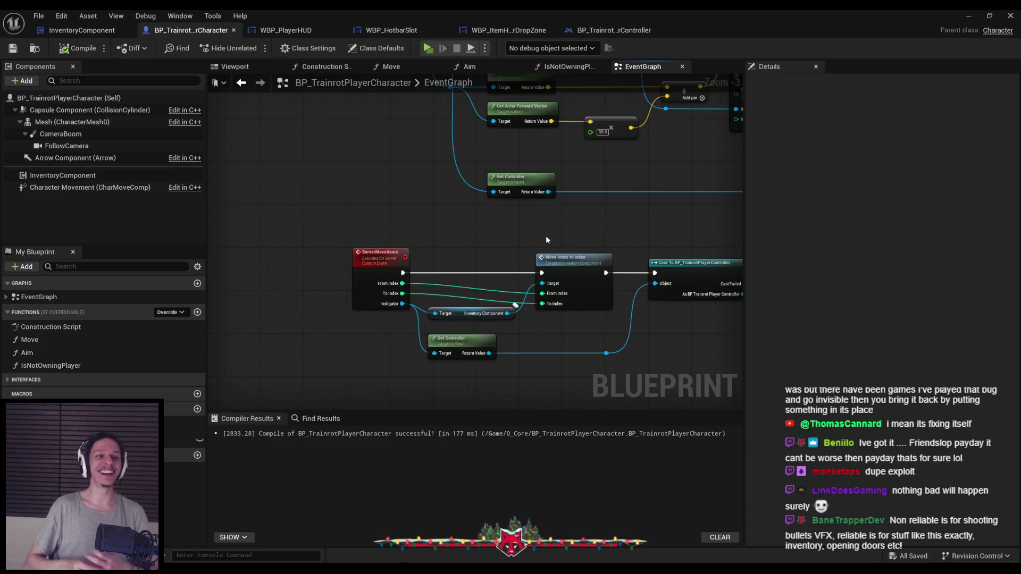
left_click(967, 17)
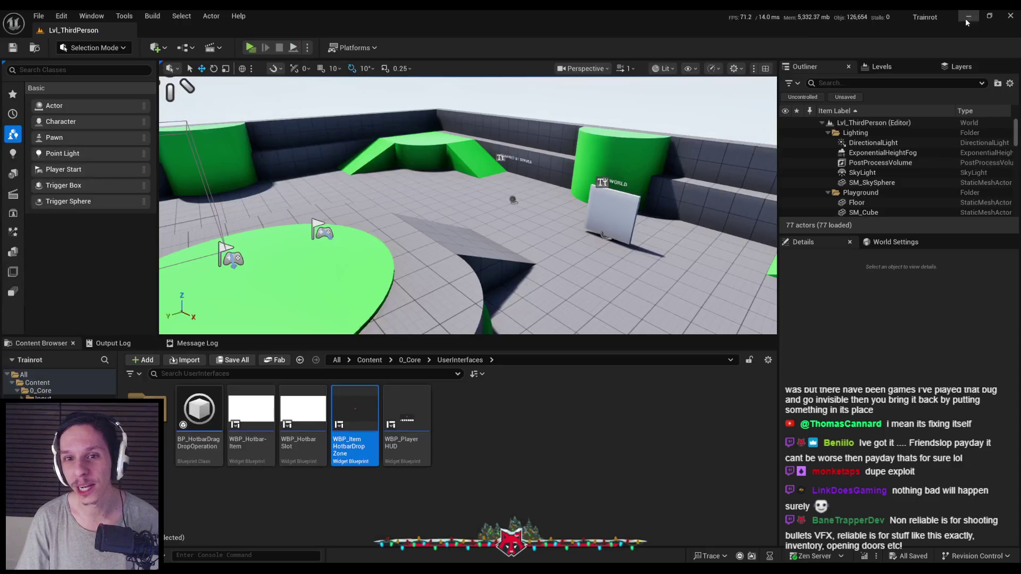
- Set the play-in-editor network emulation profile to Average and close Editor Preferences
left_click(306, 48)
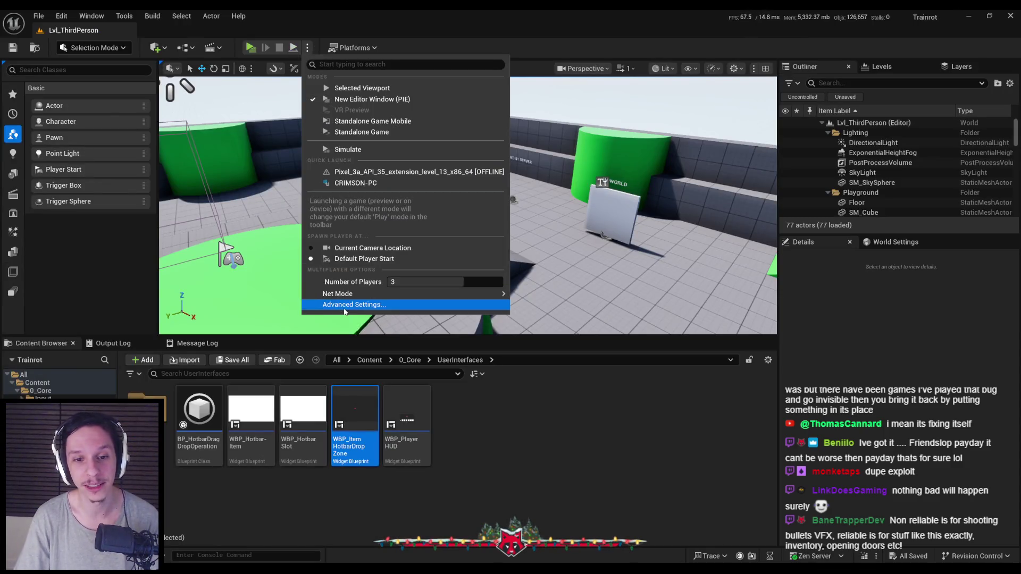
left_click(361, 305)
scroll(466, 349, "down", 10)
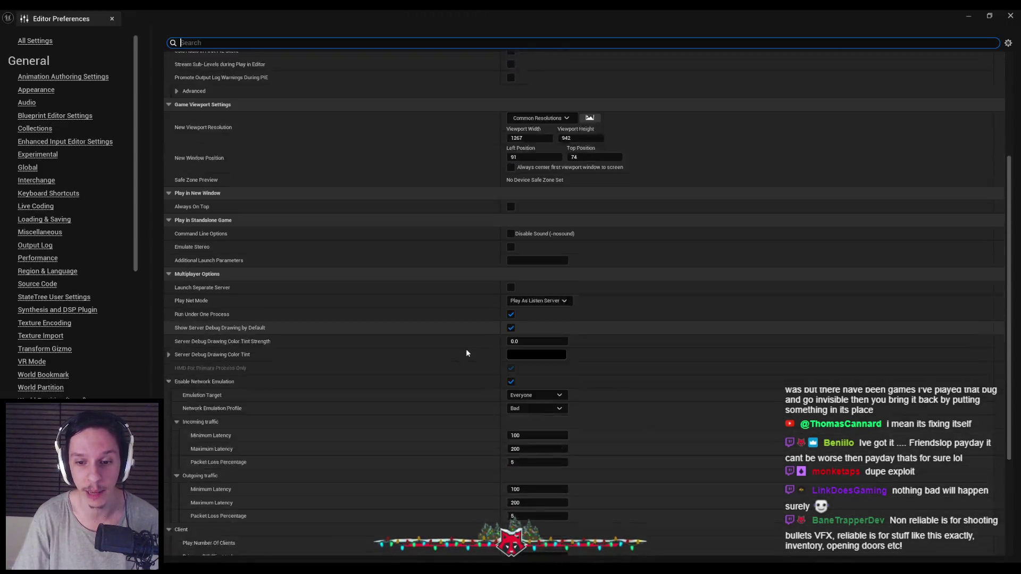
left_click(531, 264)
left_click(529, 292)
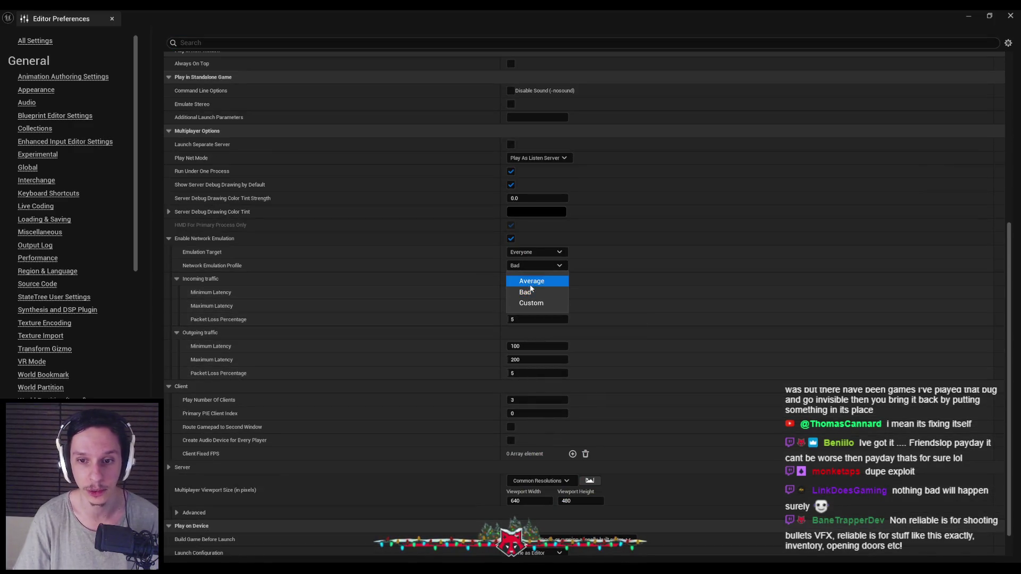
left_click(528, 283)
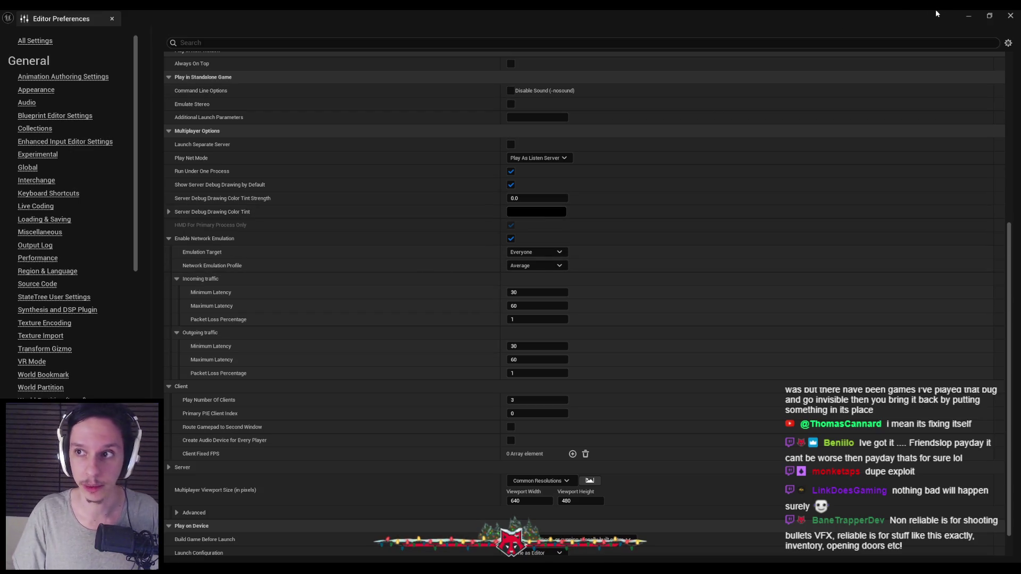
left_click(112, 19)
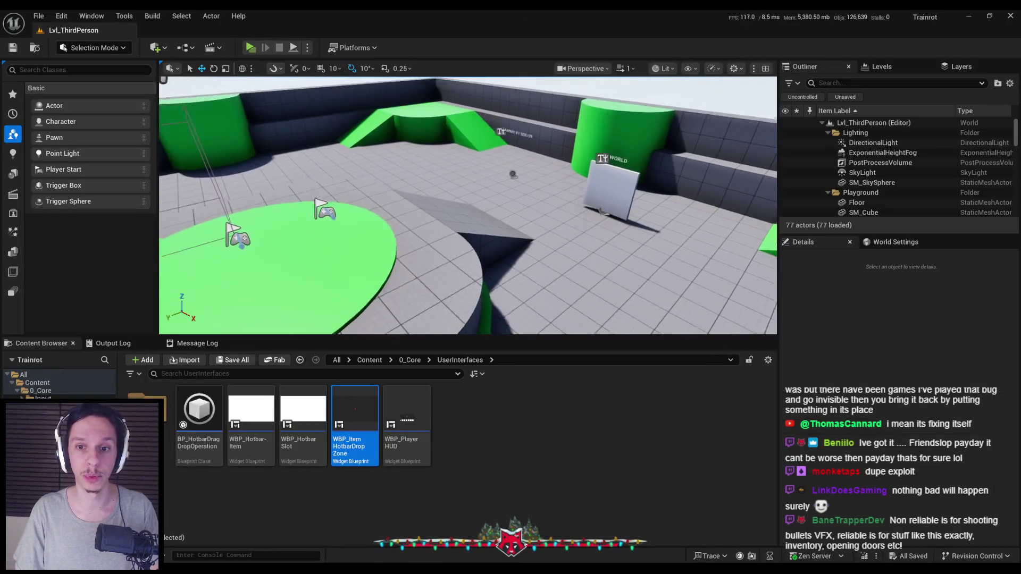
left_click(355, 548)
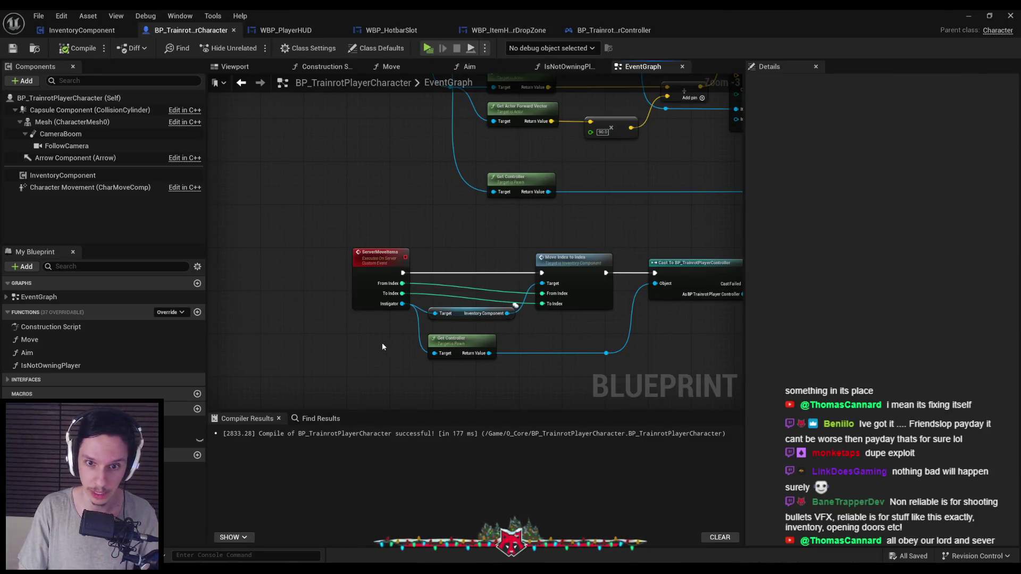
- Shift the Update Player Inventory UI and Print String nodes right and save the blueprint
scroll(384, 345, "down", 1)
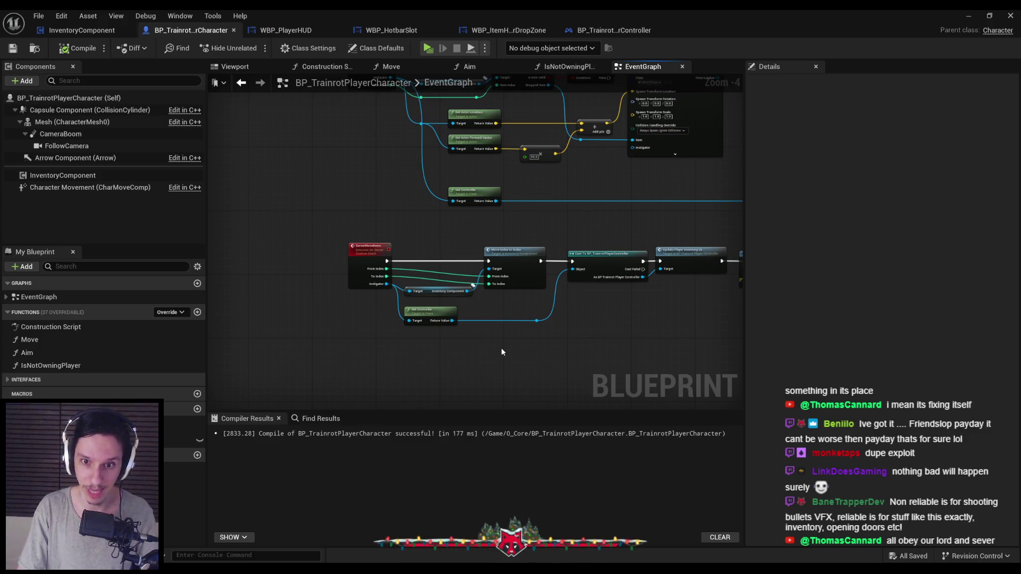
scroll(470, 340, "down", 1)
scroll(440, 325, "up", 1)
scroll(440, 325, "up", 1)
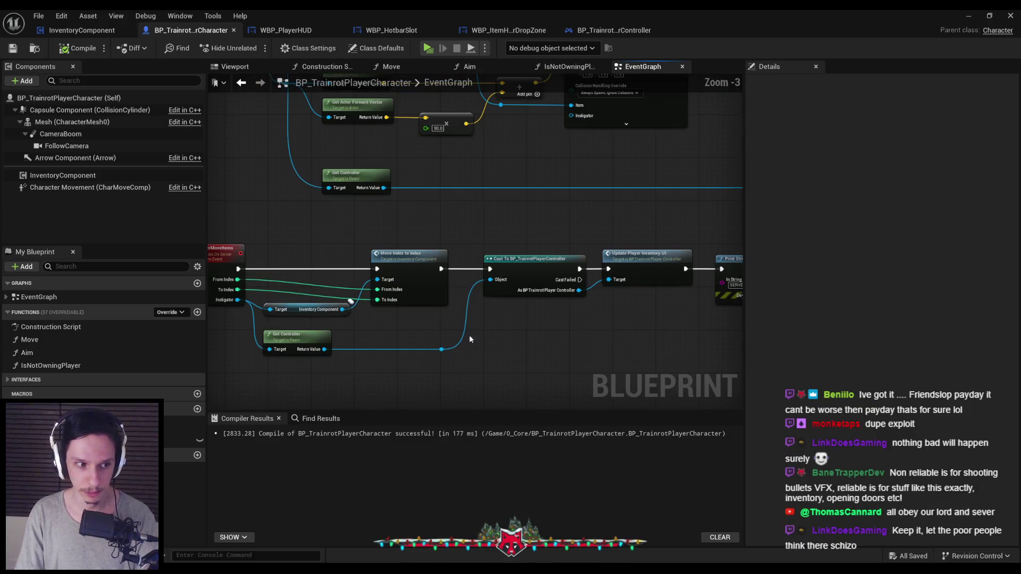
scroll(436, 326, "down", 2)
scroll(430, 328, "up", 2)
scroll(424, 330, "down", 1)
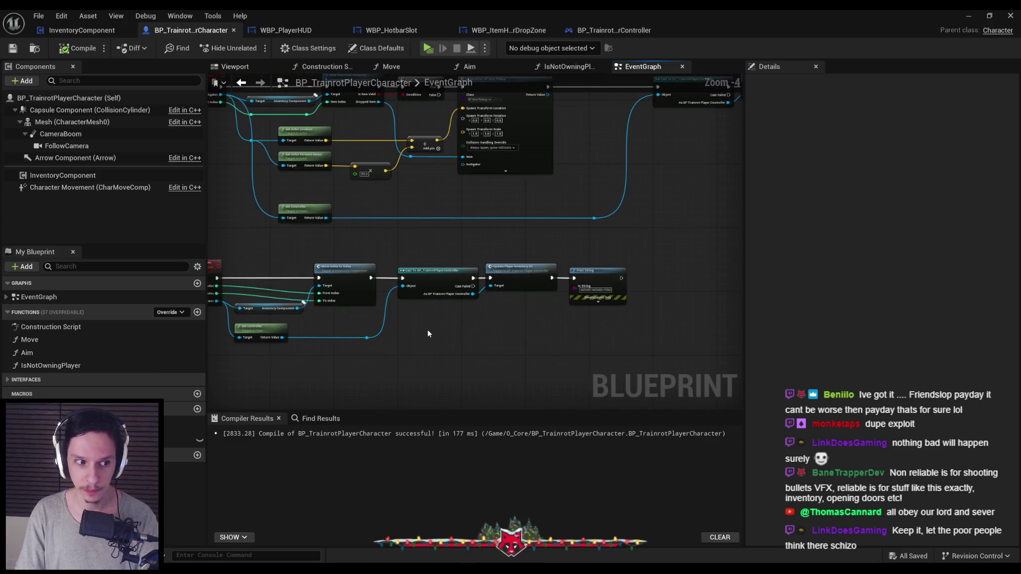
scroll(537, 287, "down", 1)
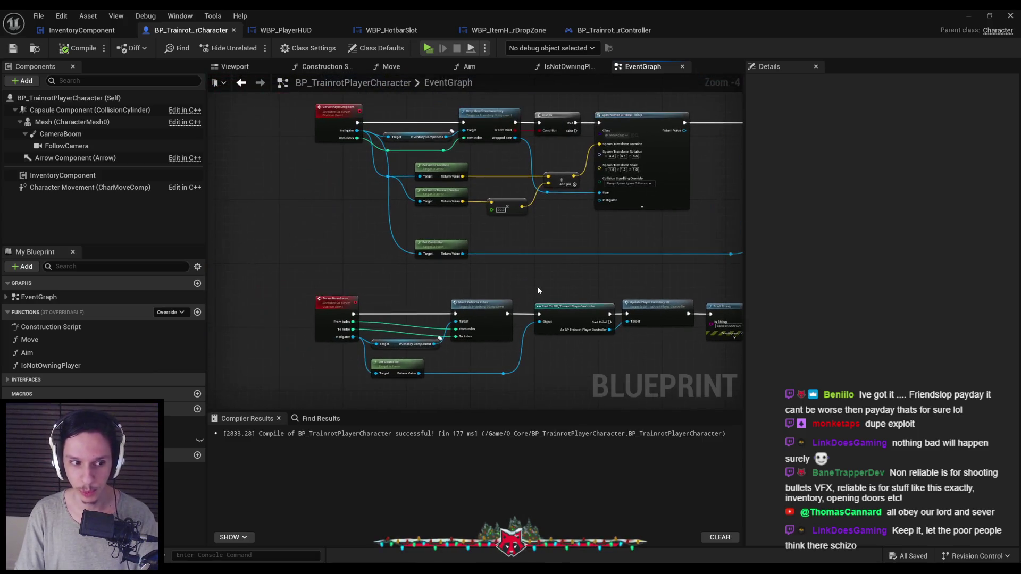
scroll(566, 358, "up", 4)
left_click_drag(612, 360, 506, 291)
left_click(446, 347)
scroll(446, 346, "down", 2)
left_click_drag(446, 346, 637, 322)
key("ctrl+s")
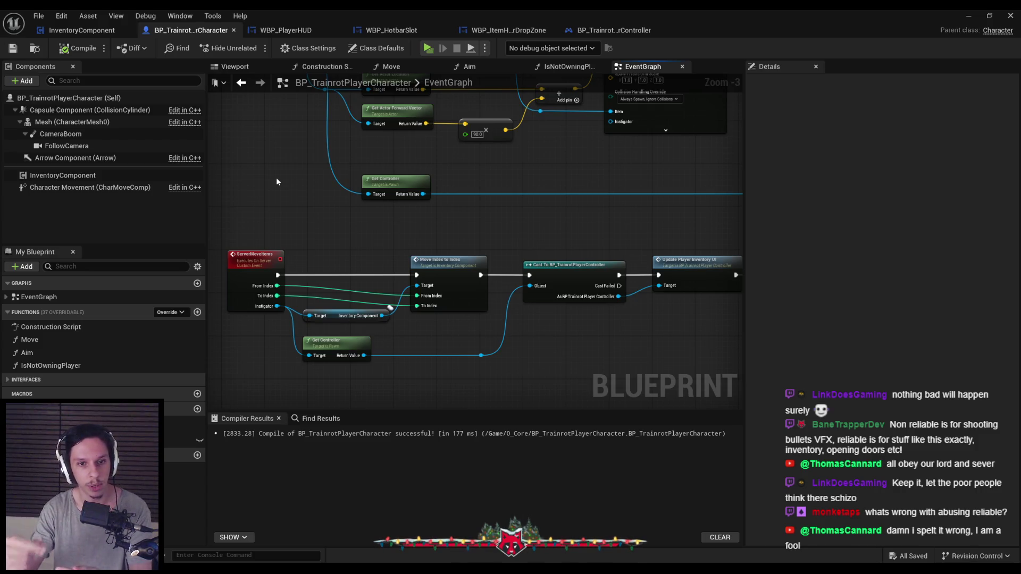
- Check ServerMoveItems' replication settings in Details and bring up its node menu
left_click(250, 268)
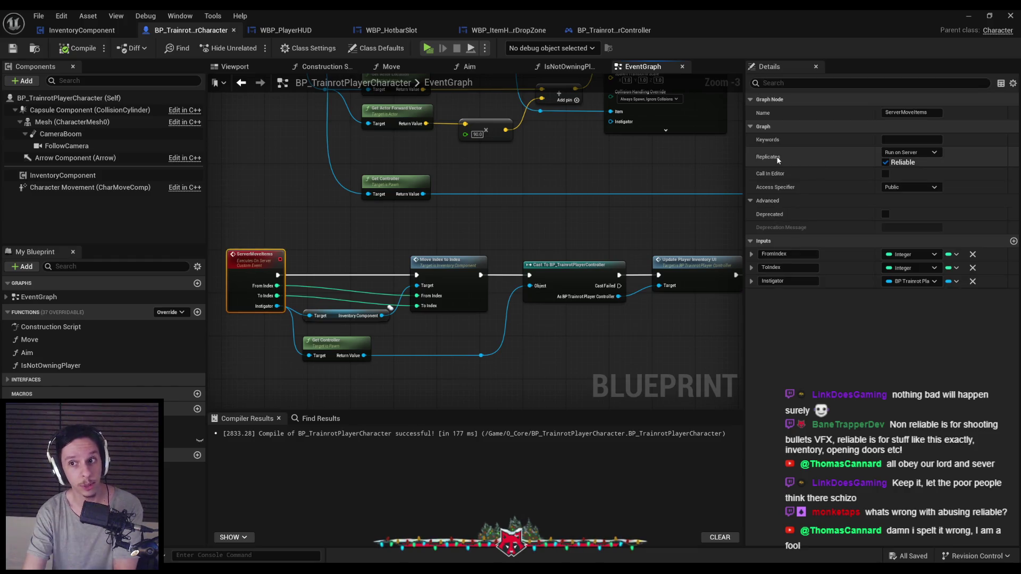
scroll(303, 196, "down", 1)
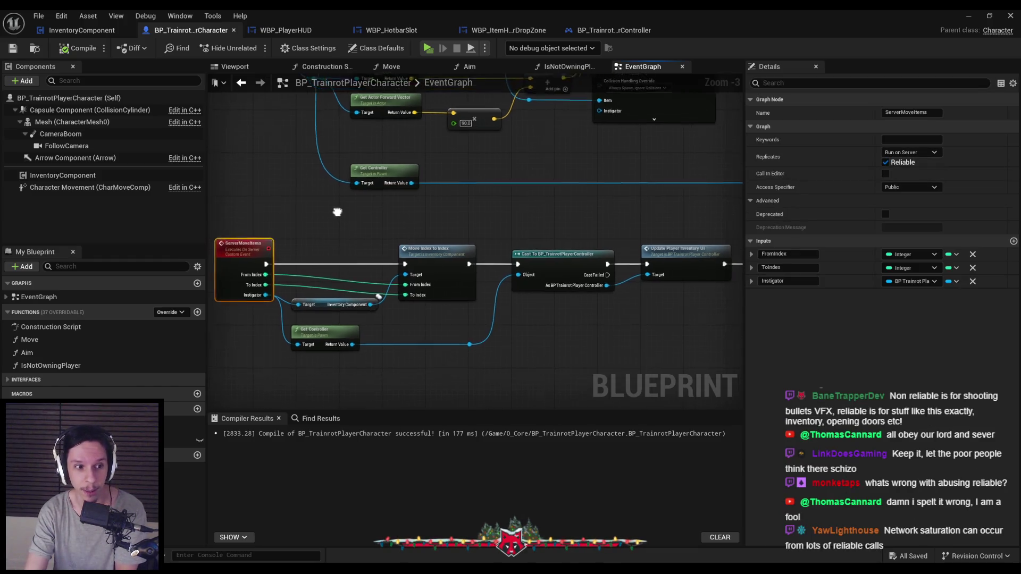
left_click(292, 194)
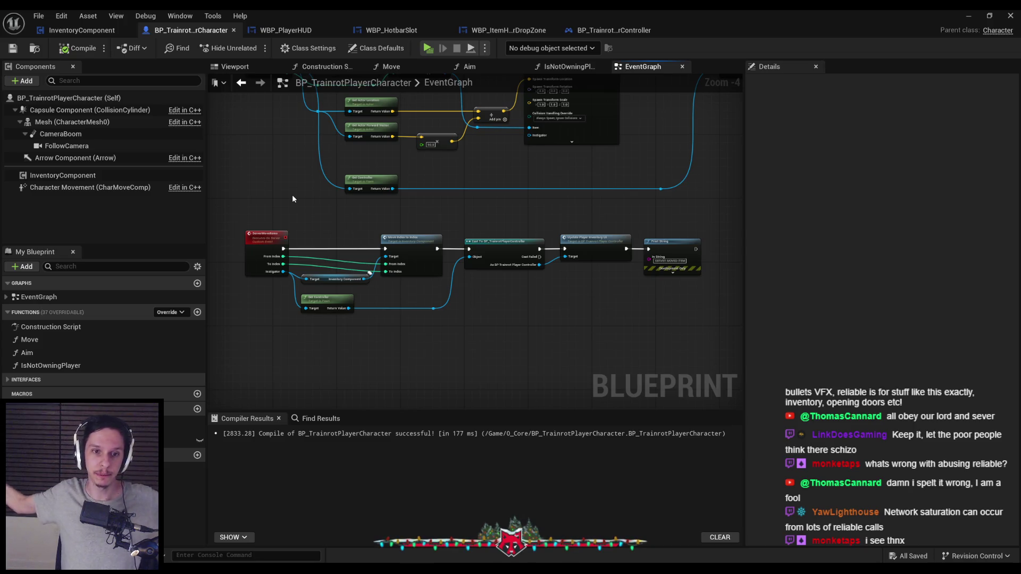
right_click(248, 246)
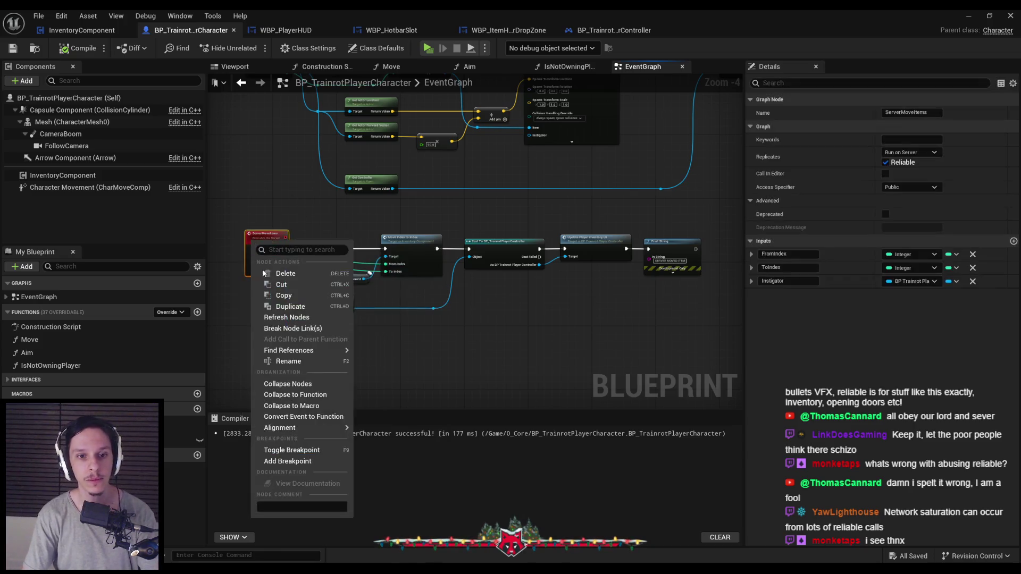
- Add a TODO node comment on ServerMoveItems about removing Reliable while keeping inventory order consistent
type("TODO: Really i")
type("need to")
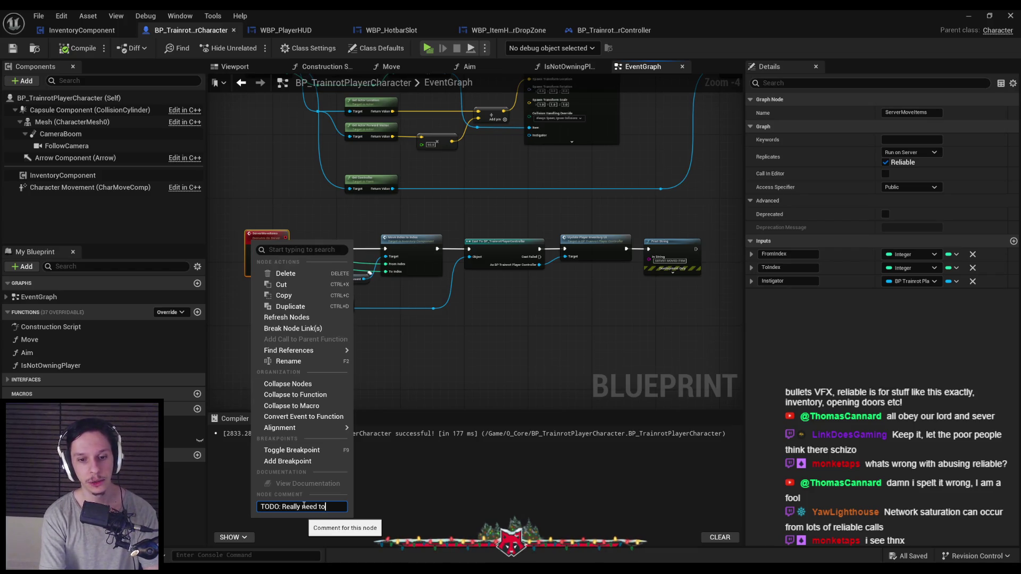
type(" remove this from Reliabl")
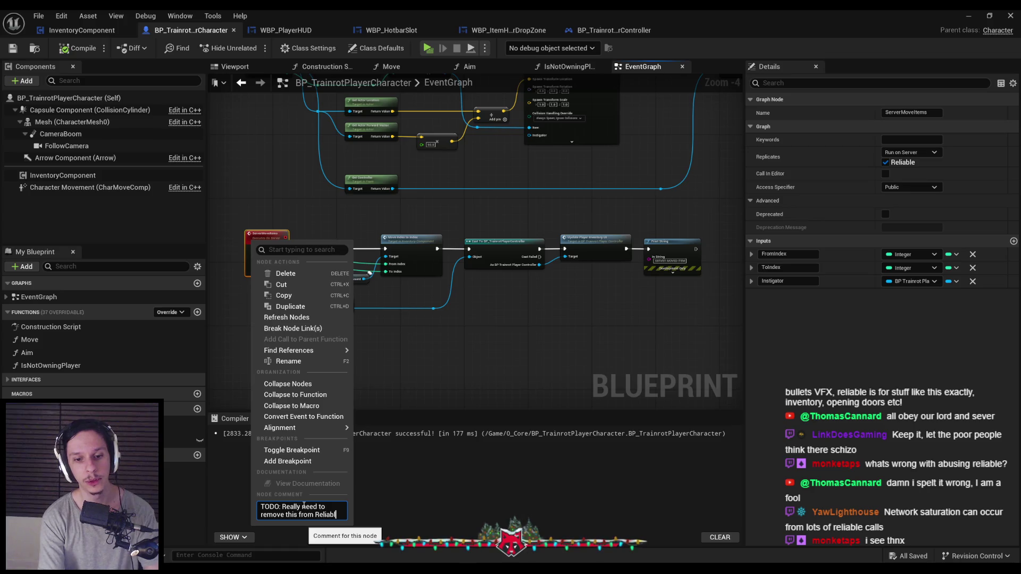
type("e, but need a way to keep inventory sor")
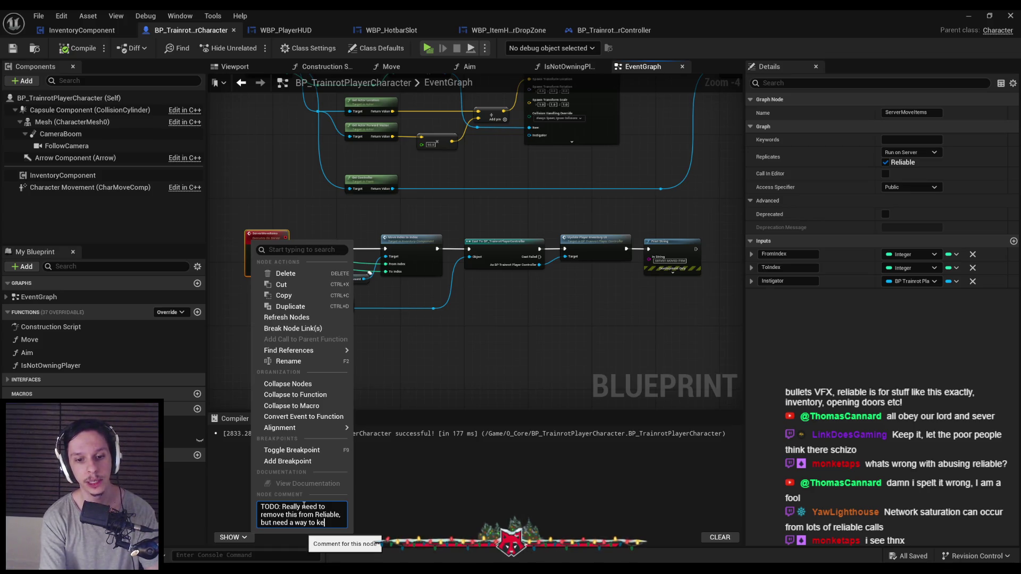
key("BackSpace")
key("BackSpace")
key("BackSpace")
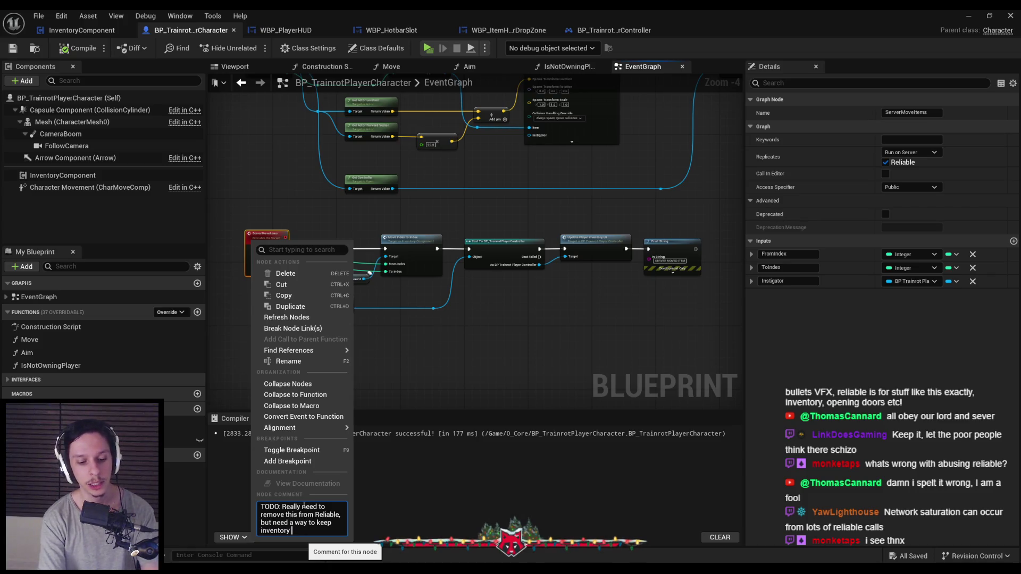
type("order")
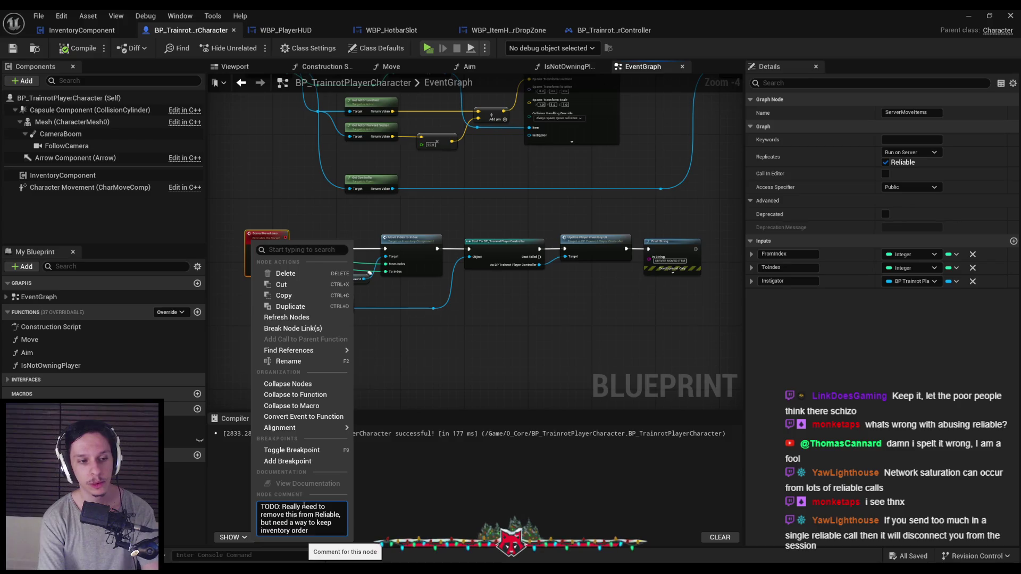
type(" consistent")
key("Return")
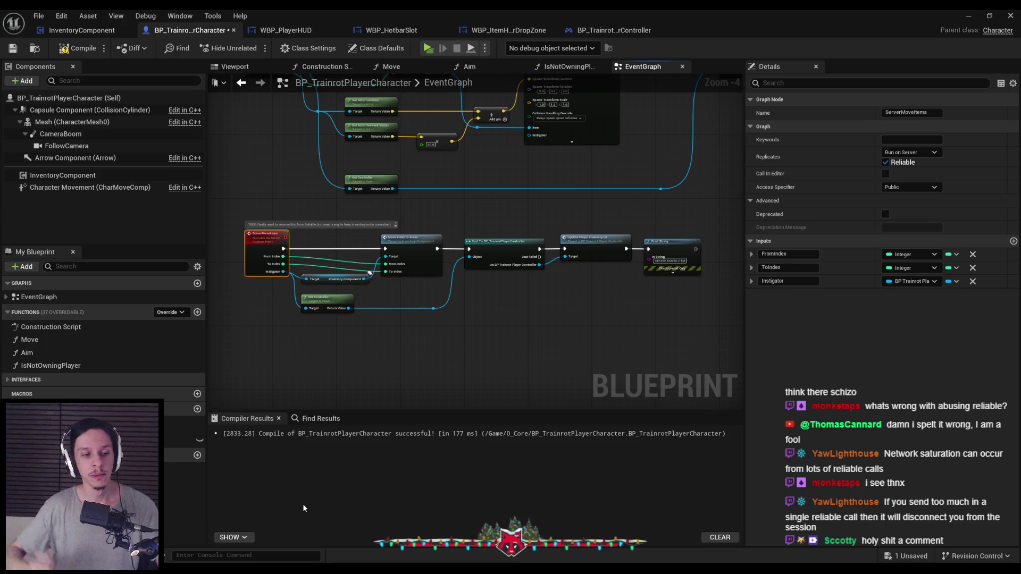
left_click(320, 332)
left_click_drag(238, 331, 355, 280)
scroll(356, 280, "up", 5)
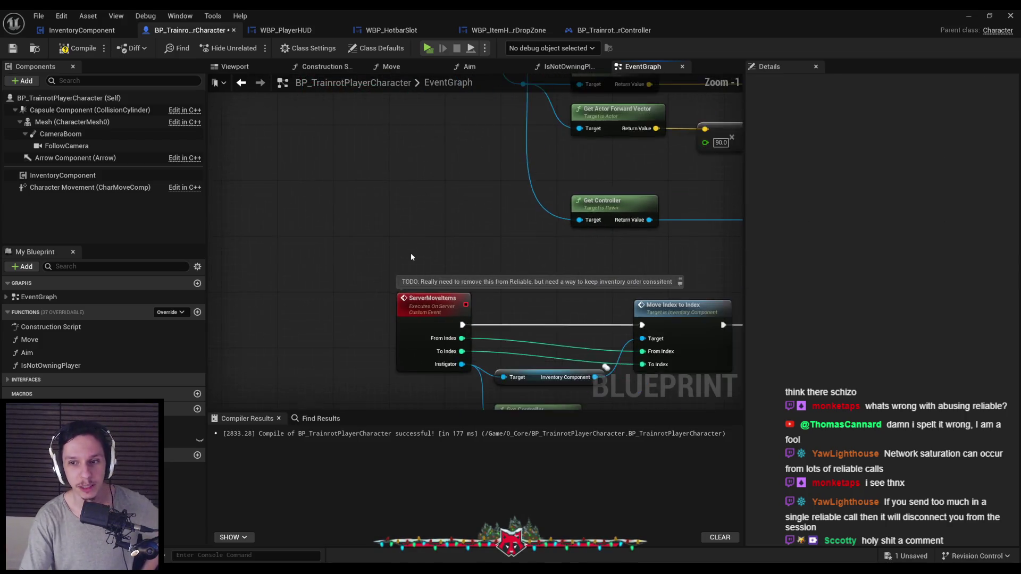
- Fix the misspelled ending of the TODO comment to read 'consistent'
double_click(659, 285)
left_click(671, 284)
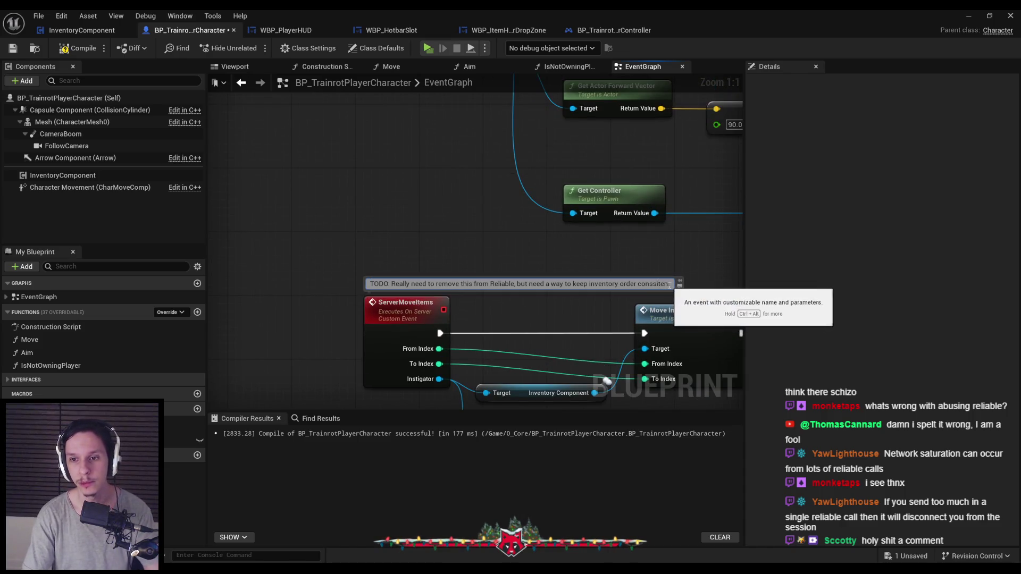
left_click_drag(671, 283, 654, 286)
type("stent")
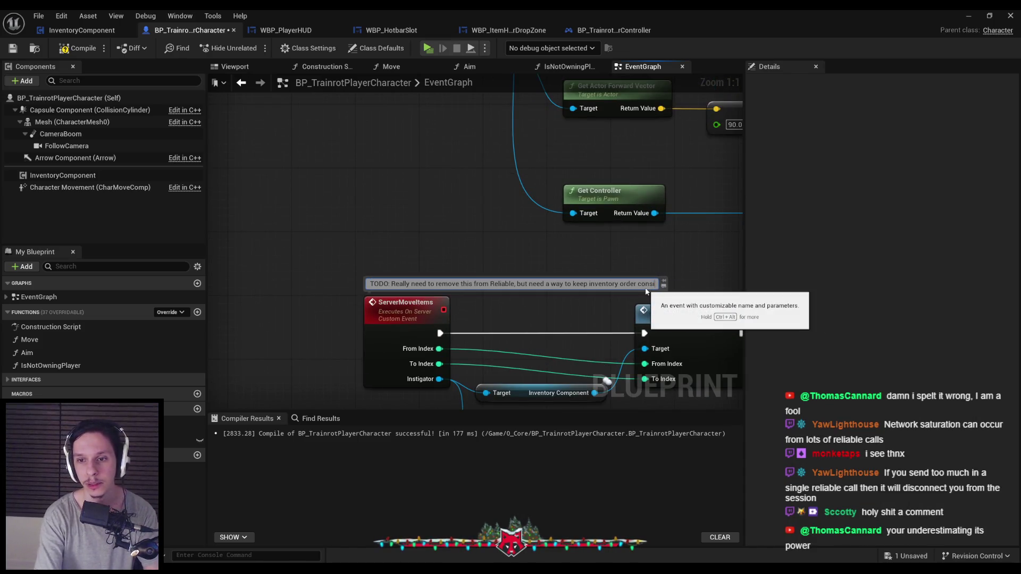
key("Return")
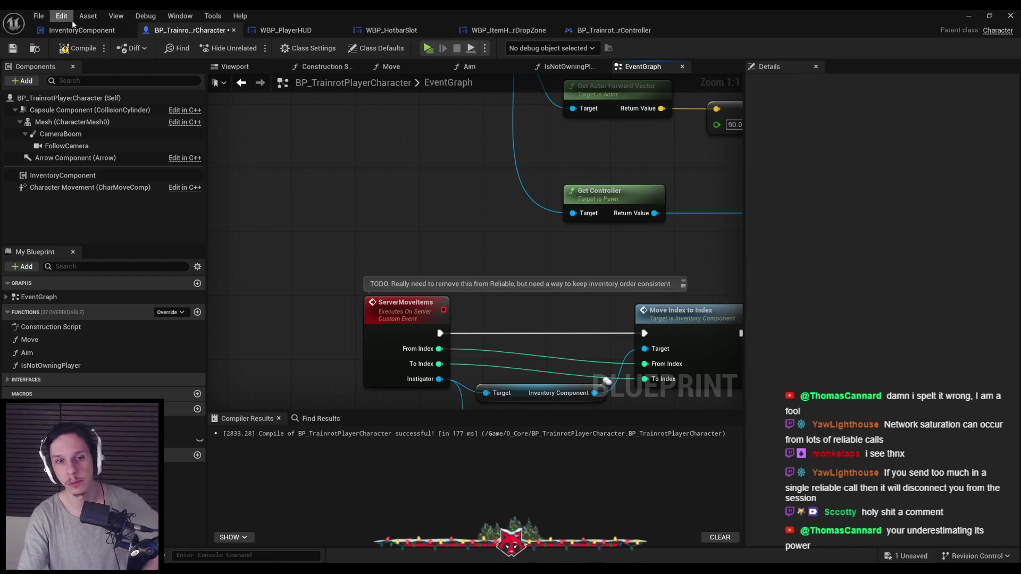
- Compile and save BP_TrainrotPlayerCharacter, then review the ServerMoveItems event settings
left_click(74, 49)
left_click(13, 48)
mouse_move(367, 194)
left_mouse_down()
mouse_move(266, 185)
mouse_move(406, 200)
left_mouse_up()
scroll(266, 186, "down", 1)
scroll(406, 201, "down", 1)
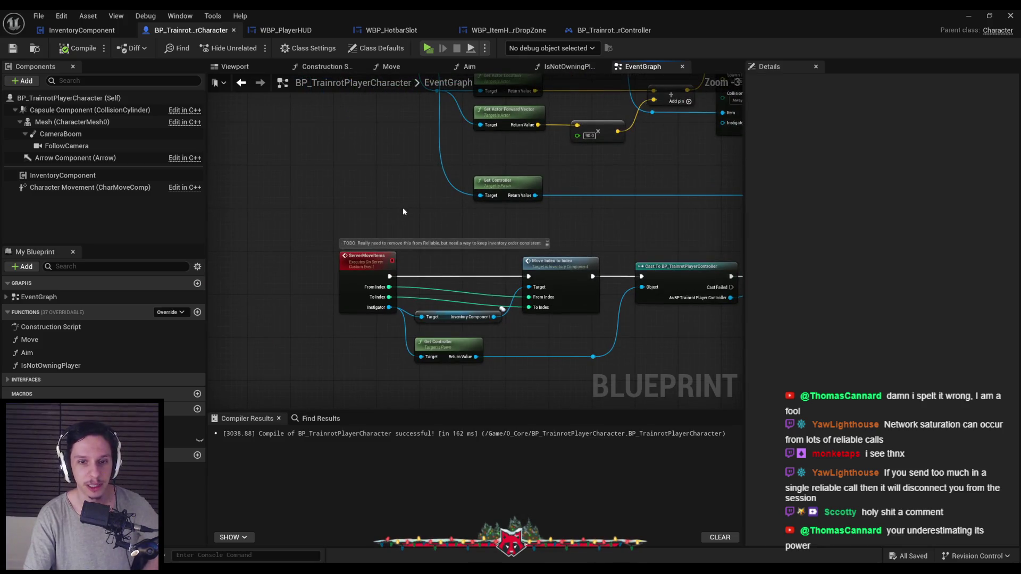
left_click(359, 255)
scroll(345, 202, "down", 2)
mouse_move(344, 202)
left_mouse_down()
mouse_move(305, 257)
mouse_move(309, 248)
left_mouse_up()
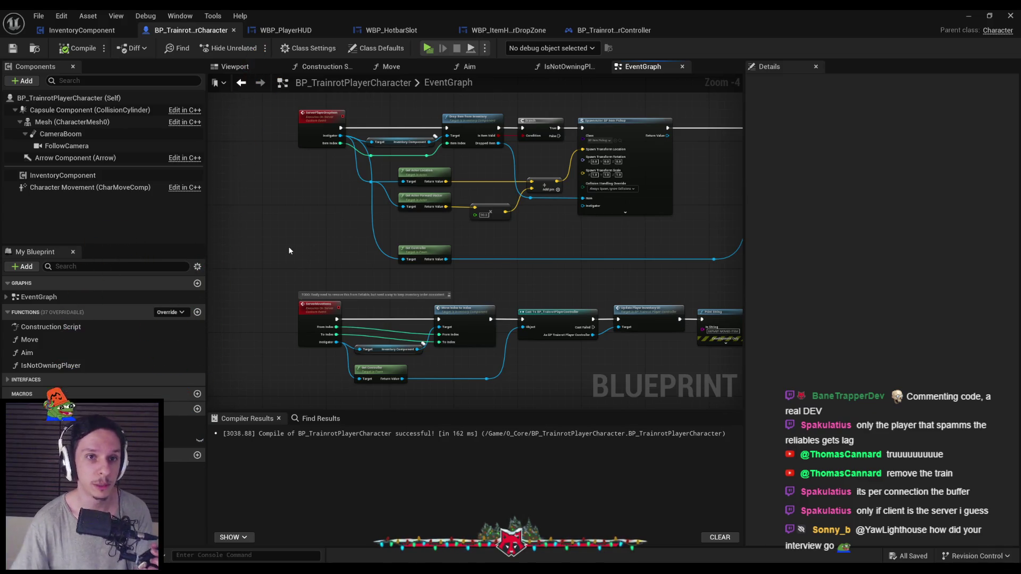
- Return to the level editor and launch the multiplayer preview with server and clients
left_click(287, 30)
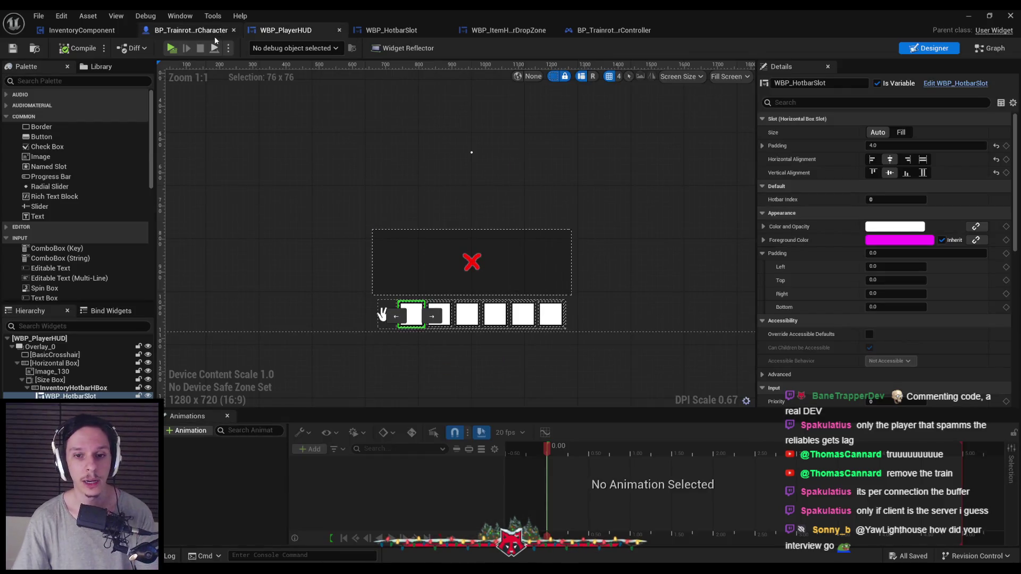
left_click(183, 31)
left_click(972, 18)
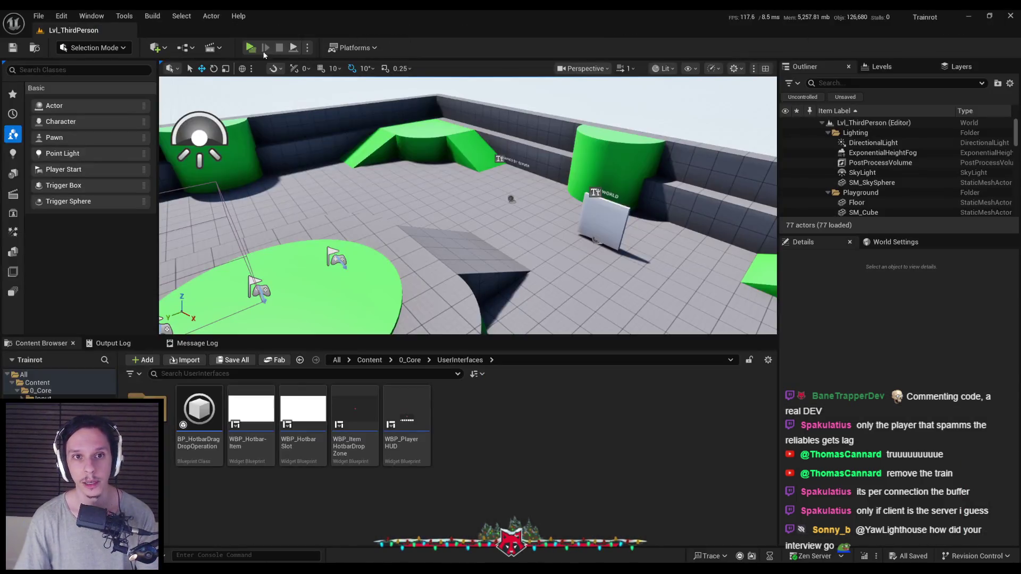
left_click(251, 48)
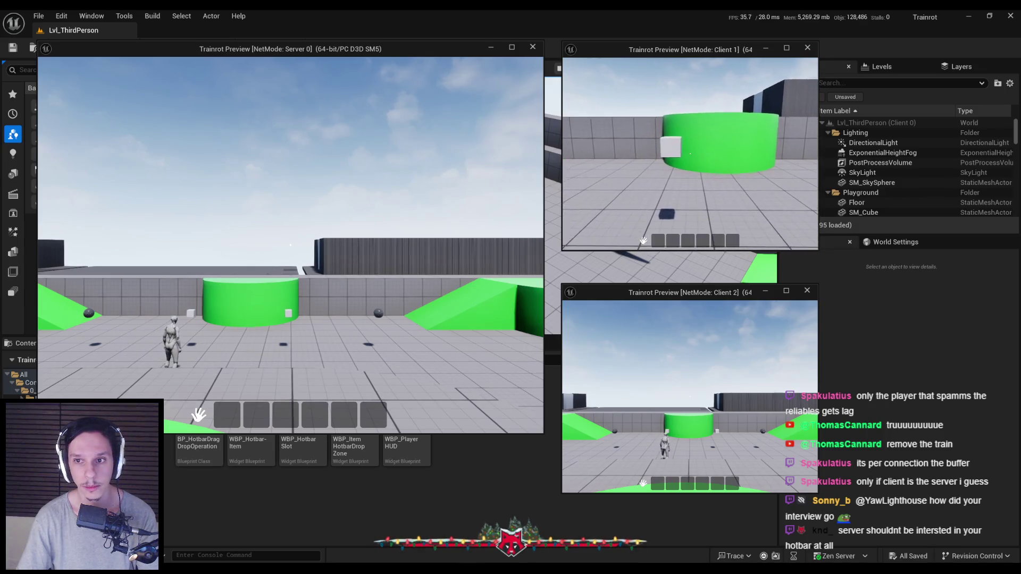
- Walk Client 1's character to collect items and move the green item into hotbar slot 4
key("w")
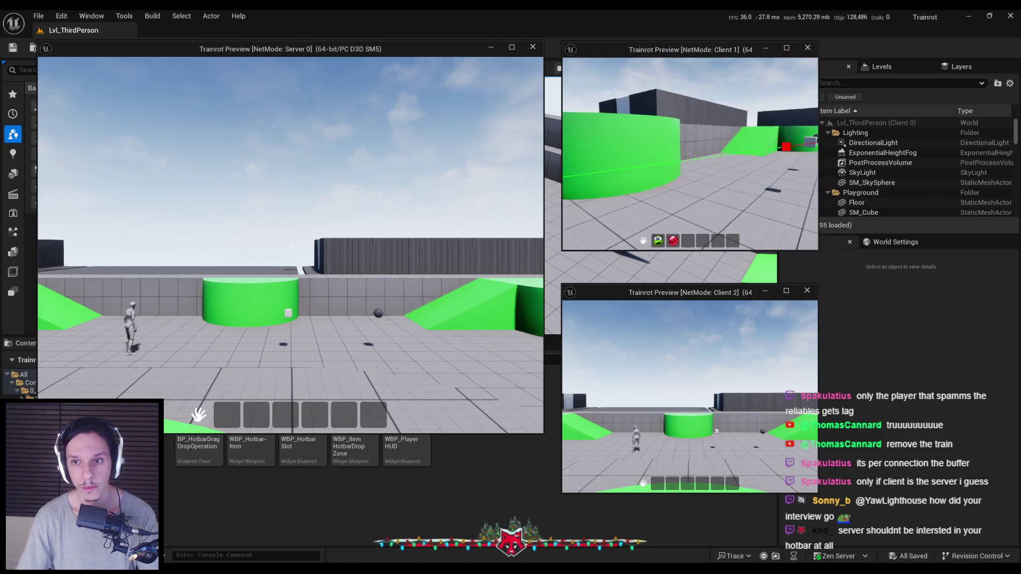
key("w")
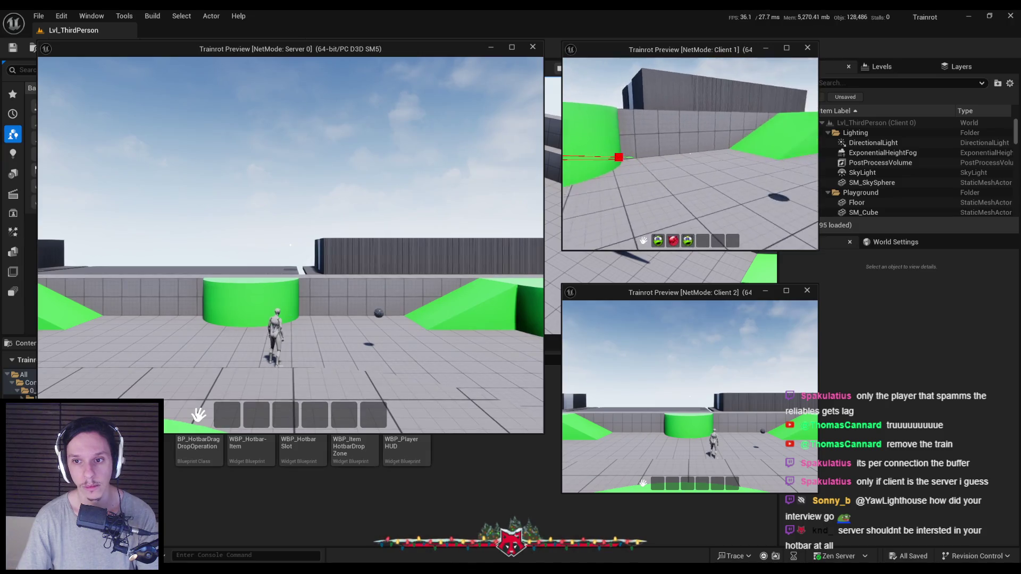
key("w")
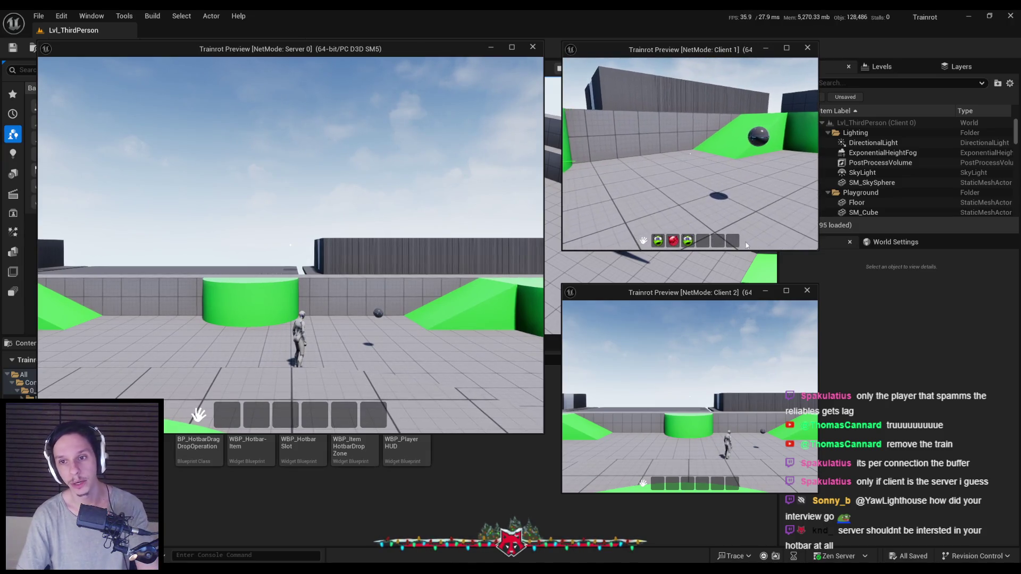
mouse_move(689, 244)
left_mouse_down()
mouse_move(717, 244)
mouse_move(667, 242)
mouse_move(732, 244)
mouse_move(681, 229)
mouse_move(689, 244)
left_mouse_up()
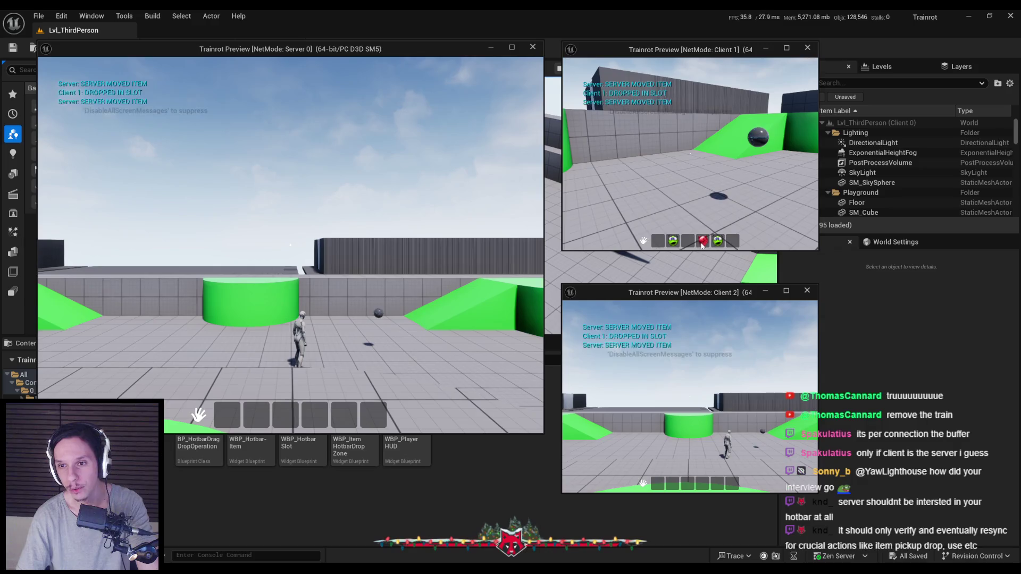
left_click(694, 245)
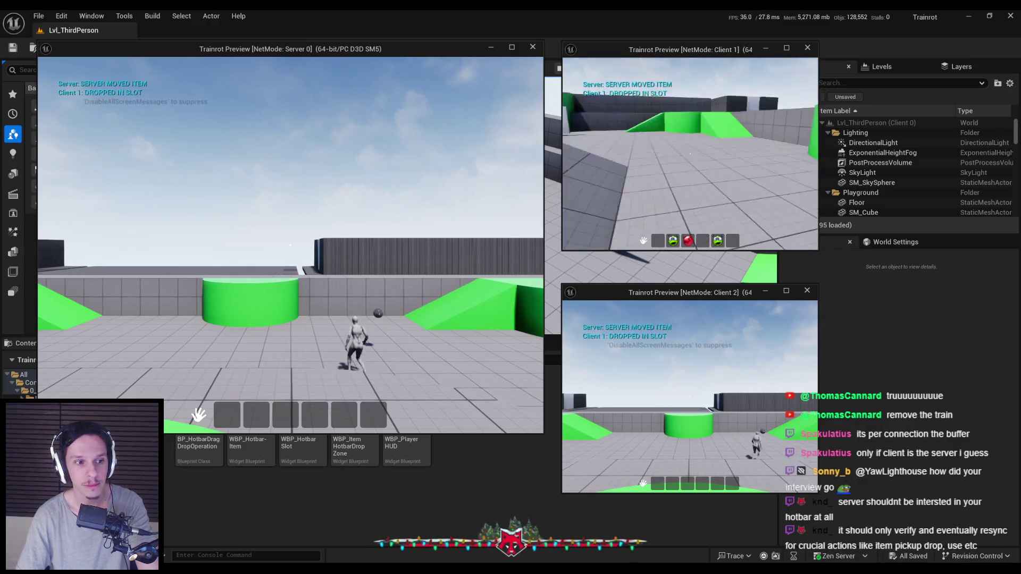
- Run Client 1 up the green ramp to pick up the ball, then move it from slot 4 to 5
key("w")
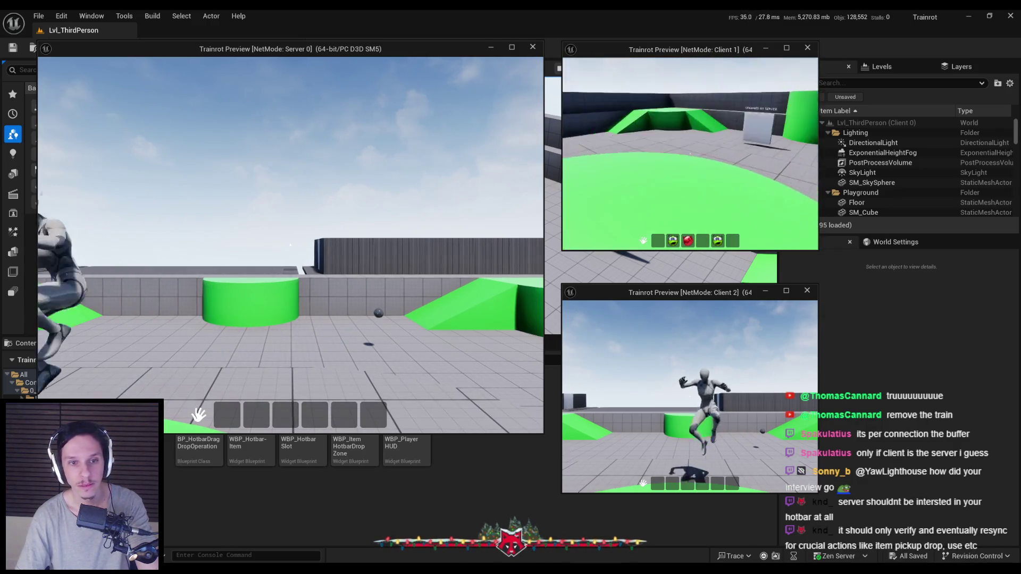
key("w")
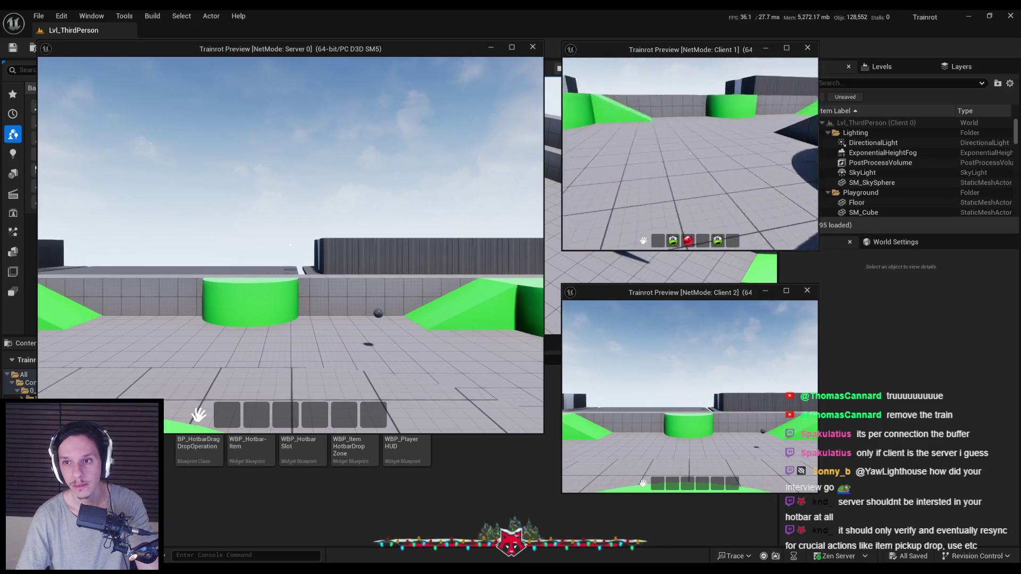
key("w")
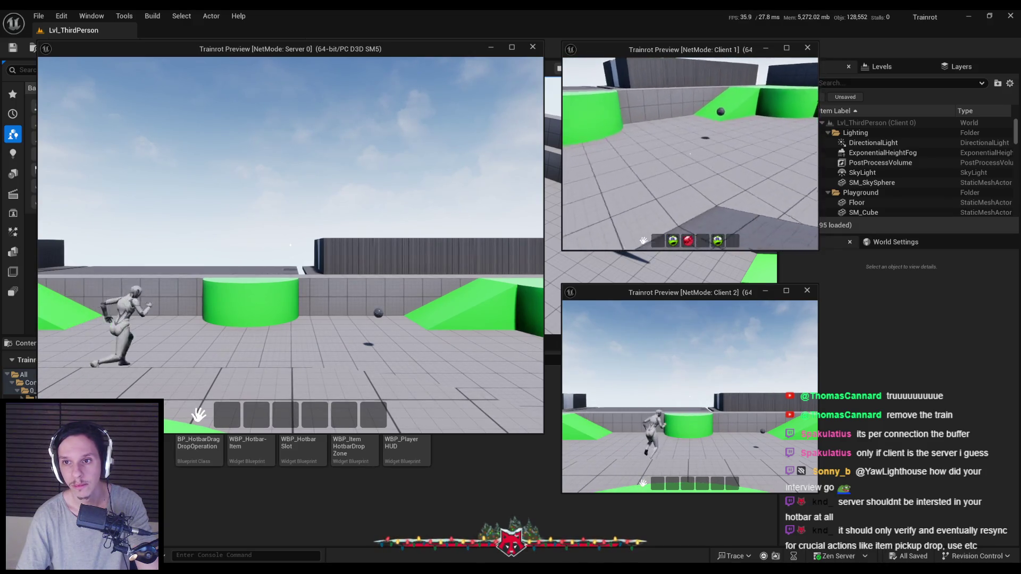
key("w")
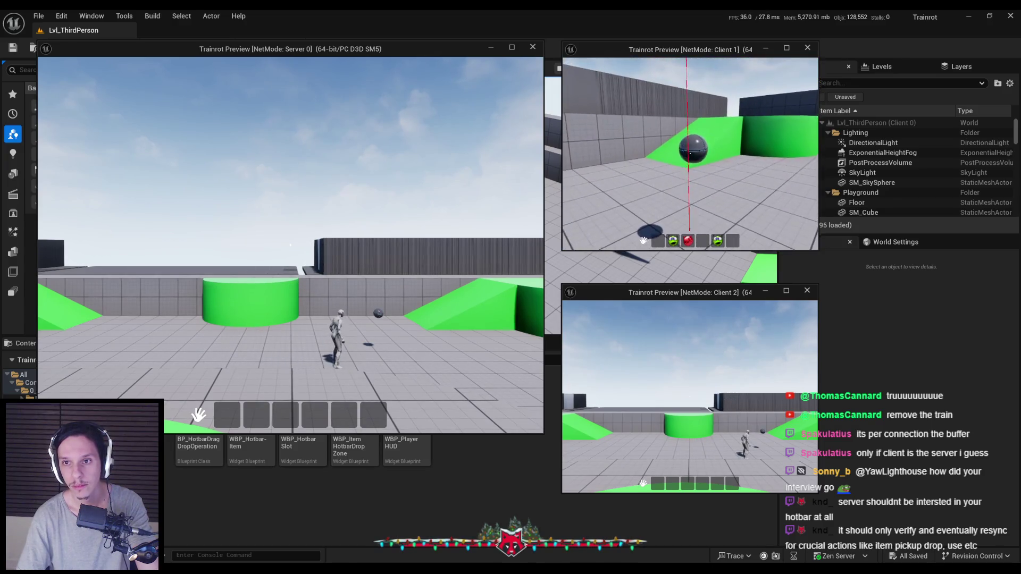
key("w")
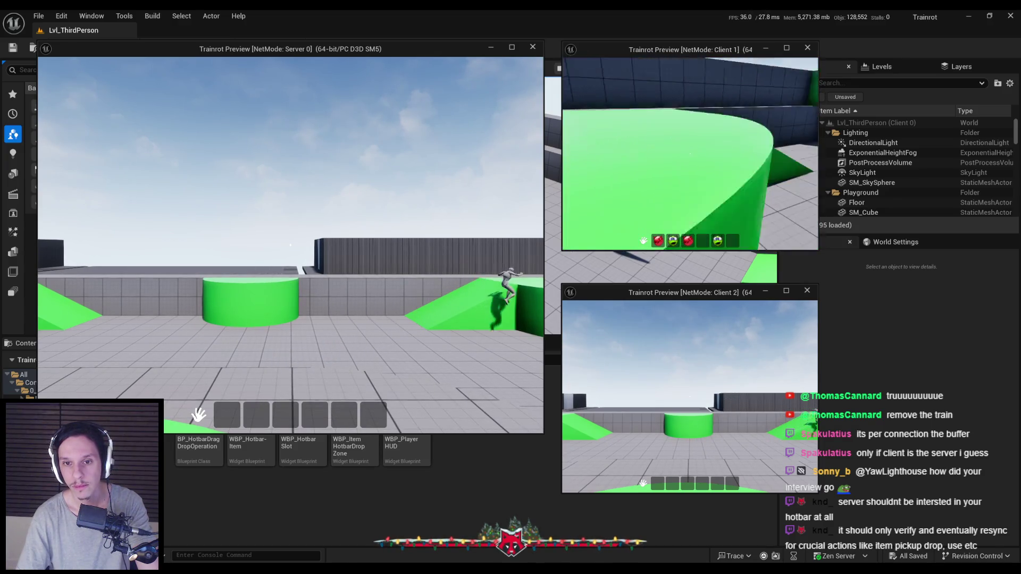
key("shift+F1")
mouse_move(688, 243)
left_mouse_down()
mouse_move(703, 241)
mouse_move(688, 243)
left_mouse_up()
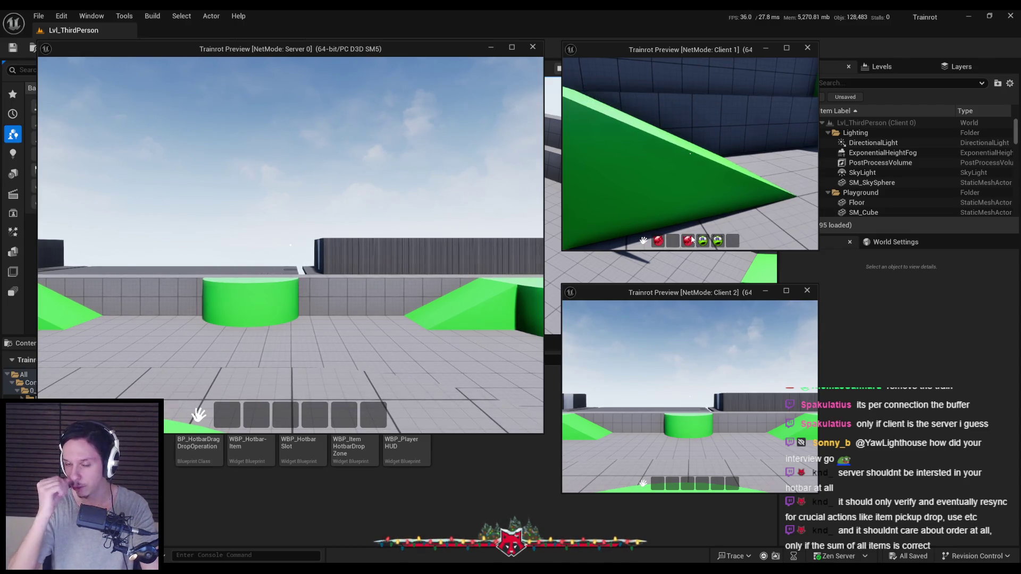
- Drop hotbar items into the world with Q and dragging, then stop the preview
key("q")
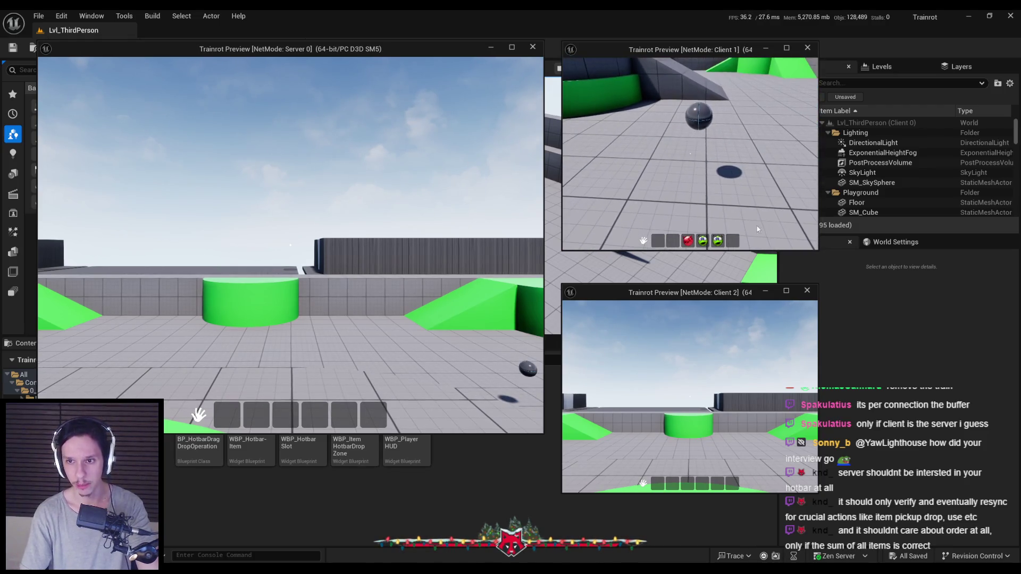
left_click_drag(688, 241, 672, 241)
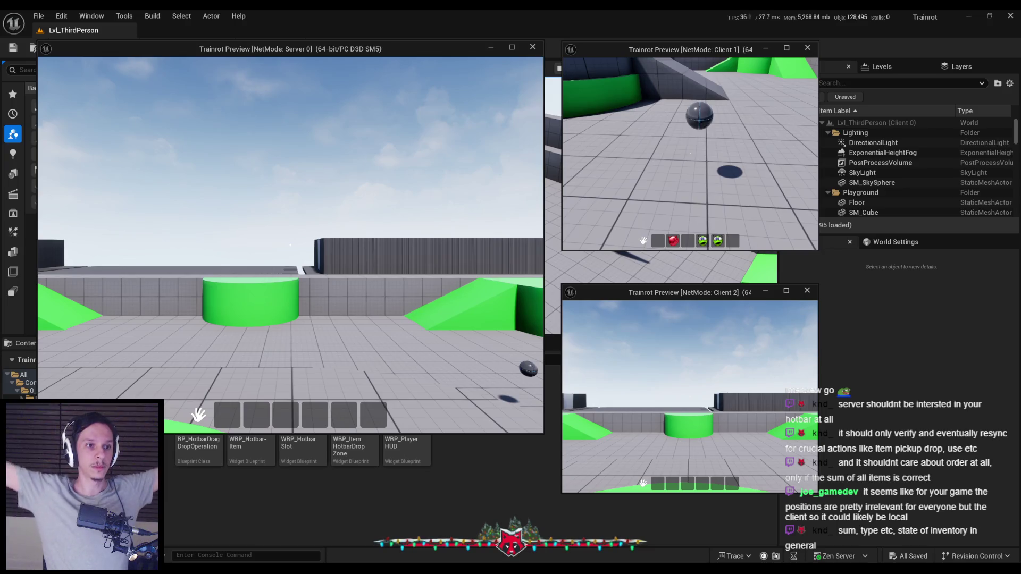
key("w")
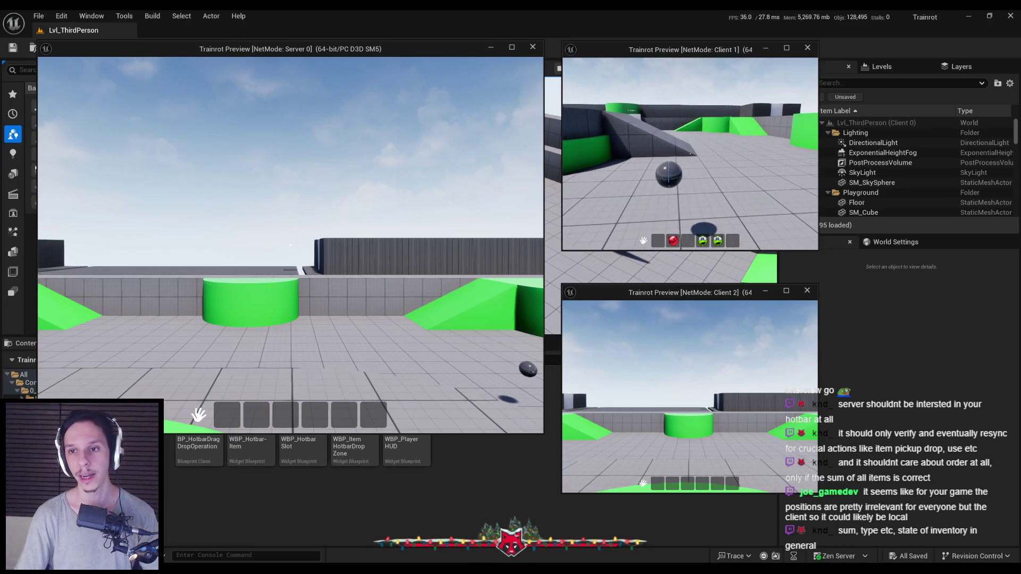
key("Escape")
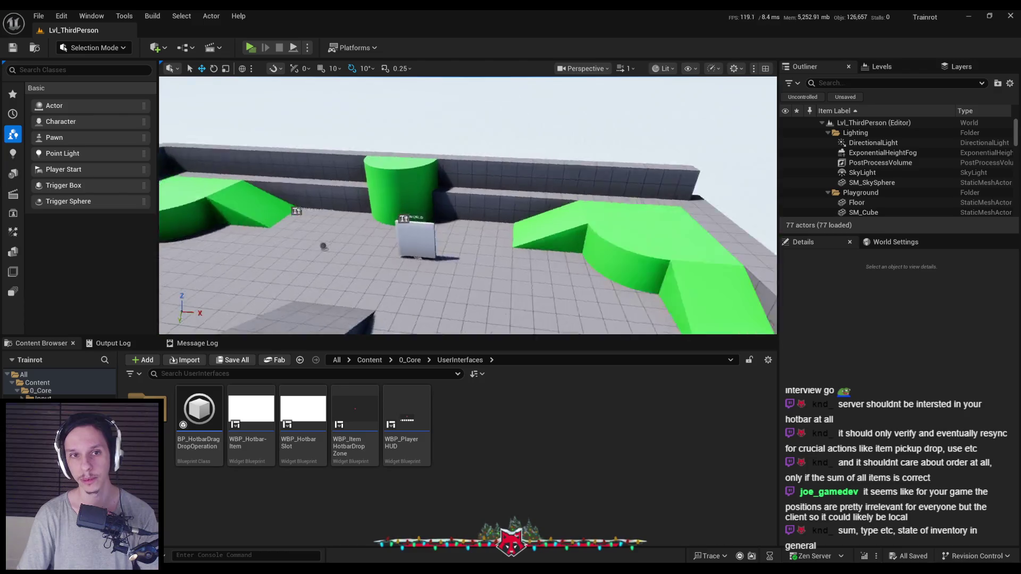
scroll(488, 254, "up", 10)
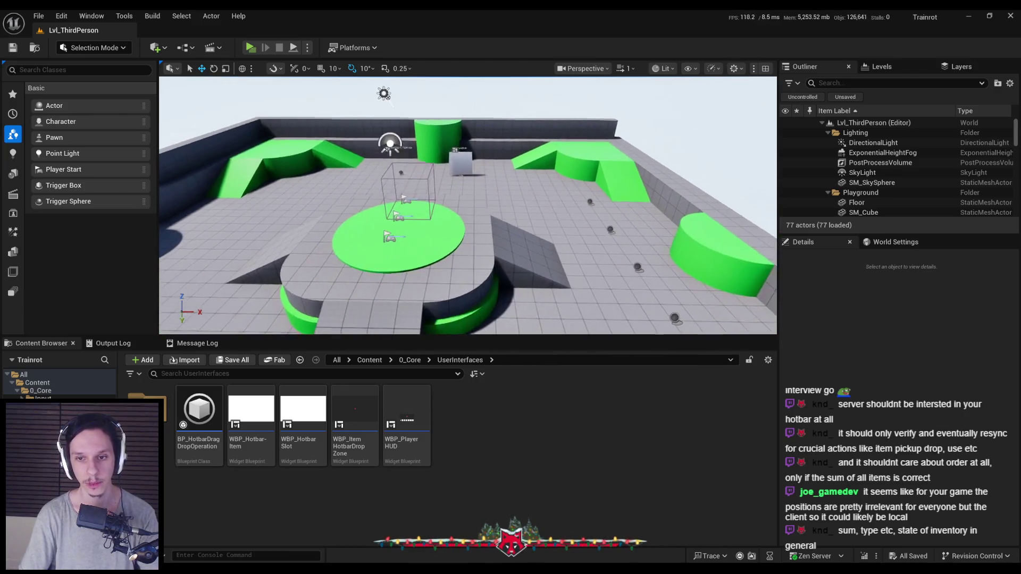
mouse_move(351, 546)
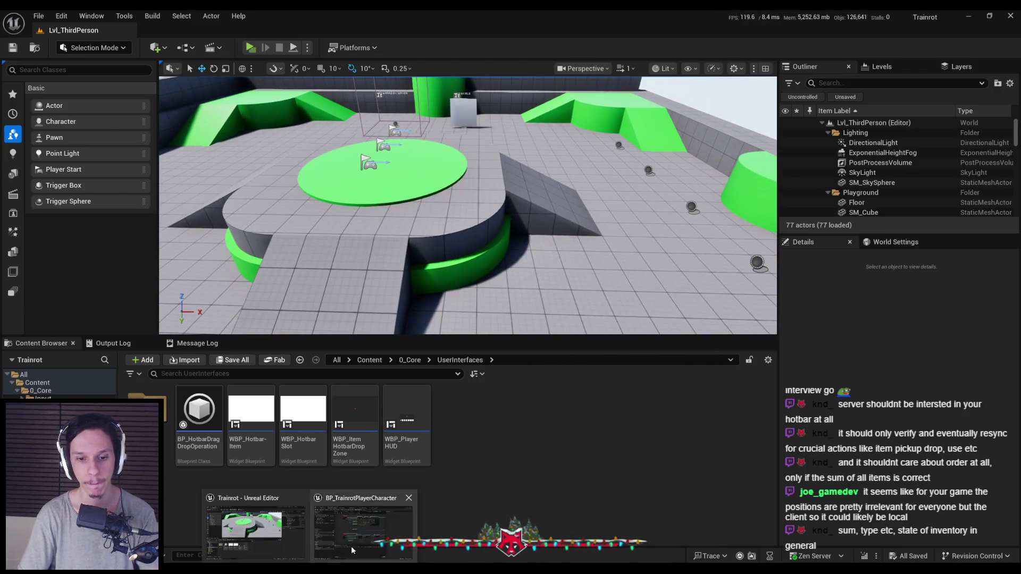
left_click(441, 524)
scroll(342, 268, "up", 2)
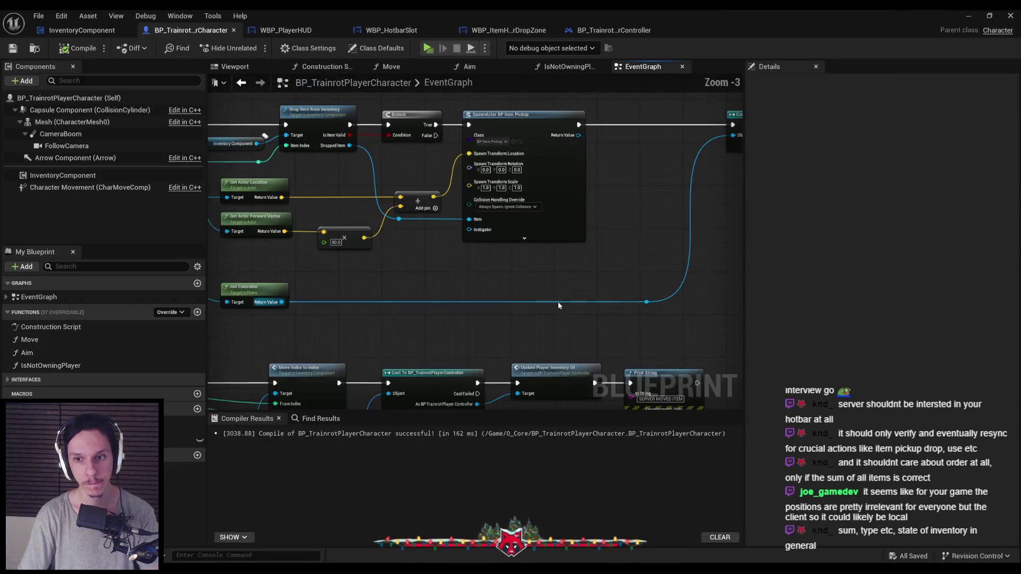
scroll(427, 303, "up", 2)
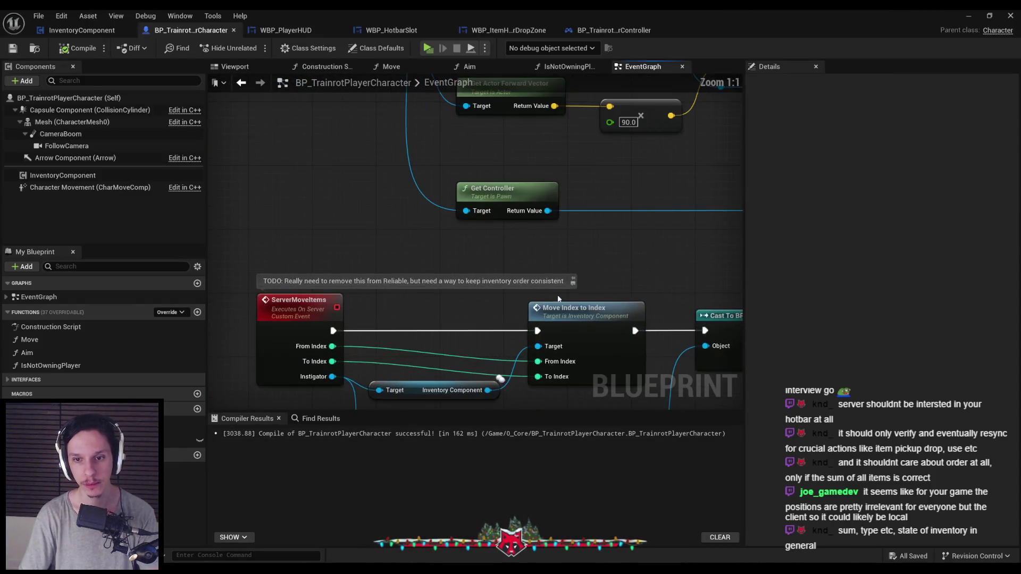
left_click(573, 280)
scroll(542, 271, "down", 2)
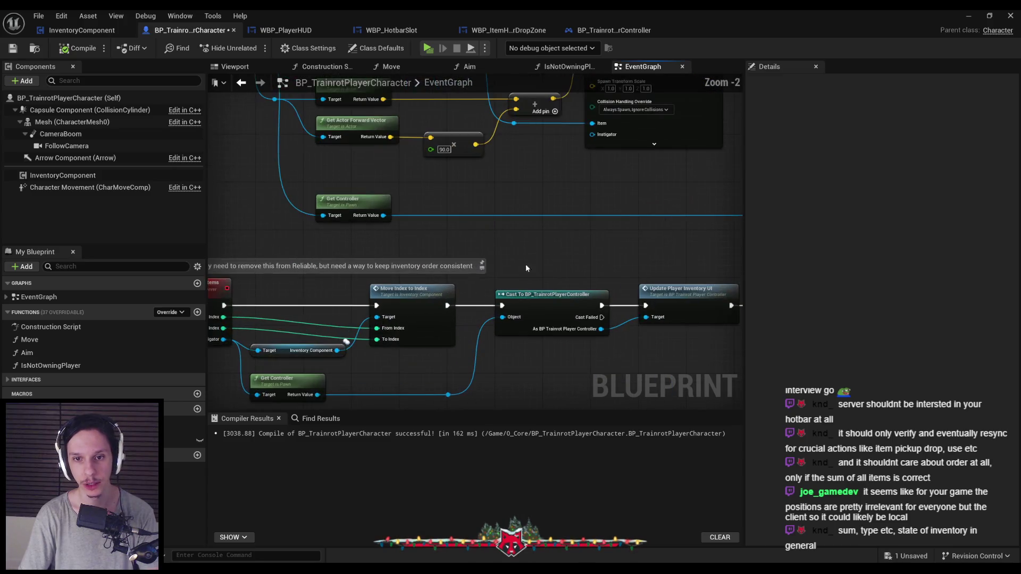
scroll(561, 269, "down", 3)
scroll(390, 287, "up", 3)
key("ctrl+s")
scroll(390, 291, "down", 4)
scroll(395, 287, "up", 2)
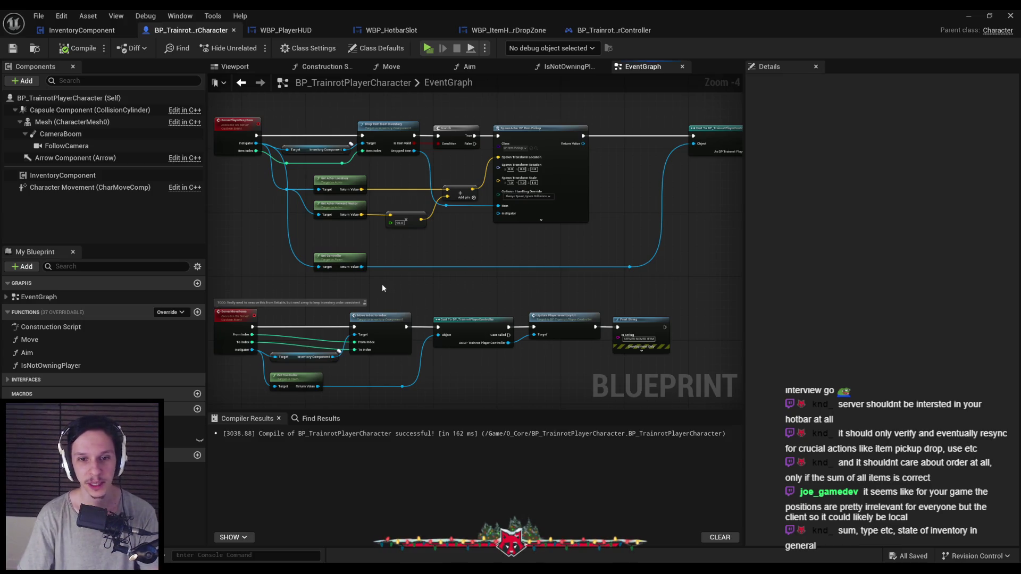
scroll(516, 290, "up", 1)
left_click_drag(520, 298, 460, 255)
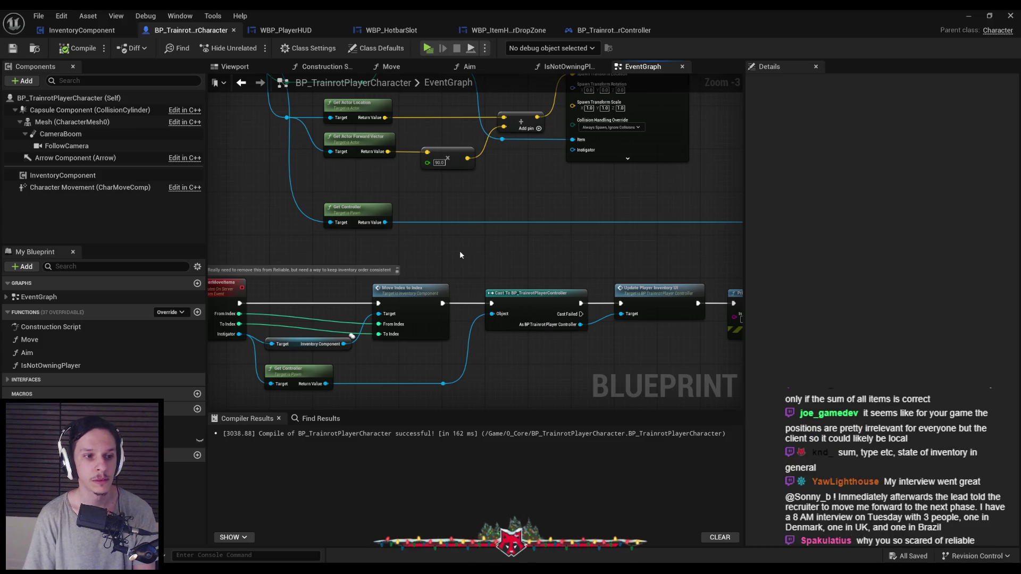
scroll(460, 255, "down", 1)
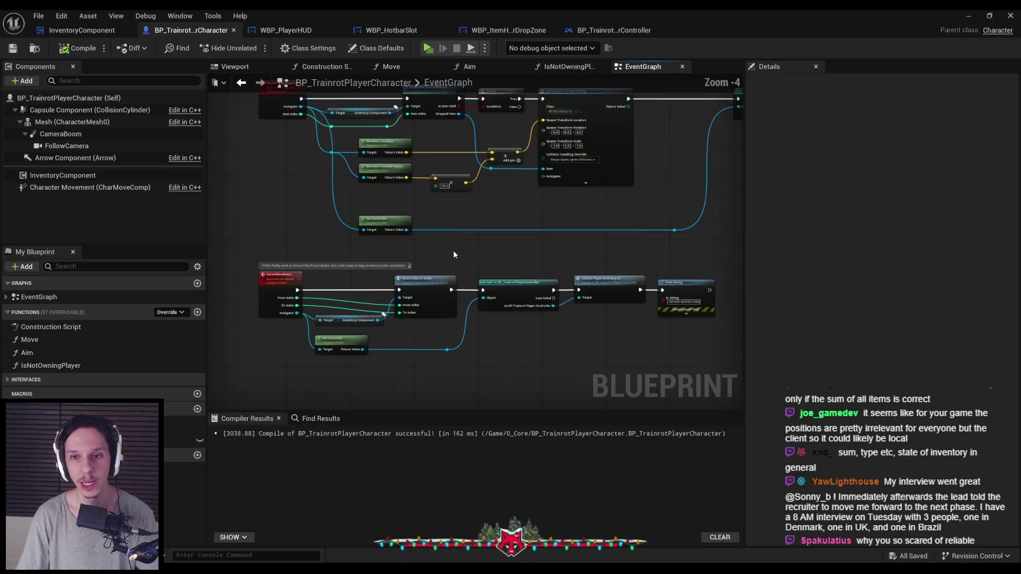
left_click_drag(684, 249, 309, 205)
mouse_move(380, 229)
left_mouse_down()
mouse_move(377, 210)
mouse_move(339, 245)
left_mouse_up()
key("ctrl+s")
left_click(343, 232)
mouse_move(289, 224)
left_mouse_down()
mouse_move(325, 268)
mouse_move(479, 261)
left_mouse_up()
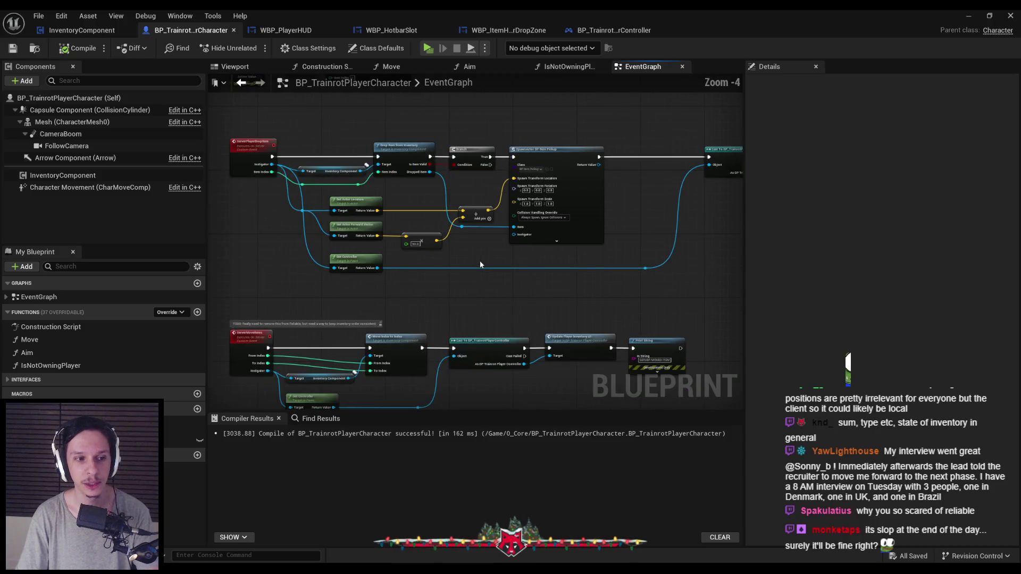
scroll(477, 256, "down", 1)
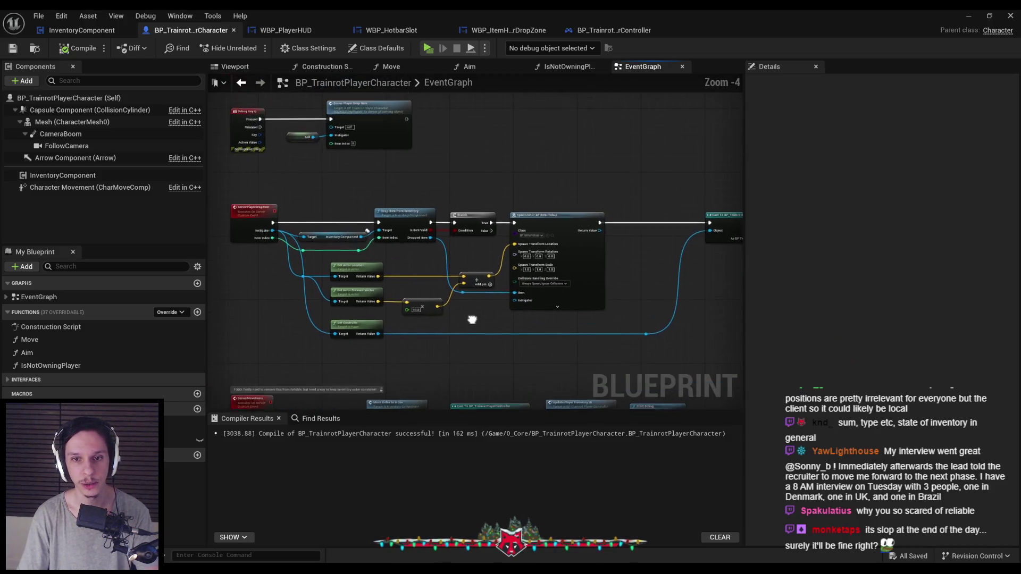
scroll(448, 259, "up", 1)
scroll(435, 257, "down", 1)
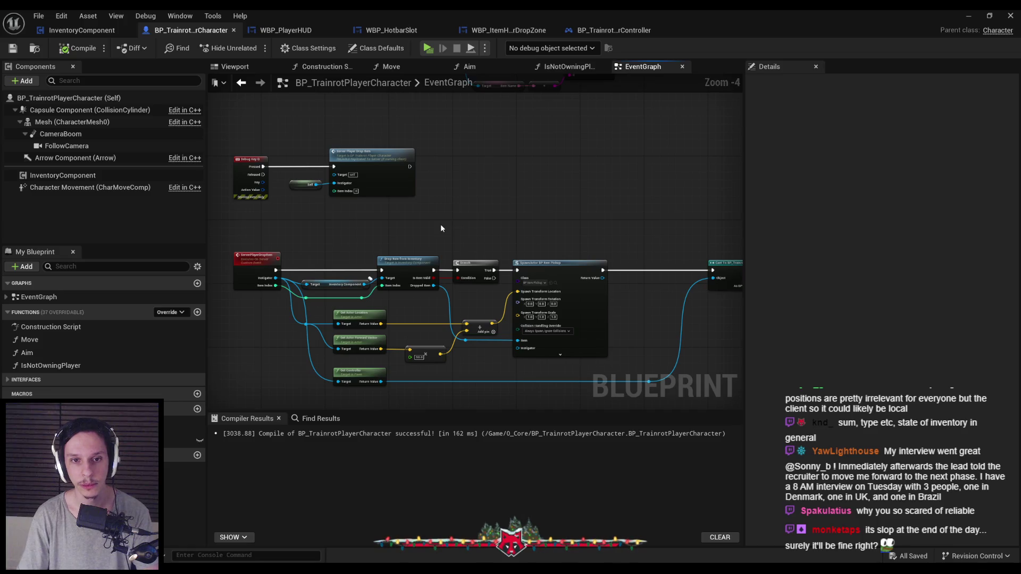
scroll(441, 228, "up", 1)
scroll(431, 237, "down", 1)
scroll(429, 240, "up", 1)
scroll(428, 239, "down", 1)
scroll(425, 237, "up", 1)
scroll(421, 233, "up", 1)
scroll(422, 233, "down", 1)
mouse_move(392, 168)
left_mouse_down()
mouse_move(514, 275)
mouse_move(461, 264)
left_mouse_up()
left_click(464, 296)
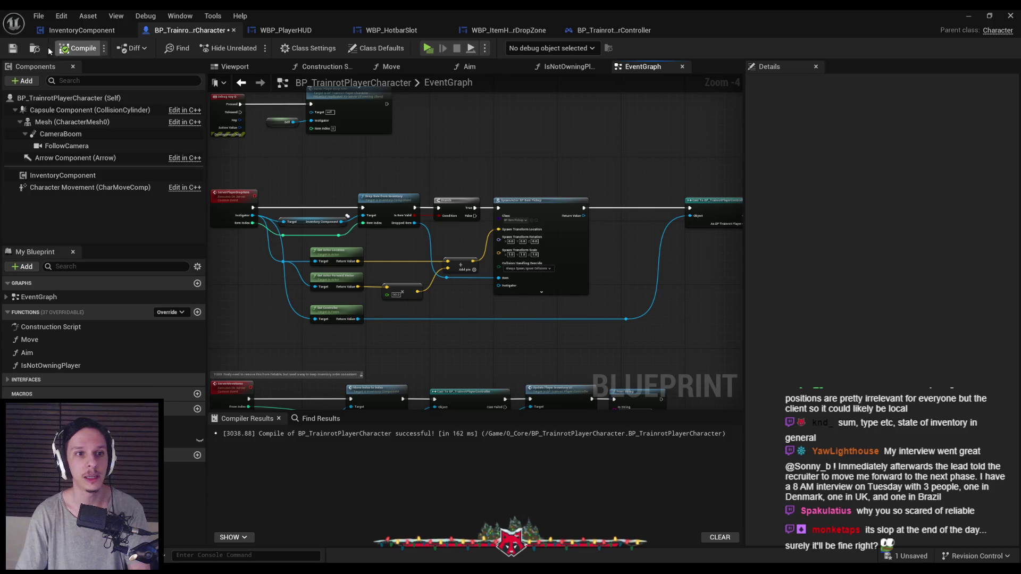
key("ctrl+s")
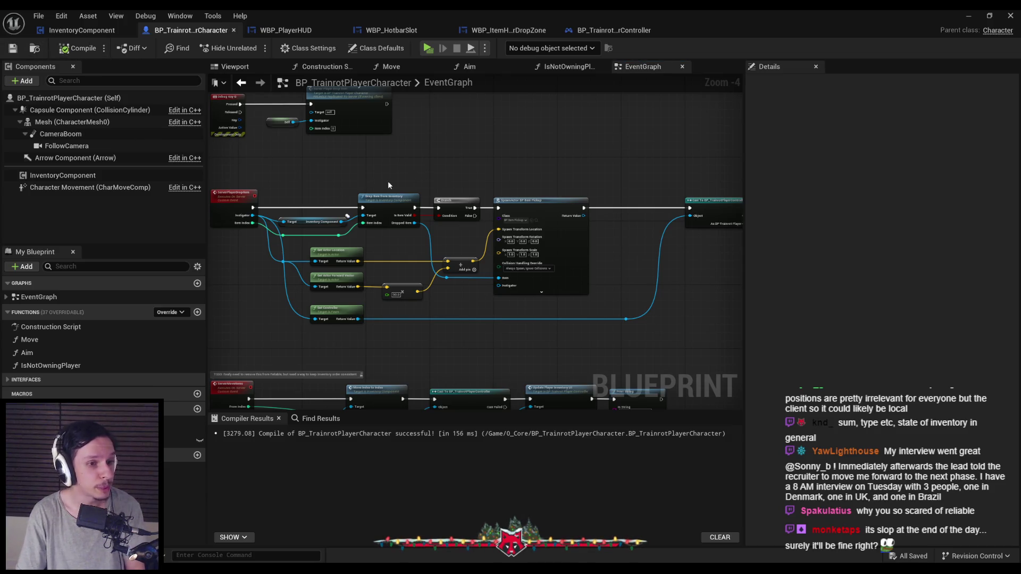
scroll(410, 201, "down", 2)
scroll(402, 197, "up", 3)
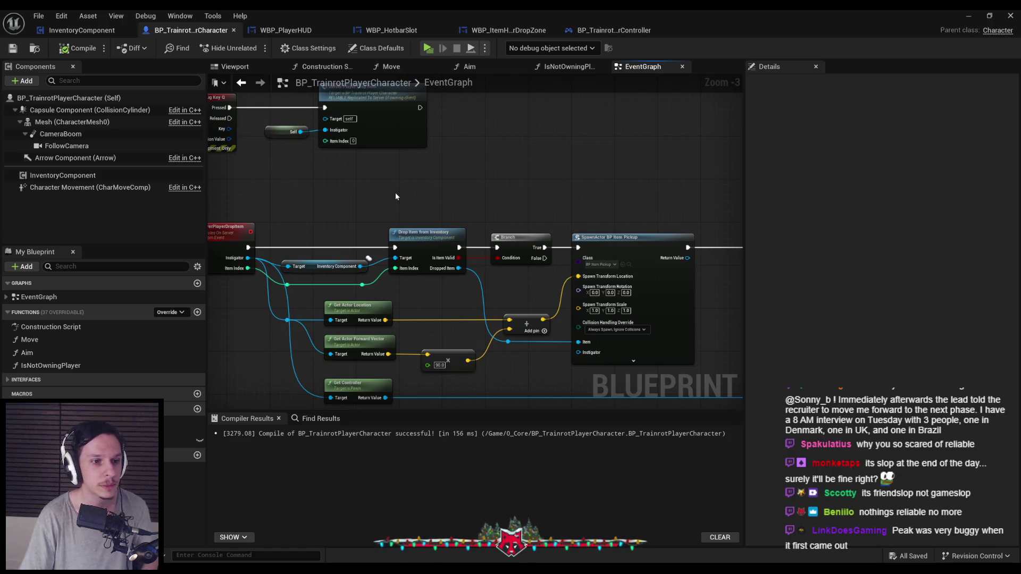
scroll(388, 196, "down", 1)
scroll(384, 208, "up", 1)
scroll(385, 211, "down", 2)
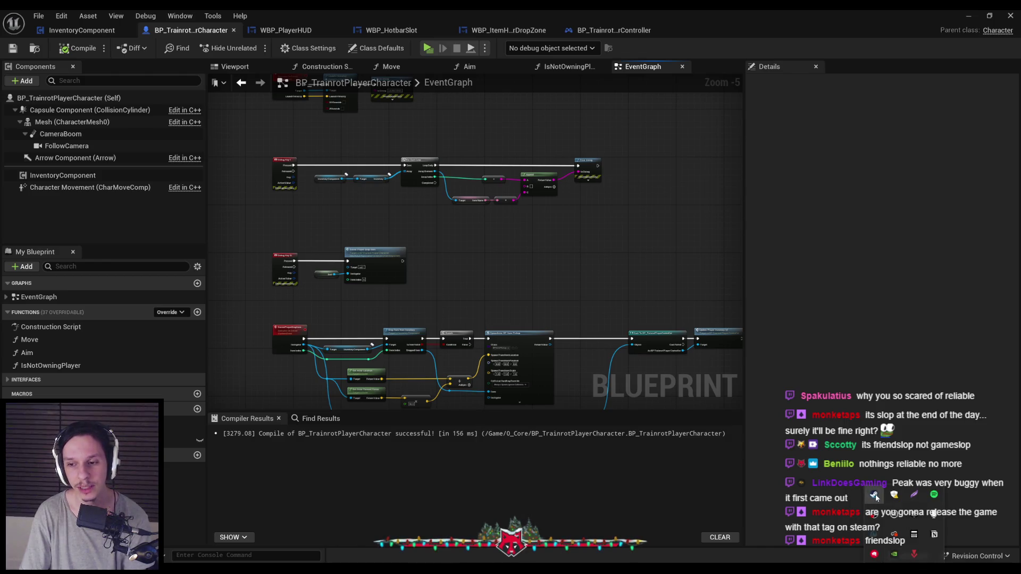
left_click(874, 495)
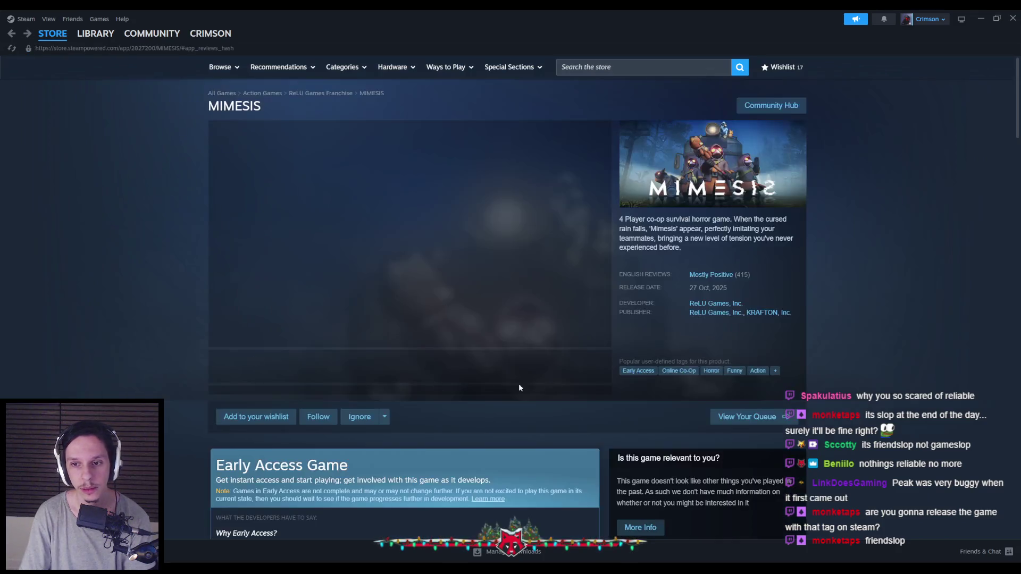
left_click(775, 371)
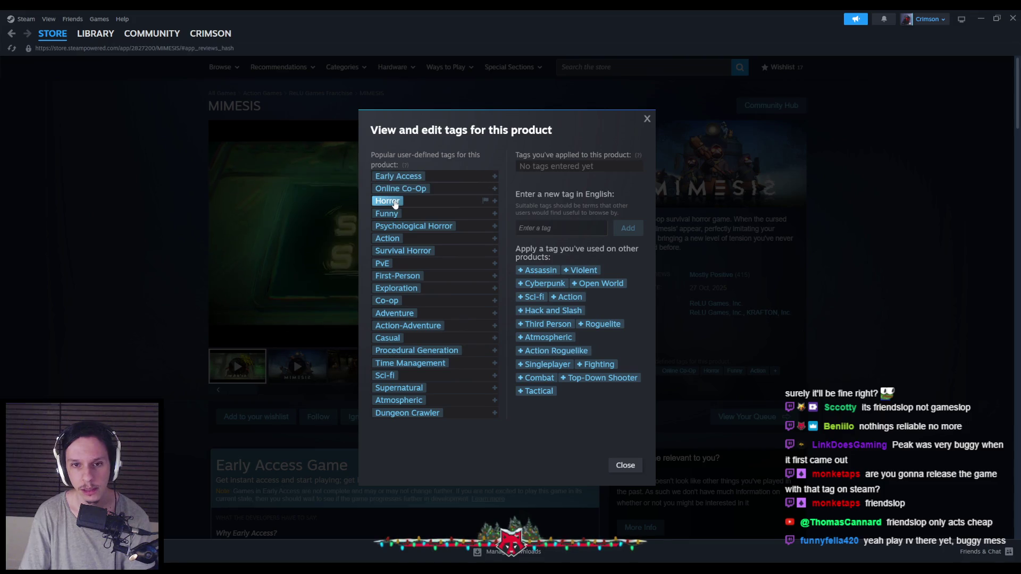
key("alt+Tab")
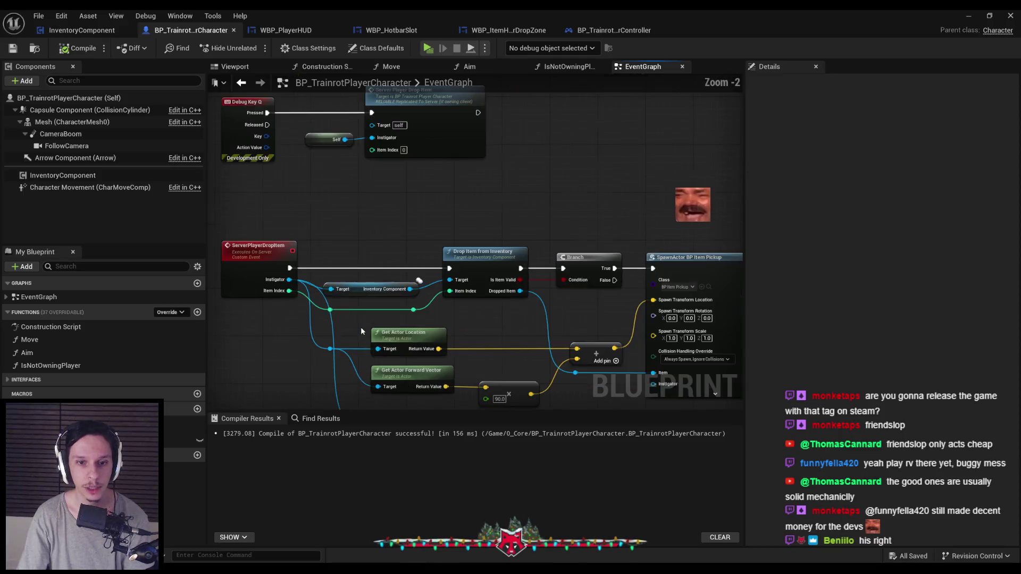
- Straighten the Cast To BP_TrainrotPlayerController and Update Player Inventory UI nodes, then save
scroll(343, 372, "up", 3)
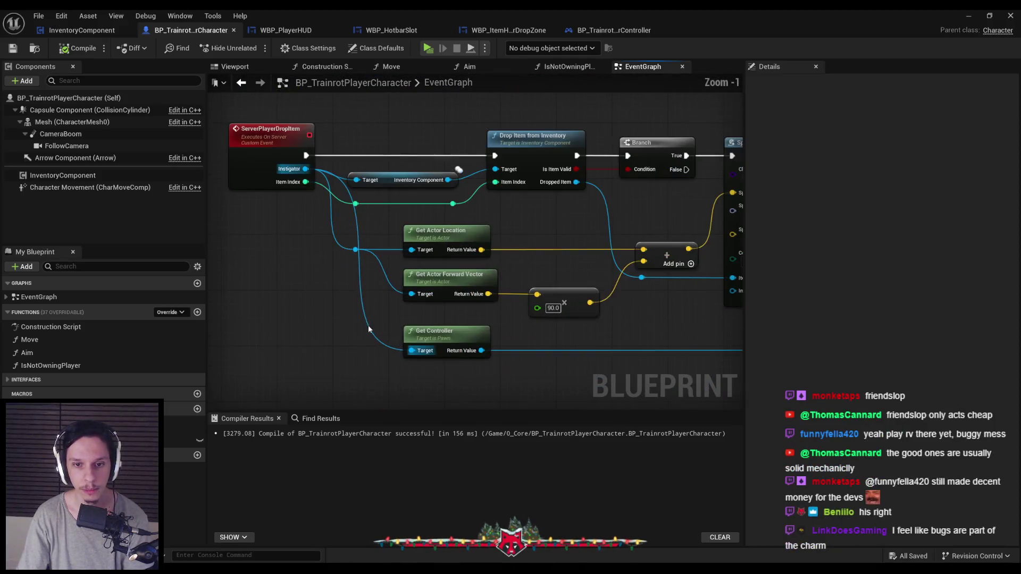
scroll(384, 313, "down", 1)
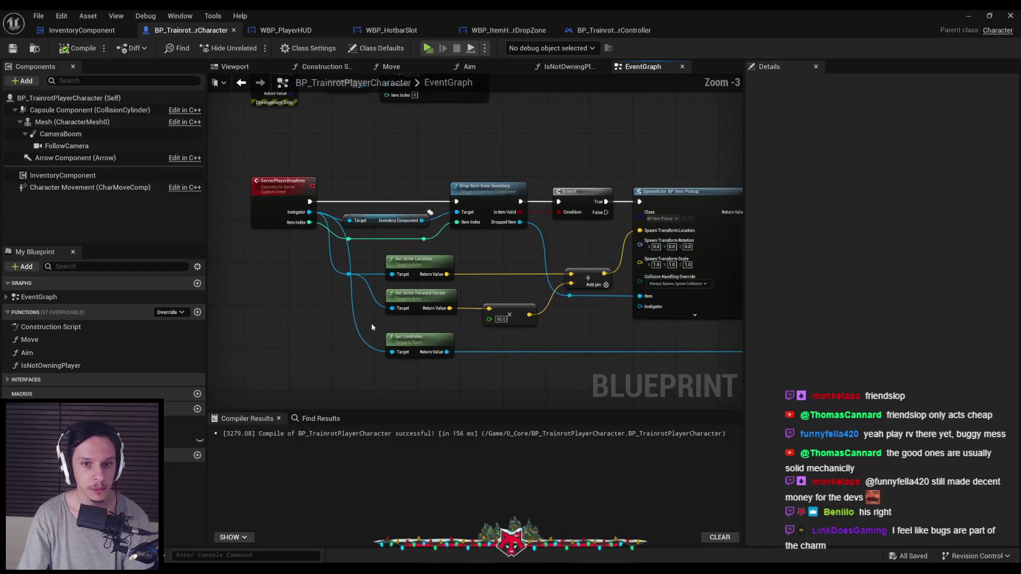
scroll(386, 292, "down", 2)
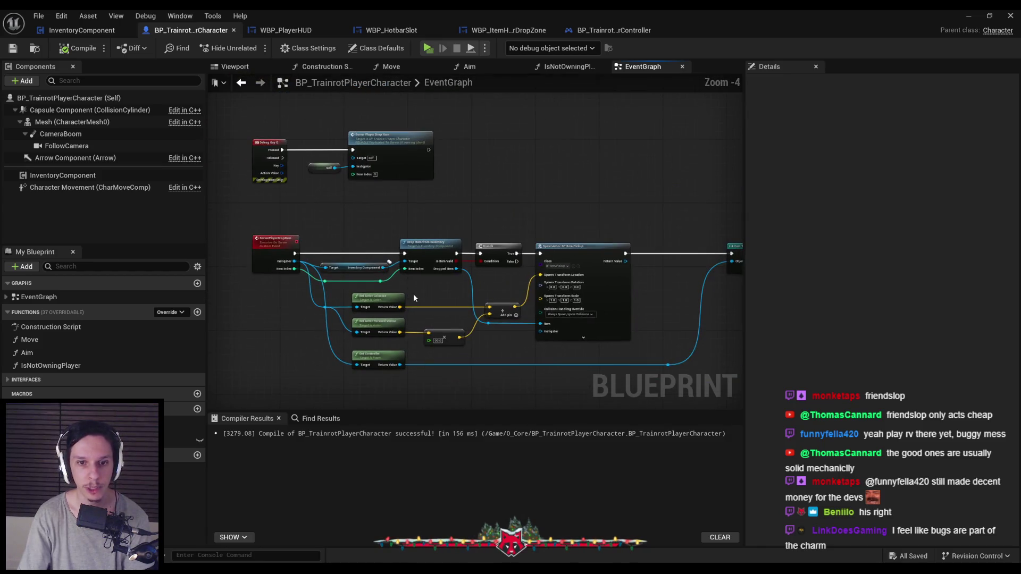
scroll(433, 284, "up", 2)
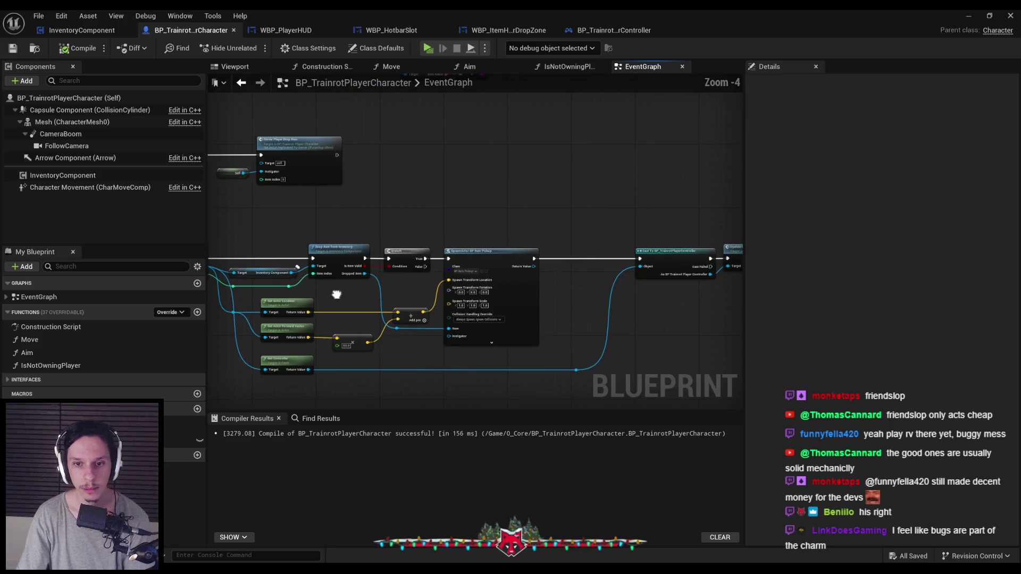
scroll(524, 285, "down", 2)
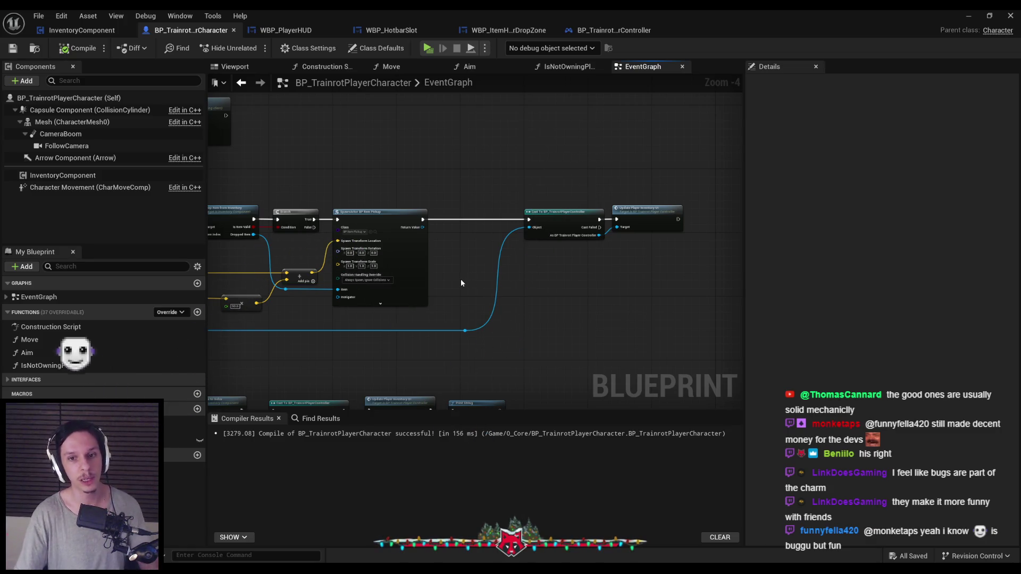
scroll(492, 253, "down", 1)
scroll(308, 257, "up", 2)
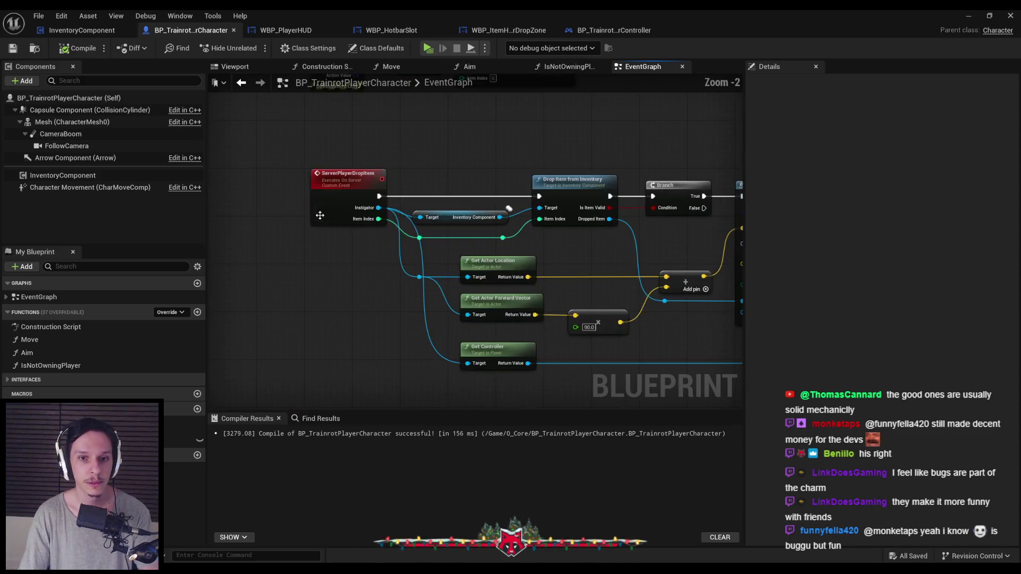
scroll(376, 213, "down", 2)
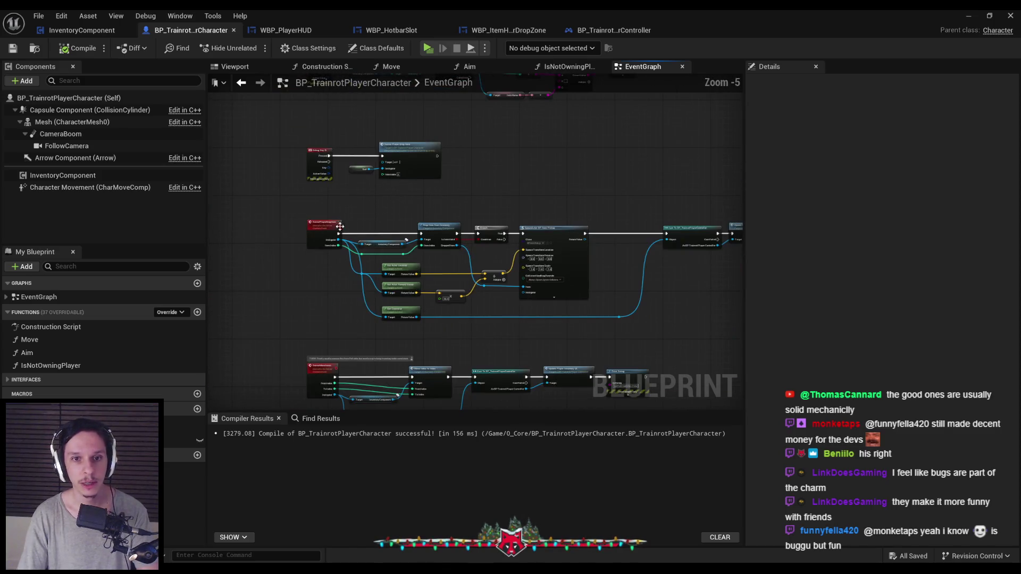
scroll(367, 257, "up", 1)
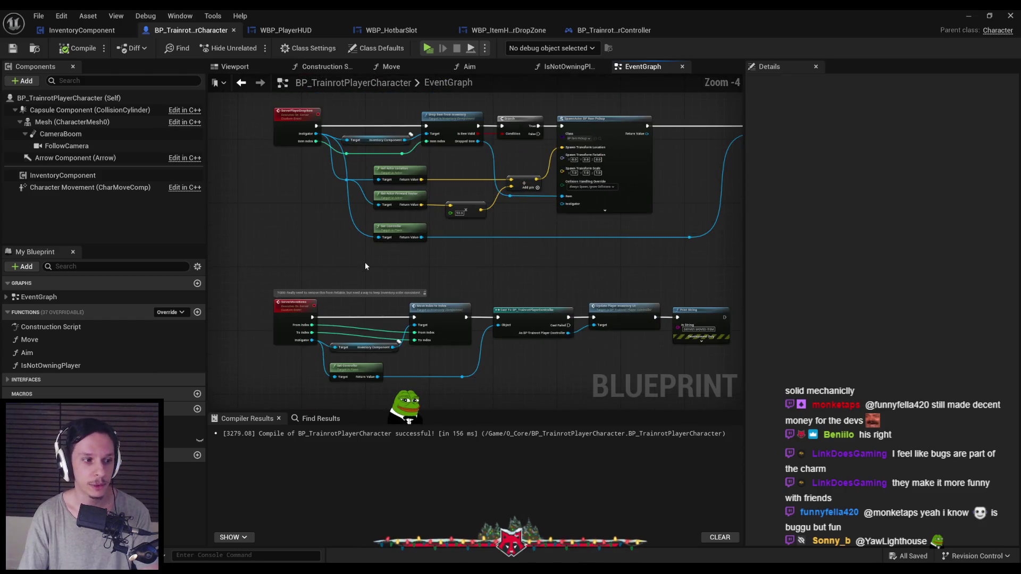
scroll(364, 263, "down", 1)
scroll(468, 277, "up", 2)
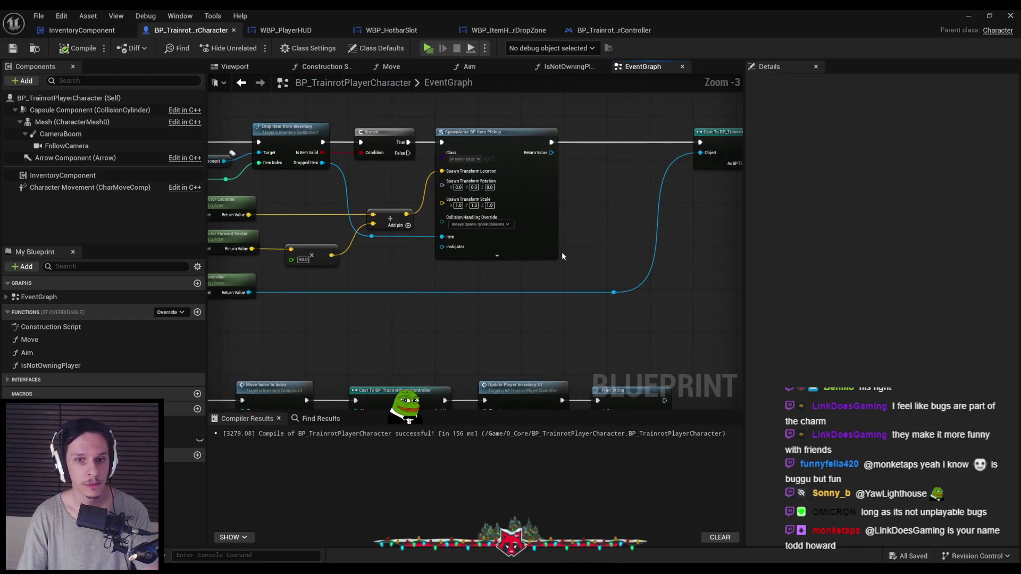
left_click_drag(600, 257, 463, 275)
left_click_drag(677, 307, 682, 294)
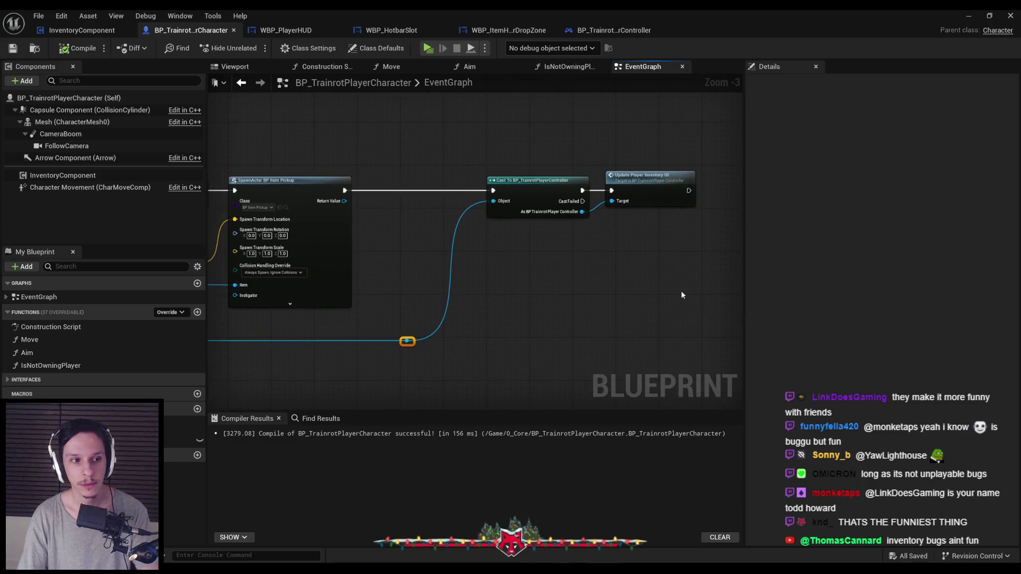
key("f")
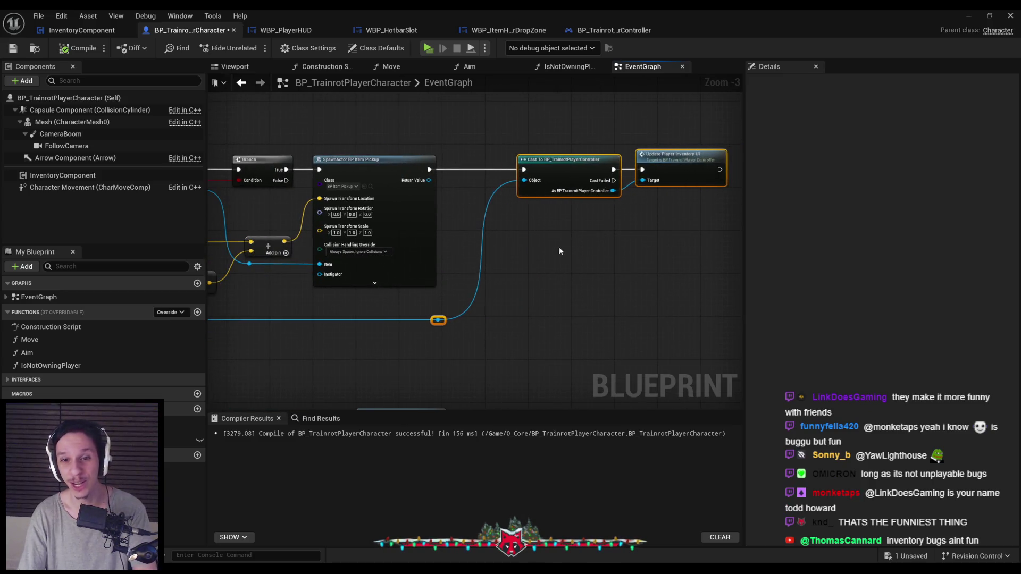
left_click(562, 253)
key("ctrl+s")
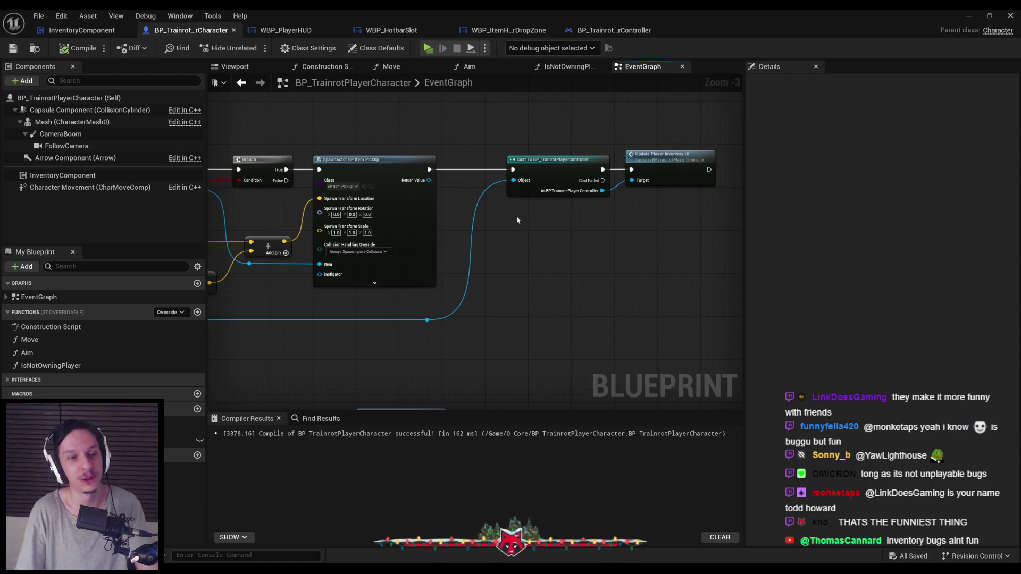
- Nudge the reroute node into line and compile the character blueprint
left_click_drag(426, 320, 428, 320)
left_click(12, 43)
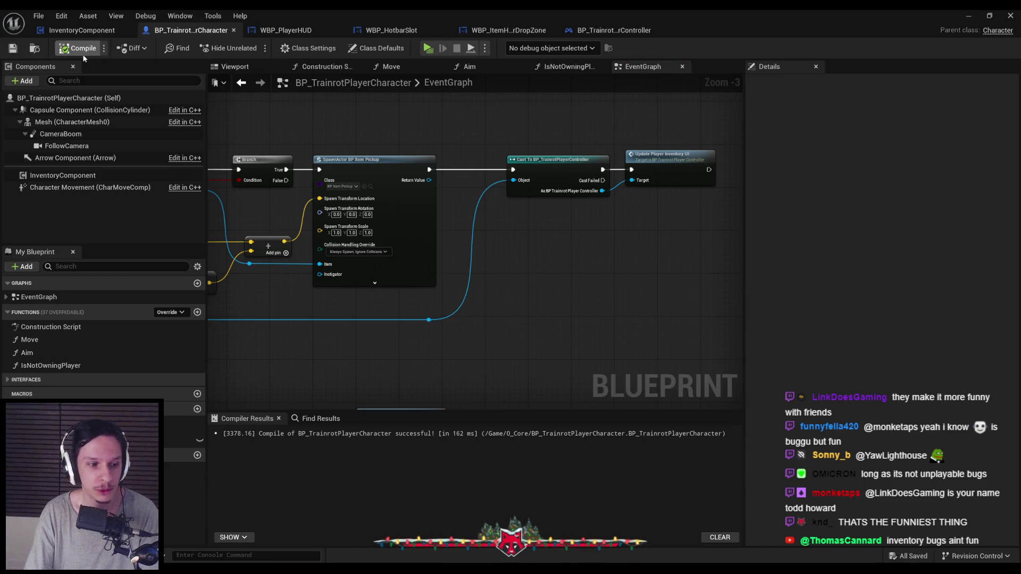
scroll(583, 185, "down", 2)
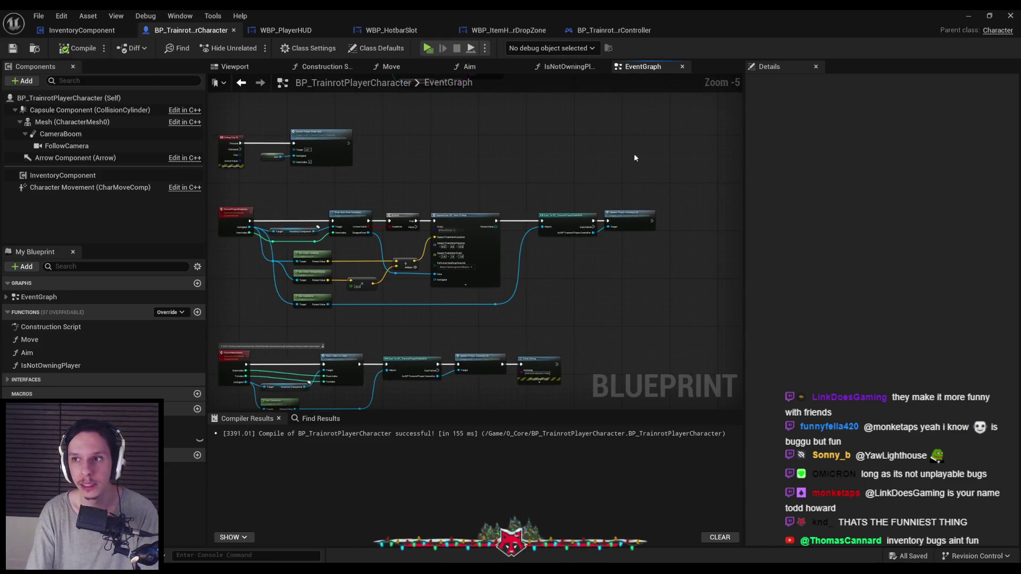
- Return to the level editor and launch a server-plus-two-clients multiplayer preview
key("alt+Tab")
left_click(963, 19)
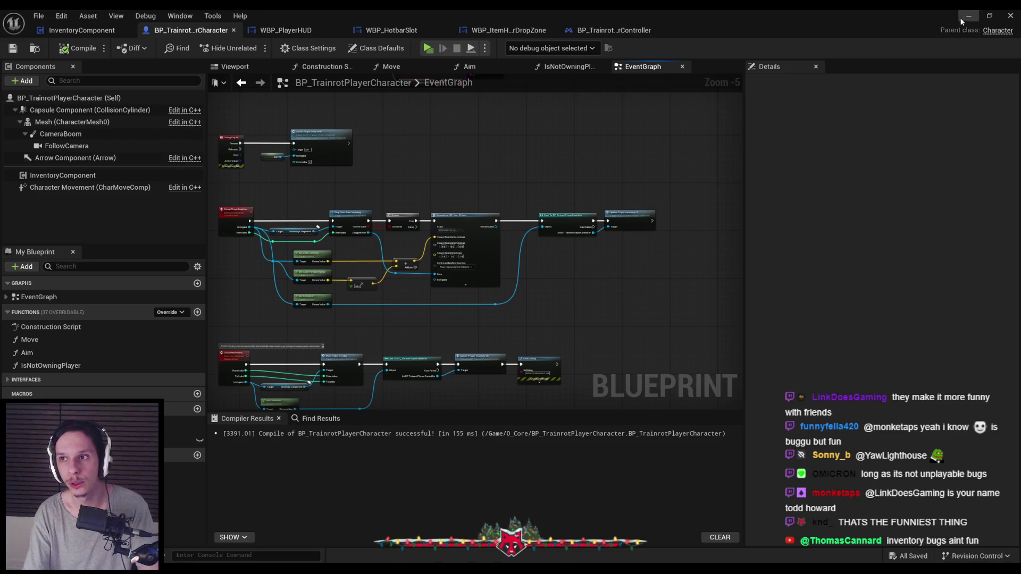
key("alt+p")
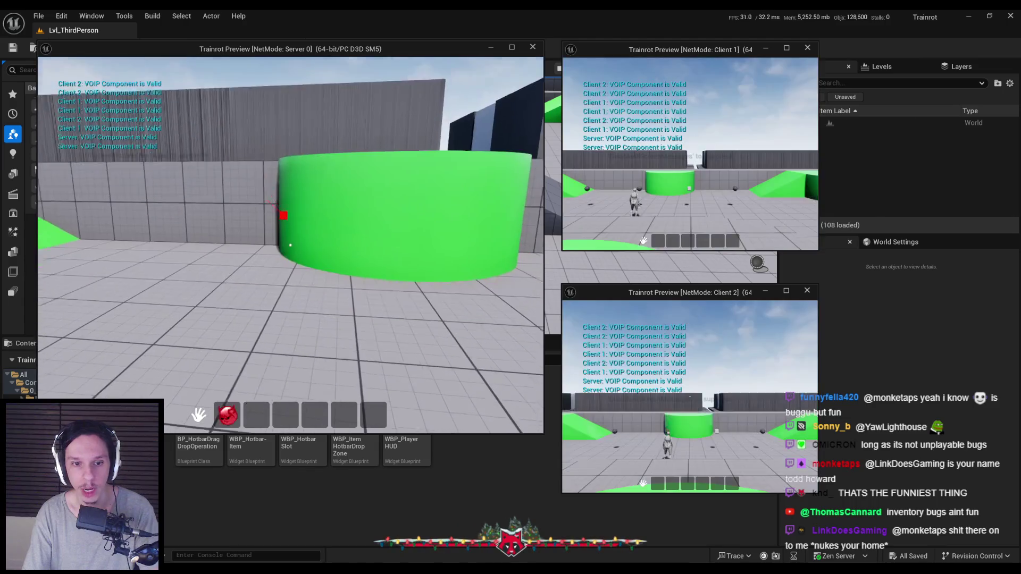
- Drag a hotbar item to another slot on the Server, stop the preview, and open WBP_HotbarSlot's On Drop graph
mouse_move(255, 414)
left_mouse_down()
mouse_move(289, 358)
mouse_move(282, 421)
mouse_move(258, 414)
mouse_move(283, 423)
mouse_move(289, 358)
mouse_move(285, 417)
left_mouse_up()
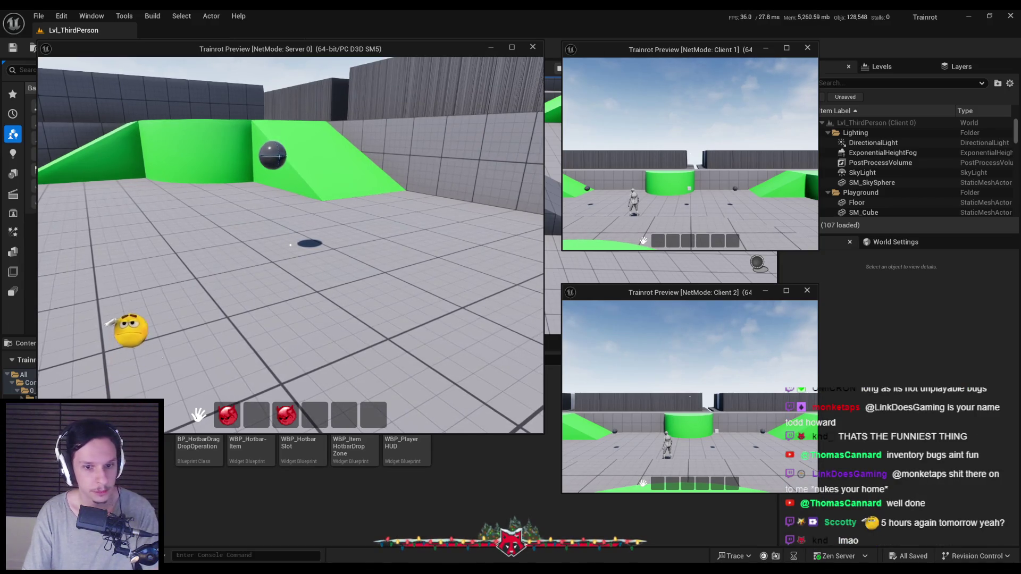
key("Escape")
scroll(216, 336, "up", 2)
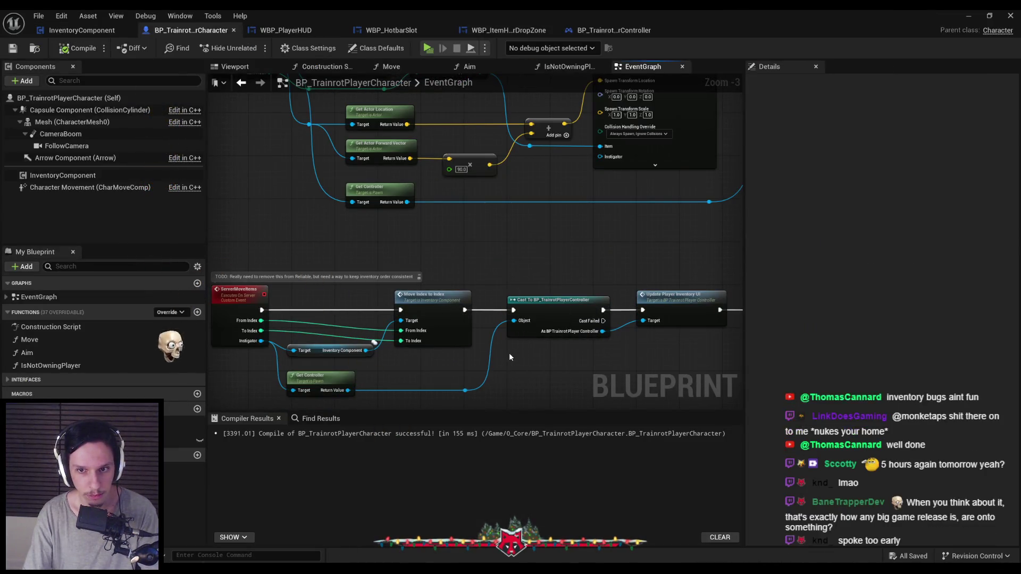
left_click_drag(508, 353, 514, 425)
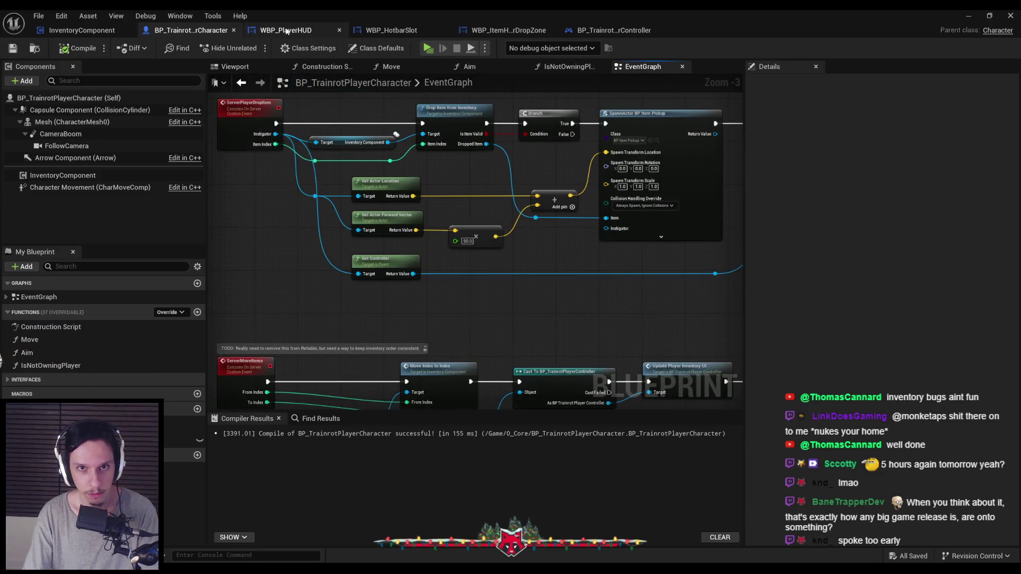
left_click(404, 31)
- Shift Server Move Items right and insert a Branch node after the cast in On Drop
scroll(476, 244, "down", 1)
scroll(725, 253, "up", 1)
mouse_move(579, 227)
left_mouse_down()
mouse_move(717, 227)
mouse_move(593, 228)
left_mouse_up()
left_click_drag(340, 235, 420, 239)
type("has")
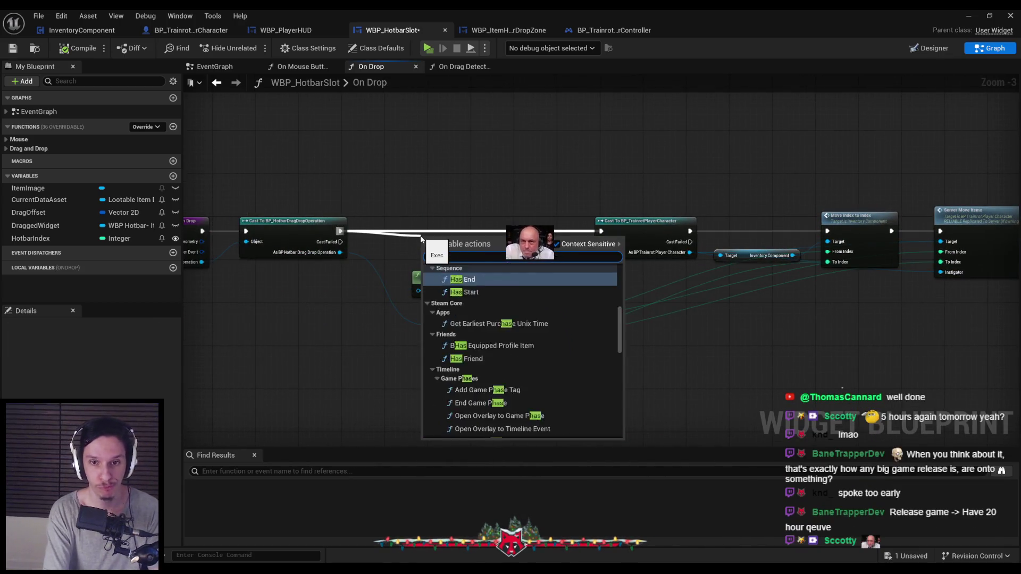
key("Escape")
mouse_move(384, 220)
left_mouse_down()
mouse_move(444, 211)
mouse_move(457, 221)
left_mouse_up()
type("branch")
key("Return")
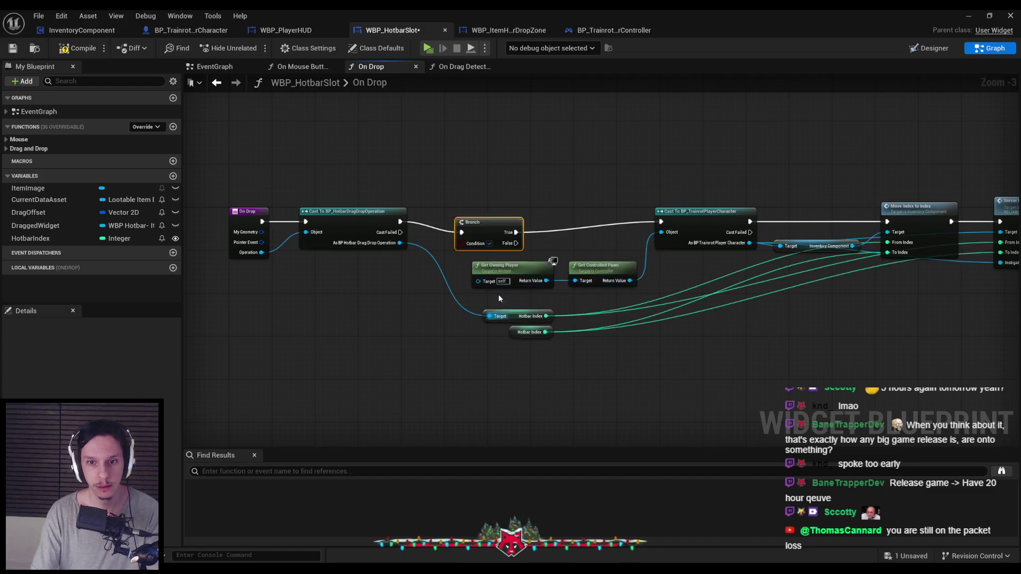
- Feed an Is Server node into the Branch condition
left_click_drag(530, 216, 485, 252)
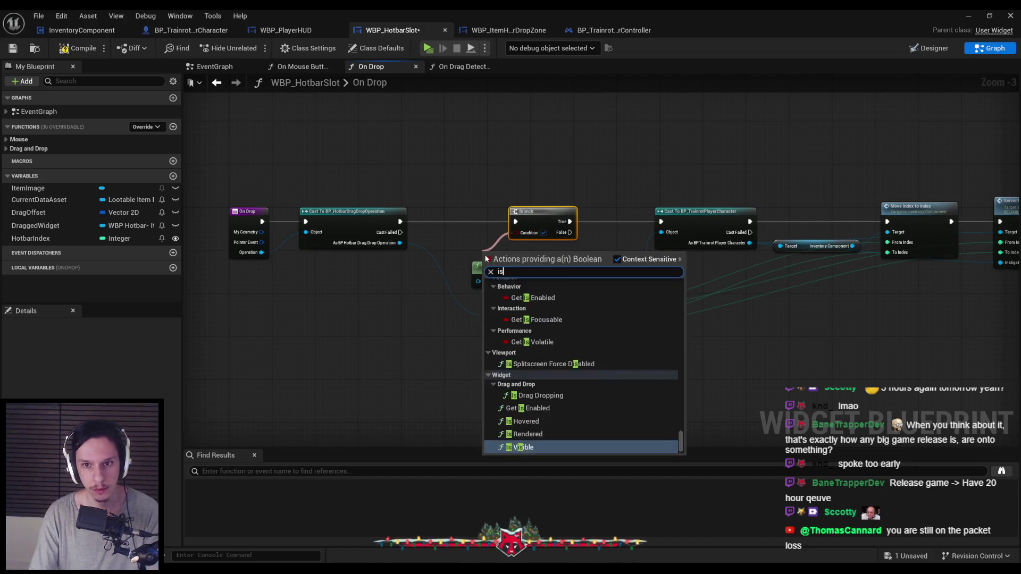
type("is serv")
left_click(515, 307)
scroll(460, 234, "up", 2)
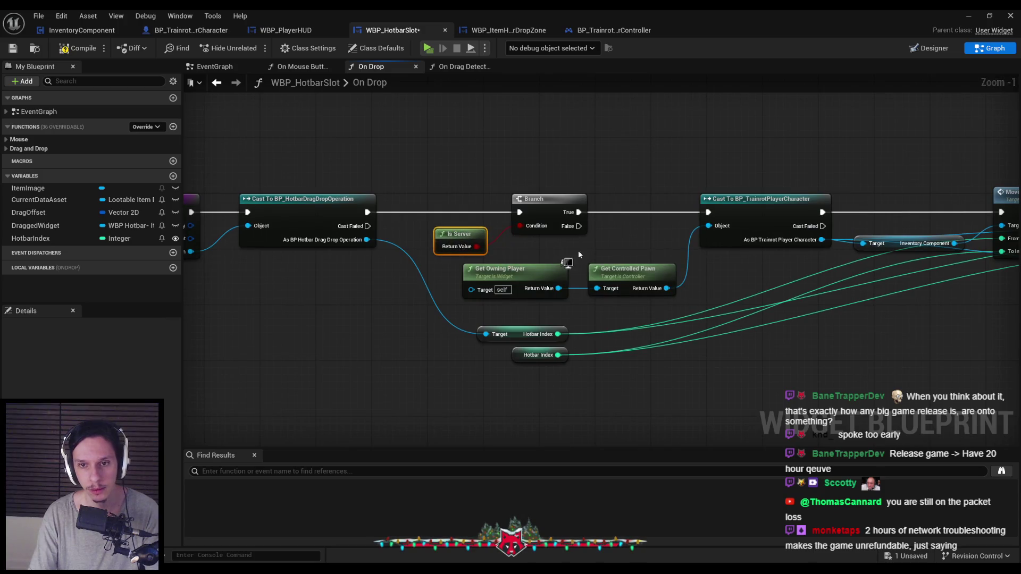
scroll(554, 250, "down", 2)
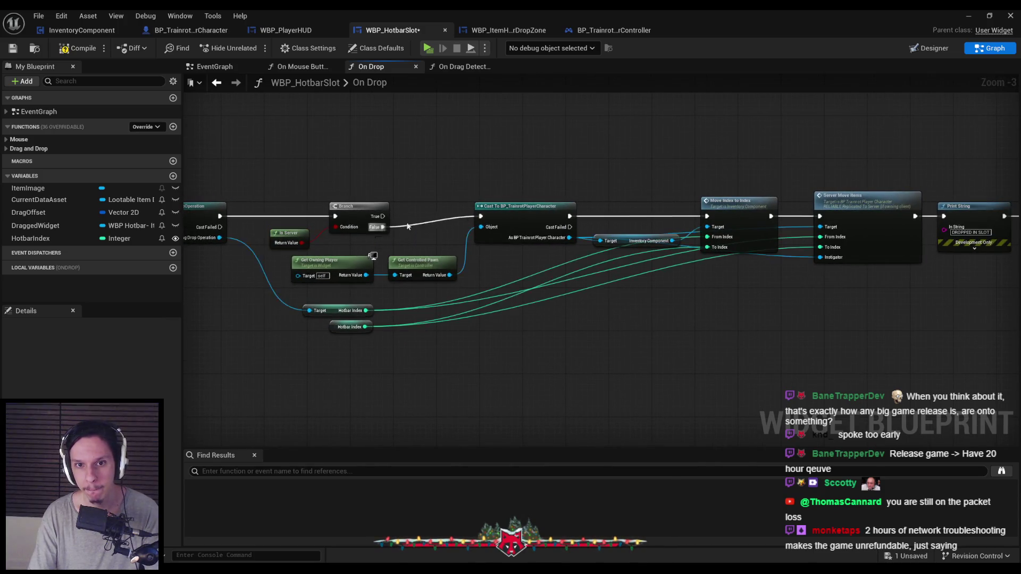
- Try wiring a pasted Server Move Items copy to the Branch True pin, then undo it
left_click_drag(549, 206, 434, 233)
key("ctrl+c")
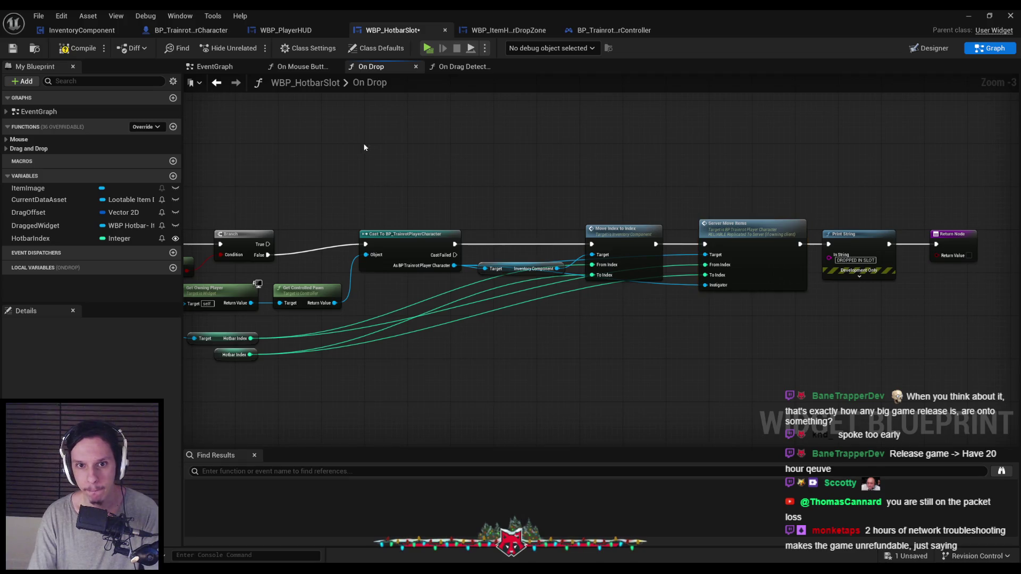
key("ctrl+v")
left_click_drag(267, 244, 366, 169)
left_click_drag(337, 225, 400, 227)
mouse_move(430, 193)
left_mouse_down()
mouse_move(382, 283)
mouse_move(308, 353)
mouse_move(430, 203)
left_mouse_up()
key("ctrl+z")
key("ctrl+z")
key("ctrl+z")
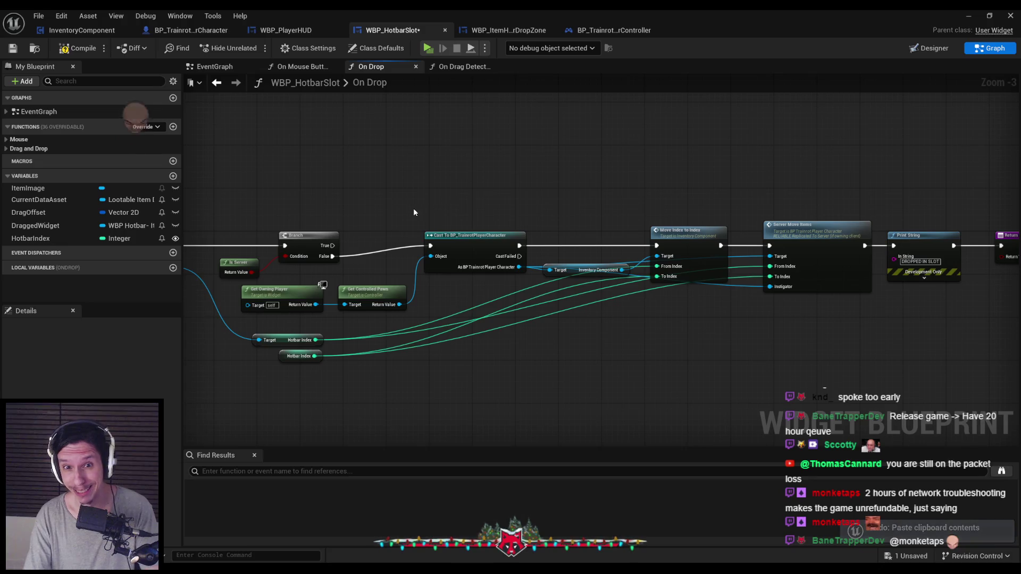
- Duplicate the cast, Move Index to Index and Server Move Items chain onto Branch True
left_click_drag(302, 283, 412, 315)
mouse_move(467, 215)
left_mouse_down()
mouse_move(802, 314)
mouse_move(874, 314)
left_mouse_up()
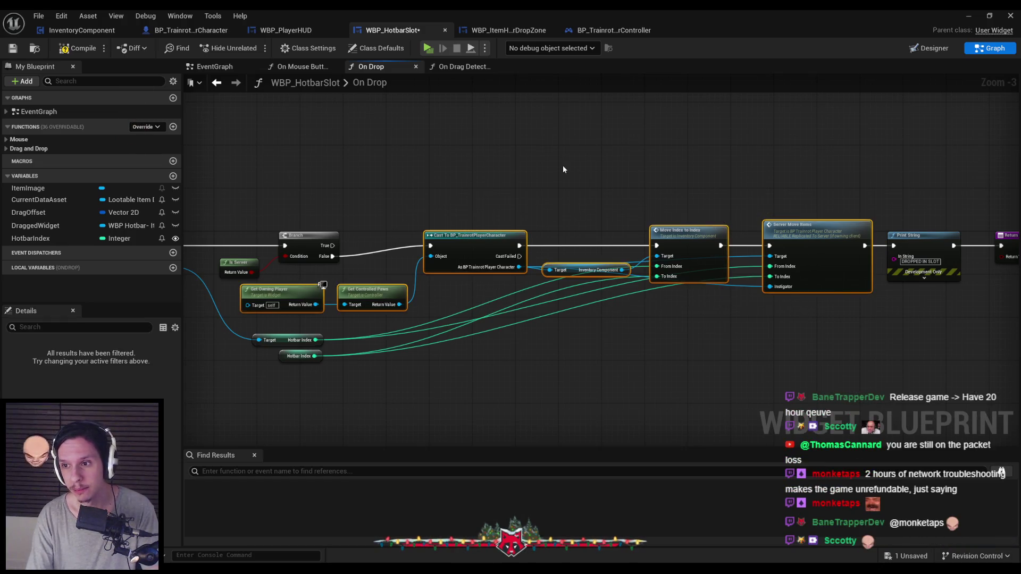
key("ctrl+c")
key("ctrl+v")
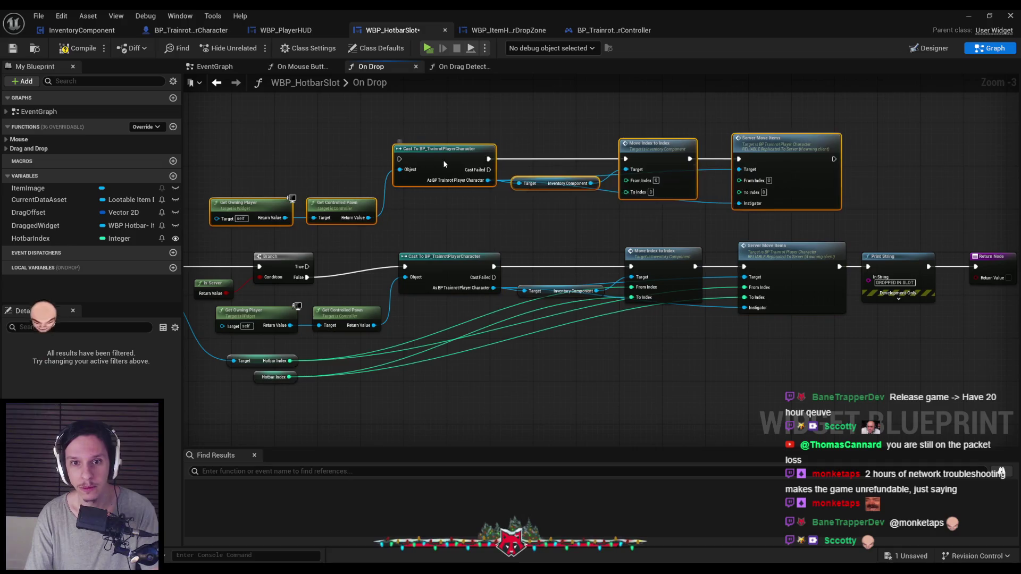
mouse_move(410, 159)
left_mouse_down()
mouse_move(361, 224)
mouse_move(307, 267)
left_mouse_up()
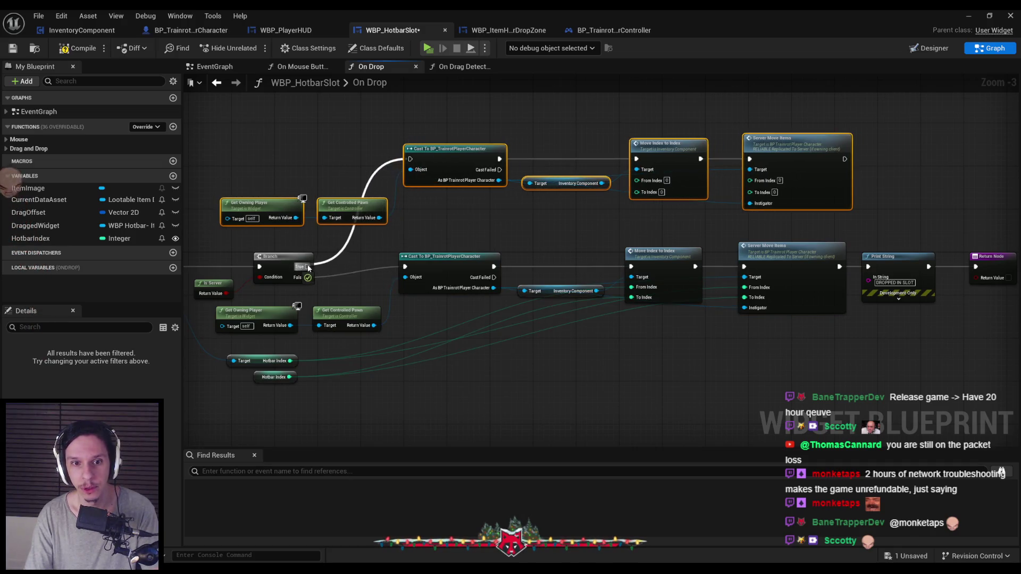
- Move Print String and Return Node right and connect the upper Server Move Items to Print String
scroll(383, 235, "down", 1)
left_click_drag(383, 235, 823, 345)
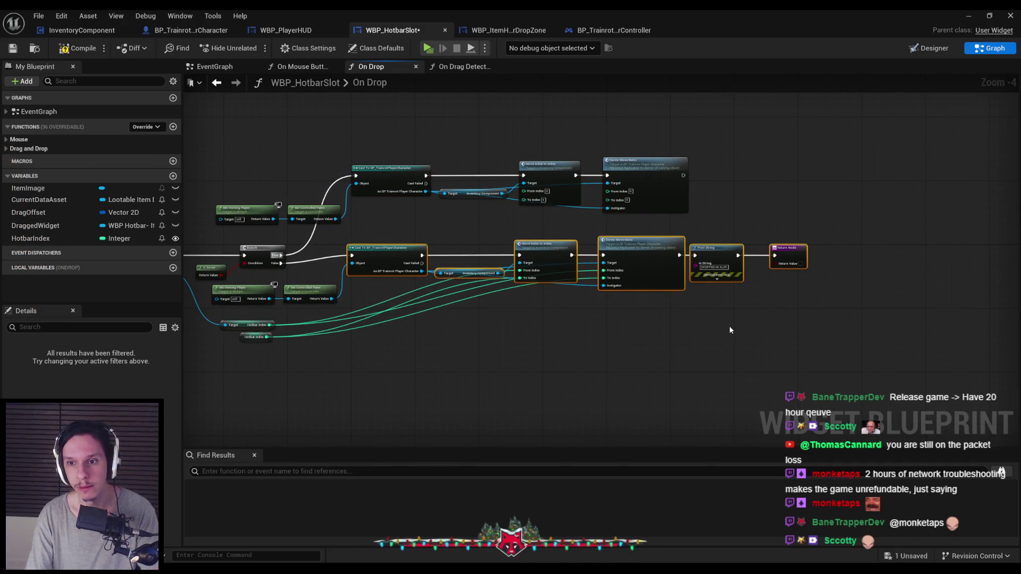
left_click(814, 288)
mouse_move(815, 289)
left_mouse_down()
mouse_move(691, 239)
mouse_move(735, 248)
left_mouse_up()
mouse_move(683, 175)
left_mouse_down()
mouse_move(735, 266)
mouse_move(722, 255)
mouse_move(738, 209)
left_mouse_up()
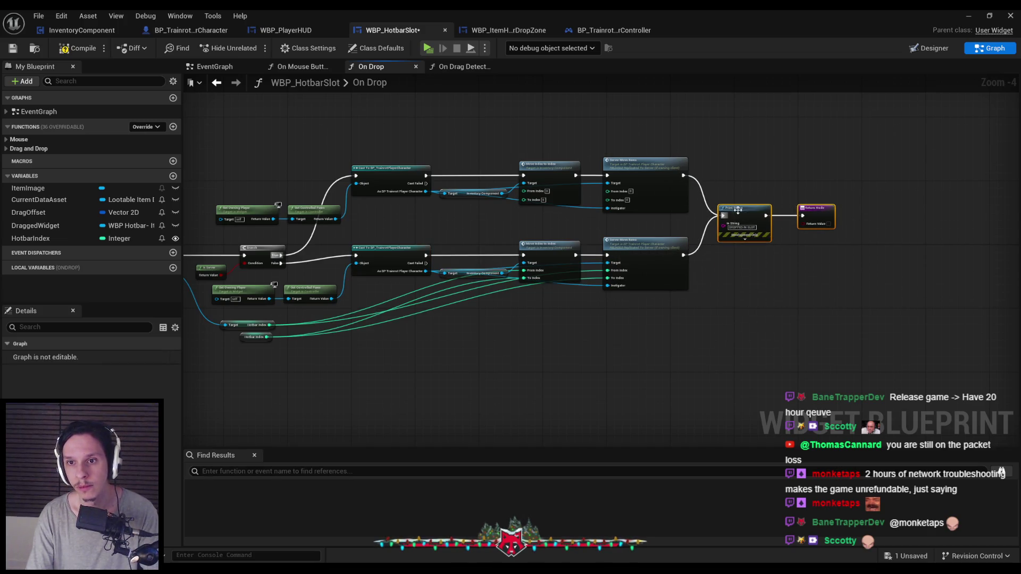
scroll(566, 212, "up", 1)
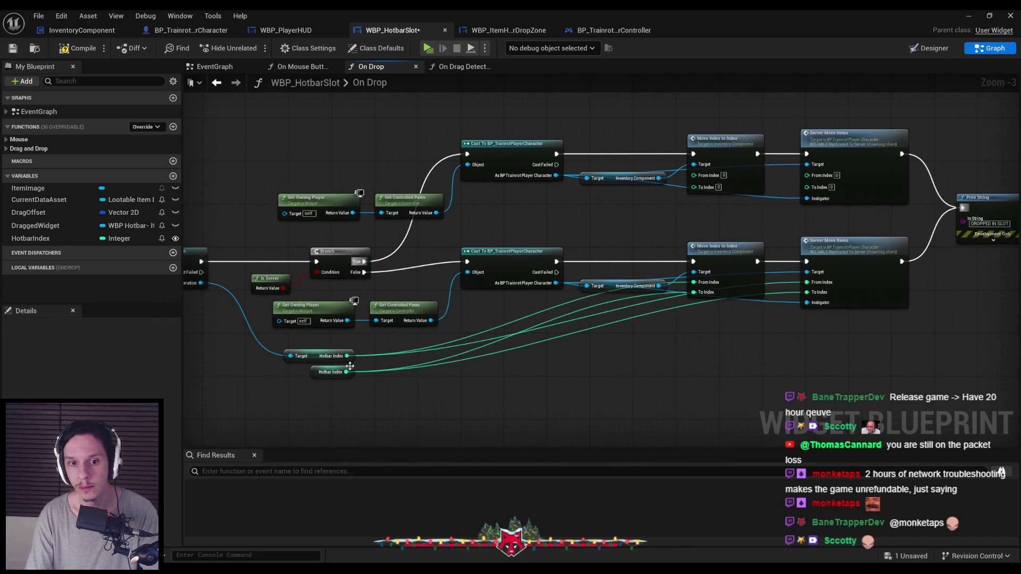
mouse_move(348, 360)
left_mouse_down()
mouse_move(372, 366)
mouse_move(420, 338)
mouse_move(348, 374)
left_mouse_up()
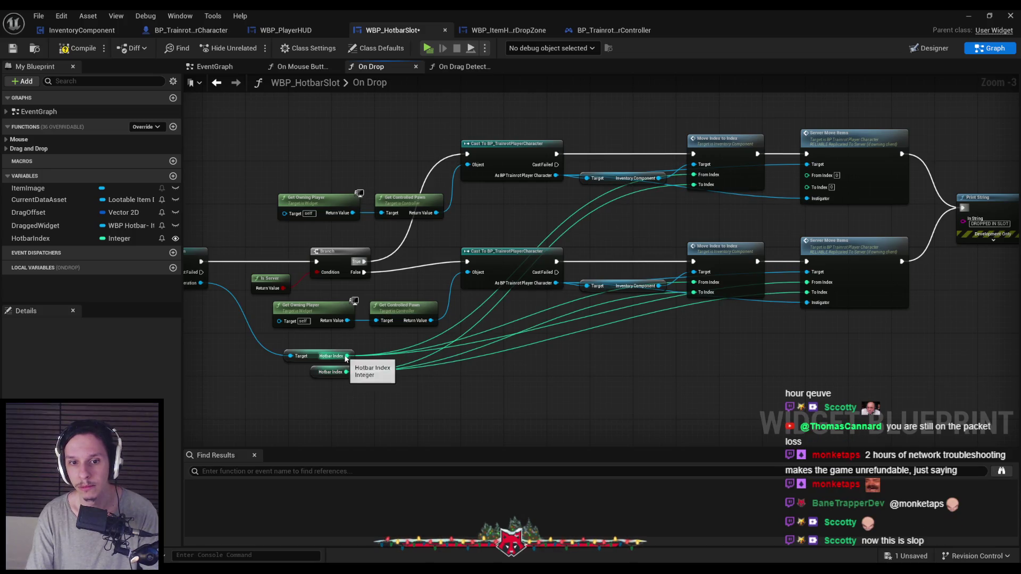
- Delete the upper Move Index to Index and wire Server Move Items From Index to Hotbar Index
left_click_drag(728, 209, 718, 164)
scroll(703, 186, "up", 1)
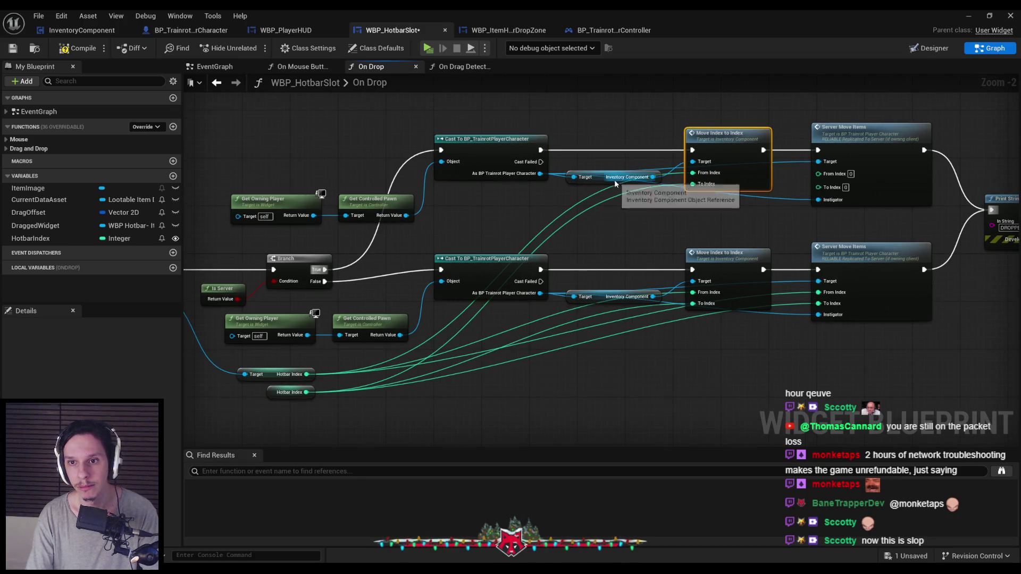
key("Delete")
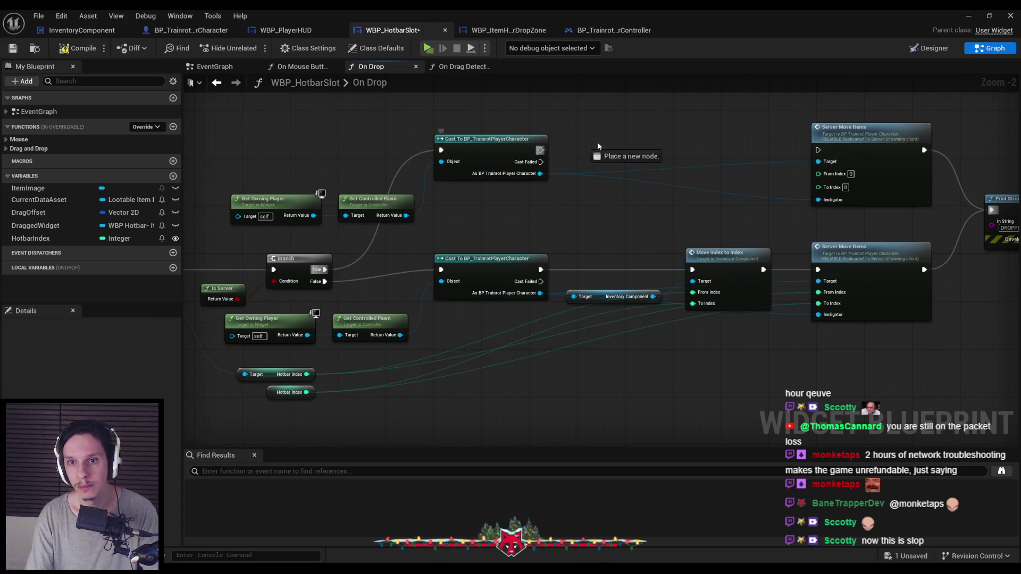
left_click_drag(817, 174, 294, 395)
key("Escape")
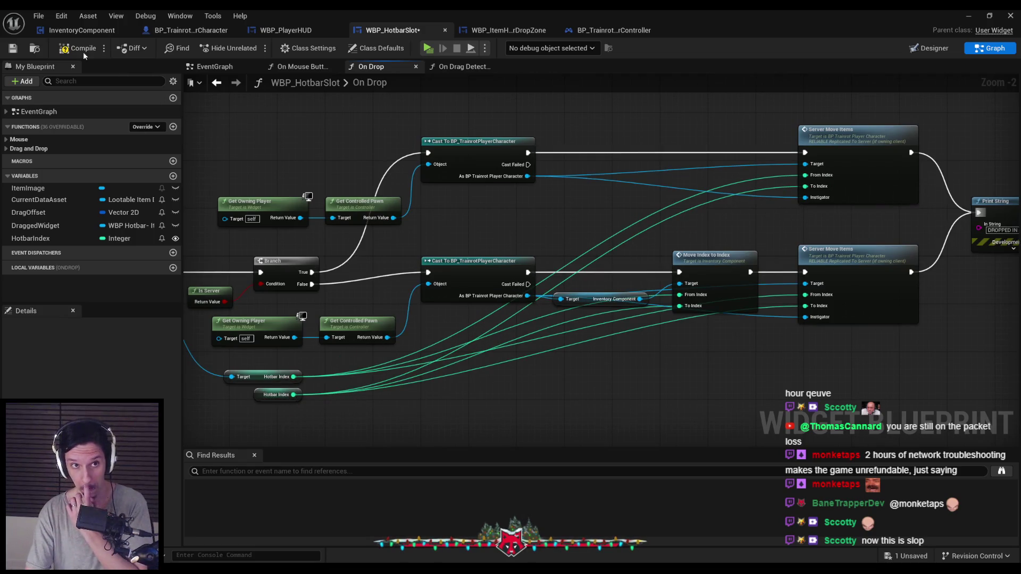
left_click(968, 15)
- Launch the 3-player preview and move Client 1's red item from slot 2 to slot 3
left_click(351, 48)
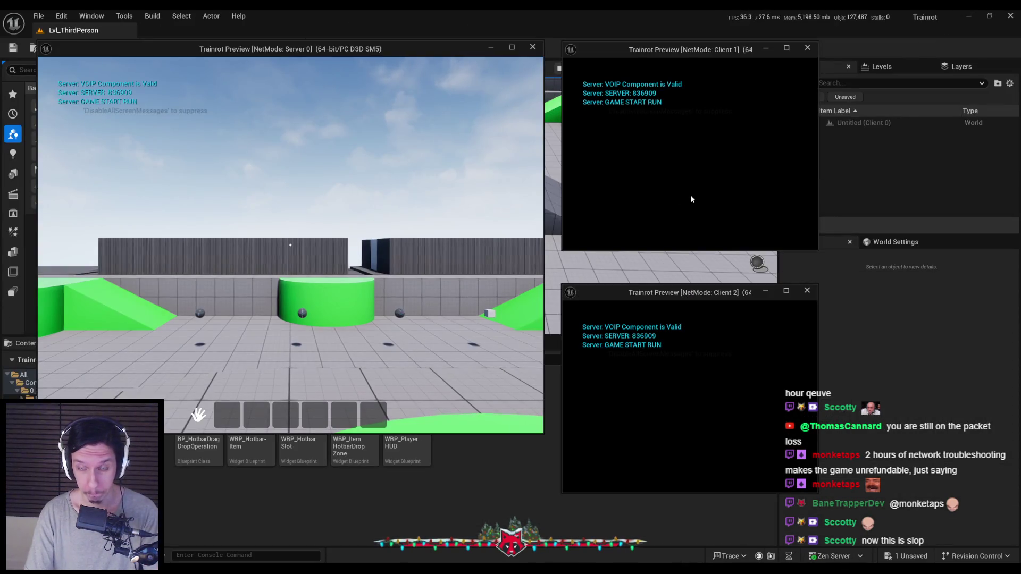
left_click(675, 182)
key("w")
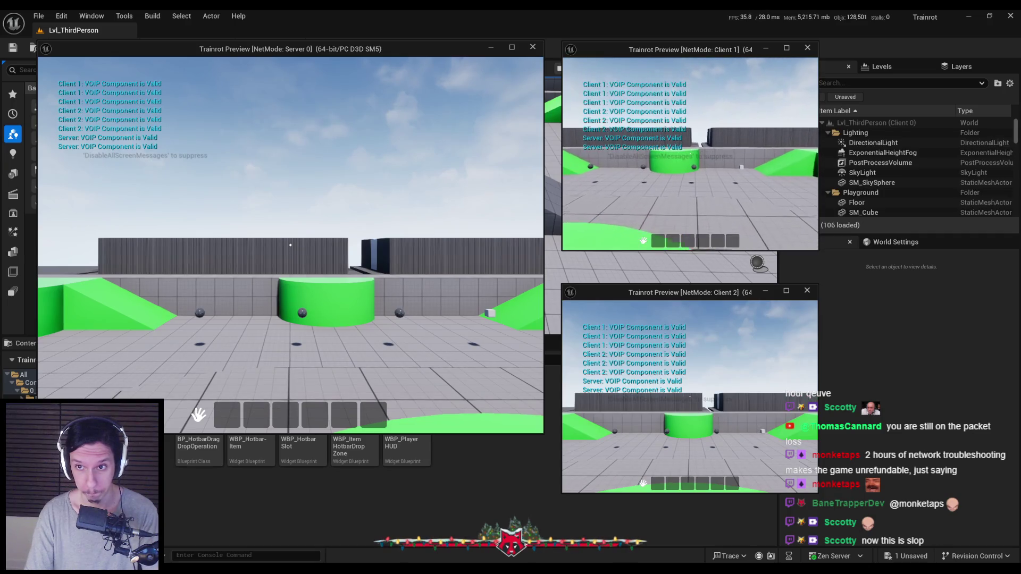
key("w")
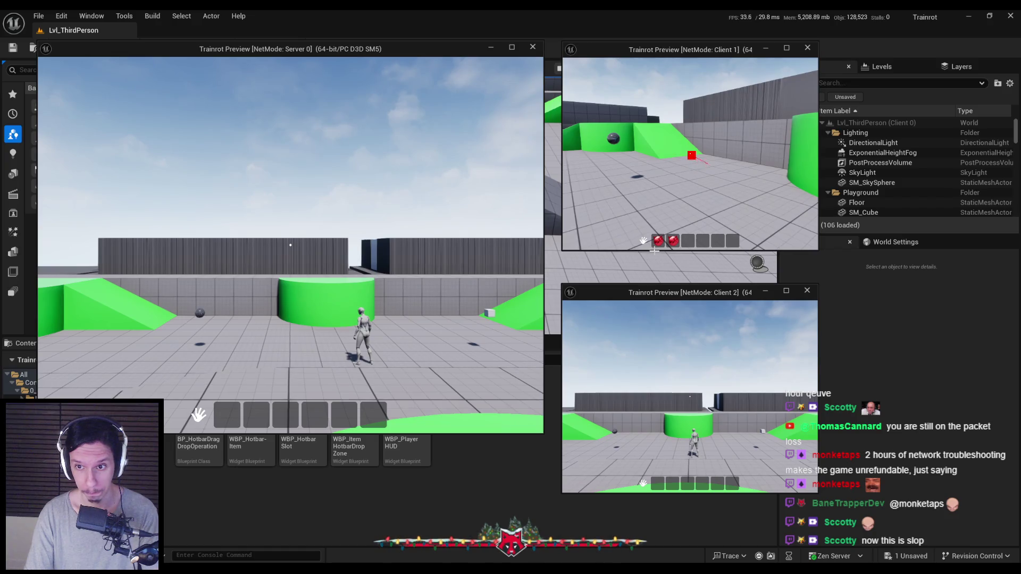
left_click_drag(688, 244, 692, 243)
key("super")
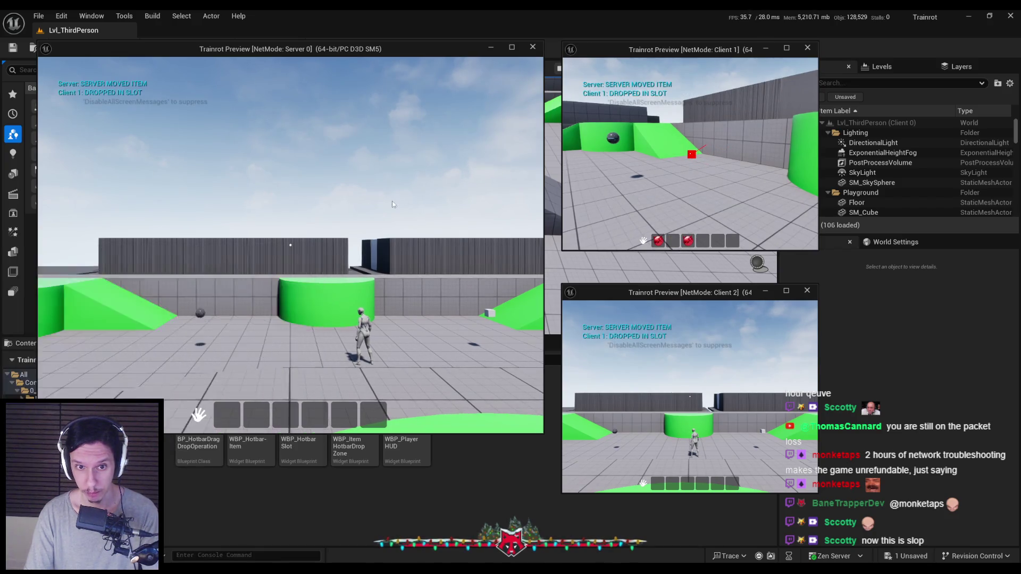
- On the Server, collect the ball and cube, move green to slot 5, and drop red
left_click(290, 244)
key("w")
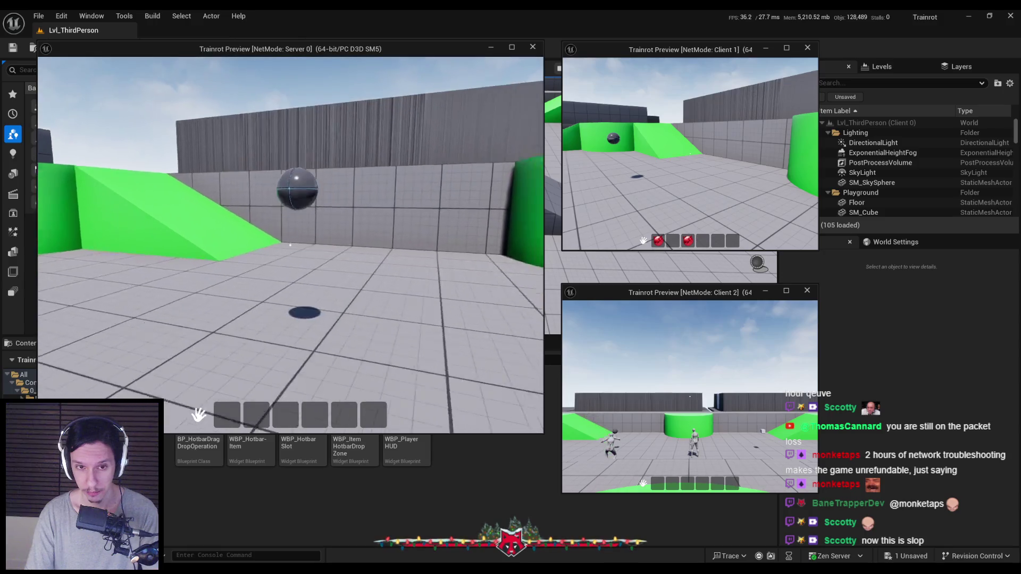
key("w")
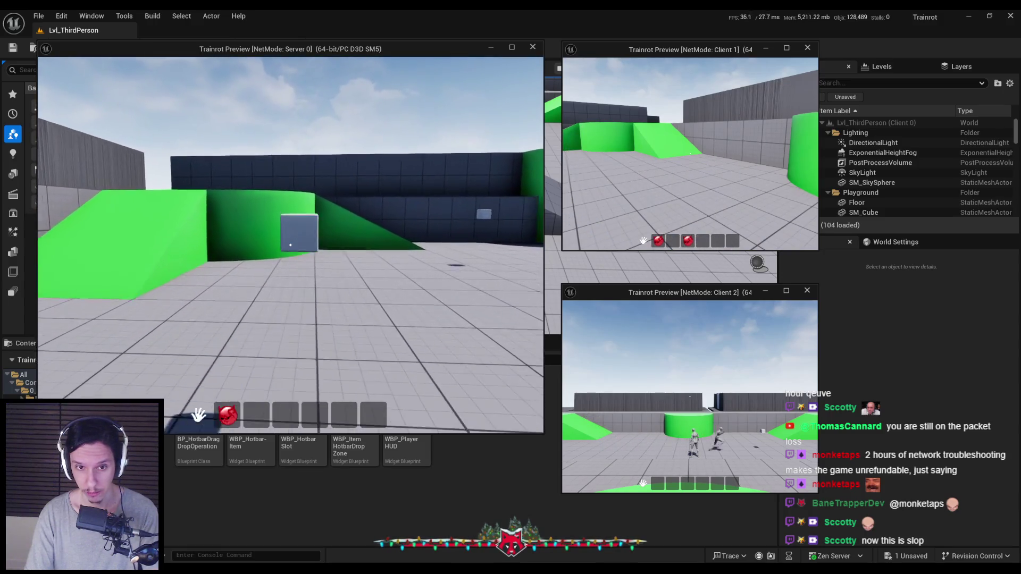
mouse_move(256, 414)
left_mouse_down()
mouse_move(289, 357)
mouse_move(345, 419)
mouse_move(373, 415)
mouse_move(290, 421)
mouse_move(371, 423)
left_mouse_up()
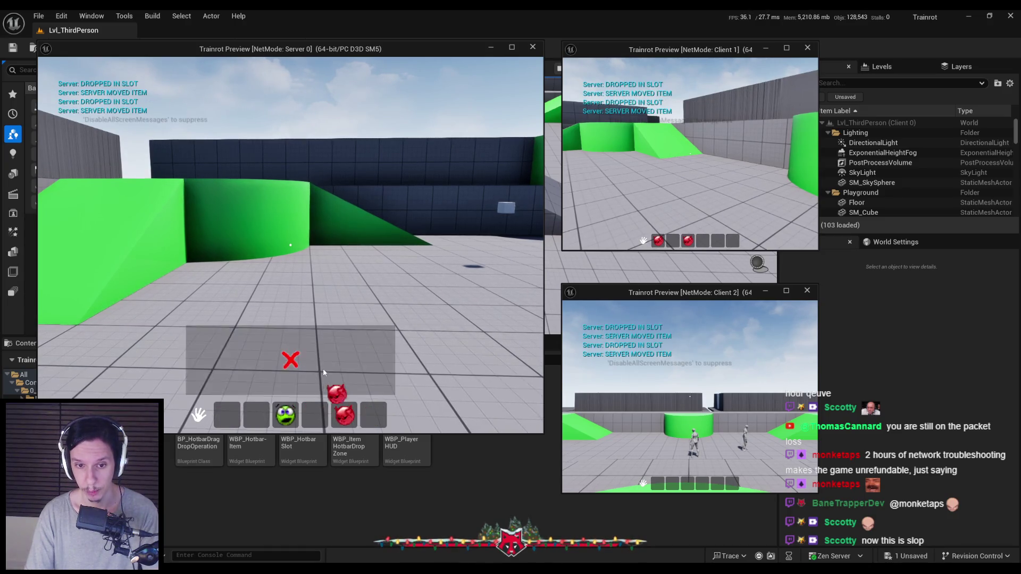
left_click_drag(323, 372, 323, 372)
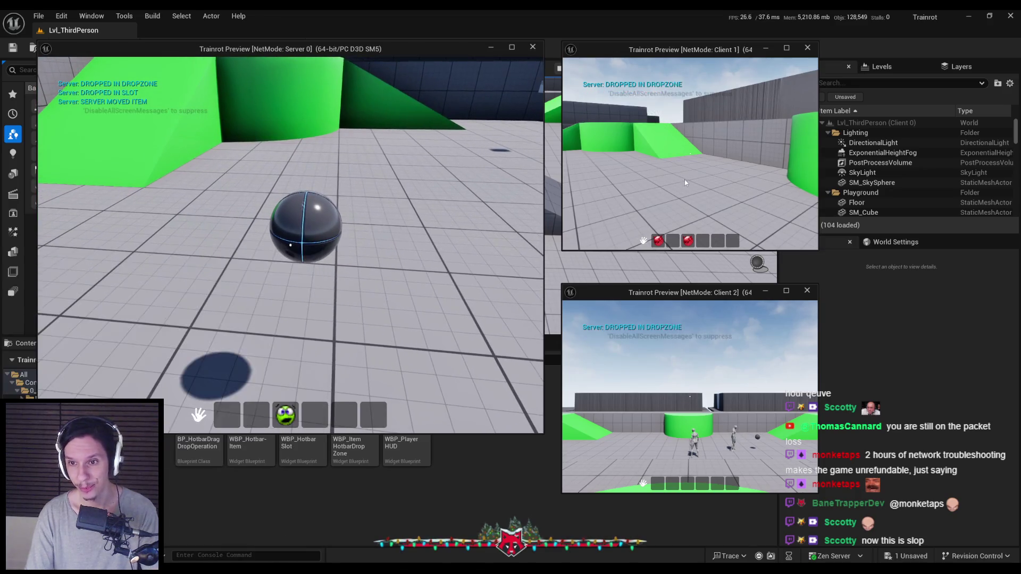
- Have Client 1 pick up the dropped sphere, drop its slot 2 item, then stop playing
key("w")
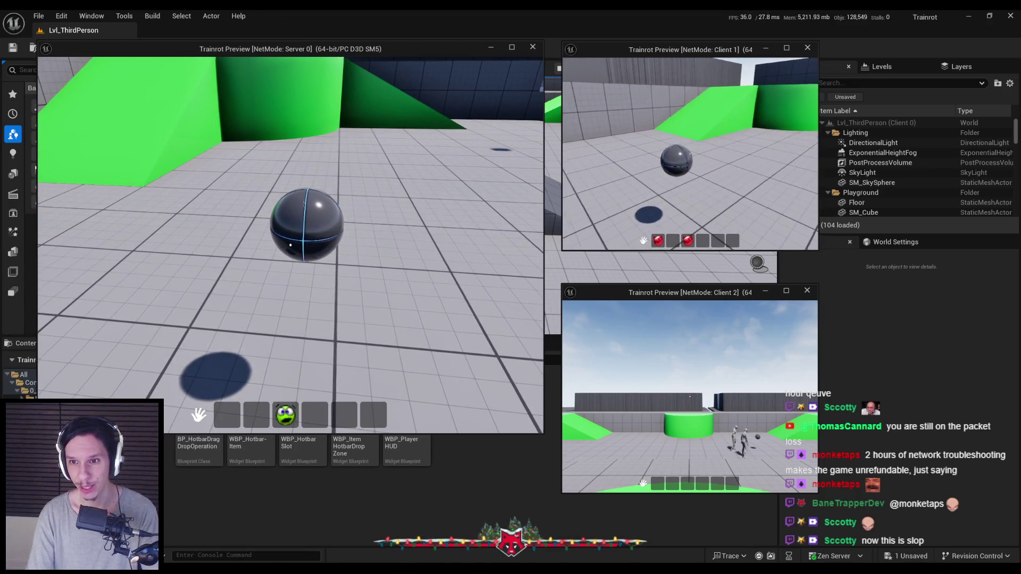
key("w")
left_click_drag(671, 241, 686, 231)
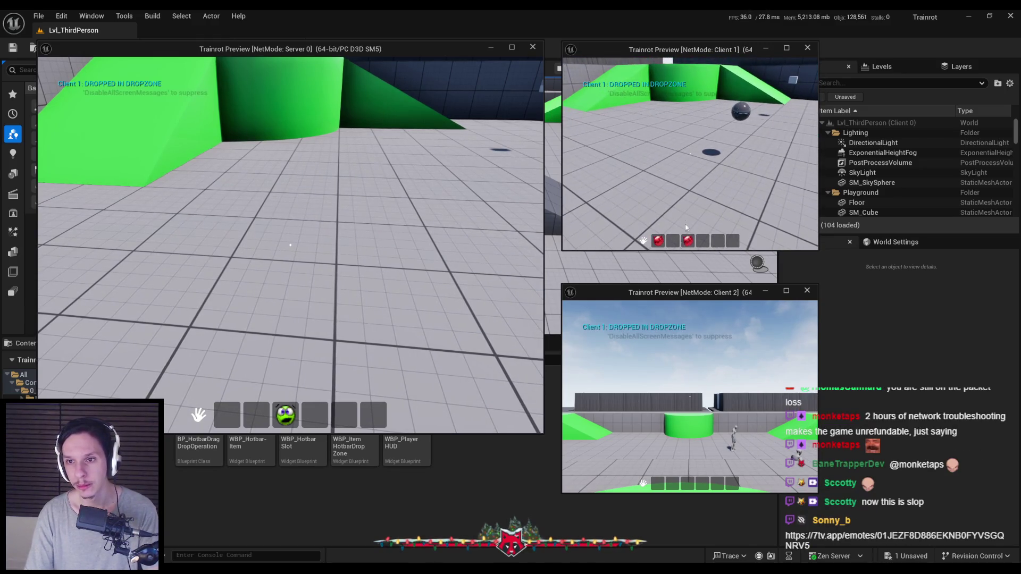
key("Escape")
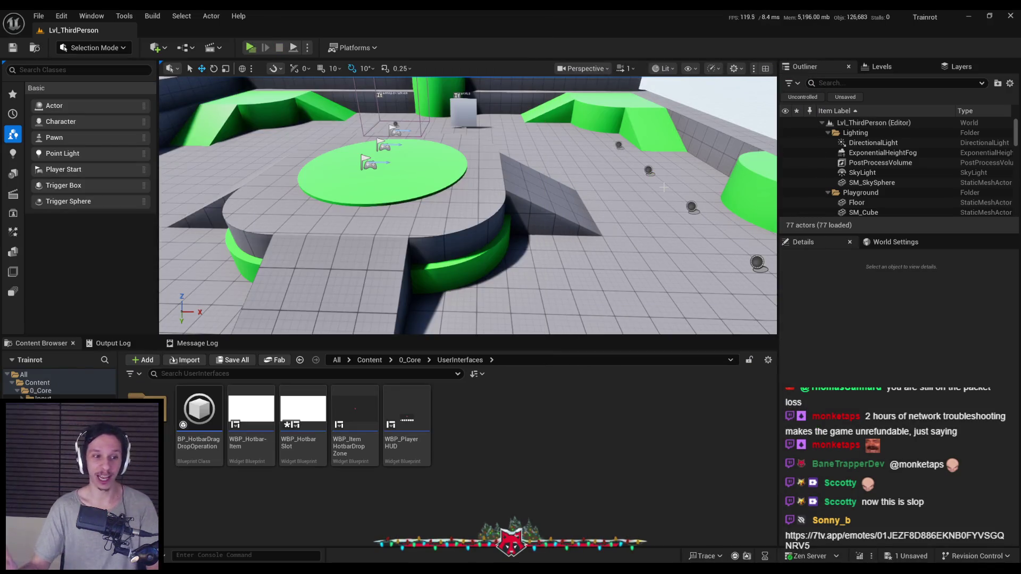